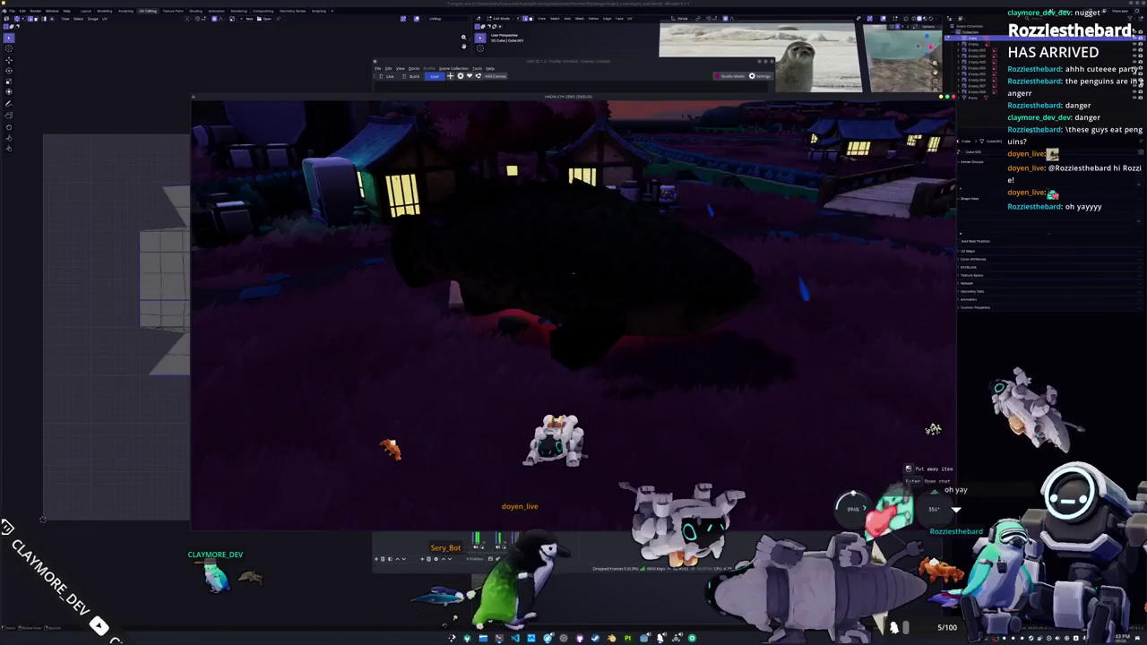
- Walk the Hadalith Zero character to the stone dock by the bridge, then bring OBS forward
right_click_drag(572, 271, 572, 272)
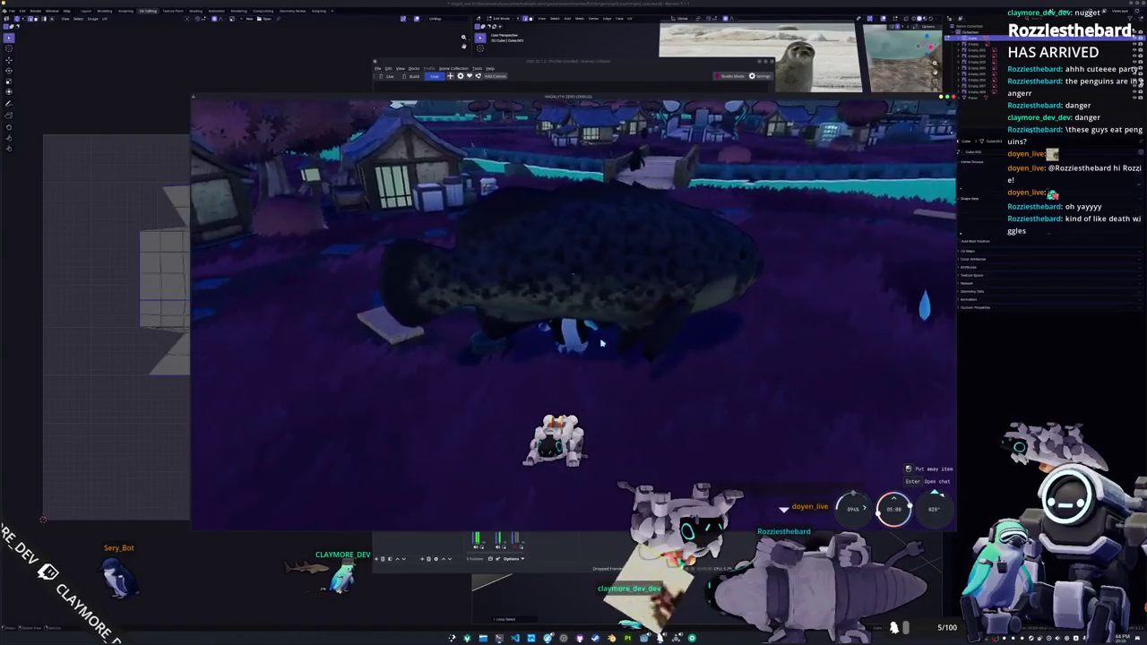
key("w")
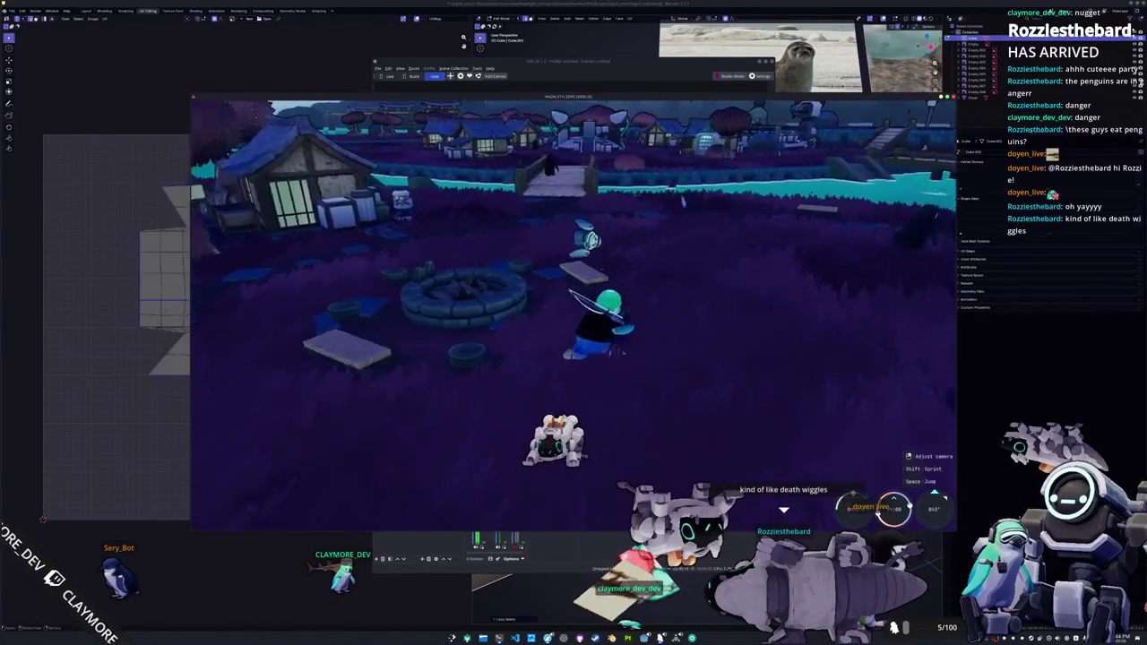
key("w")
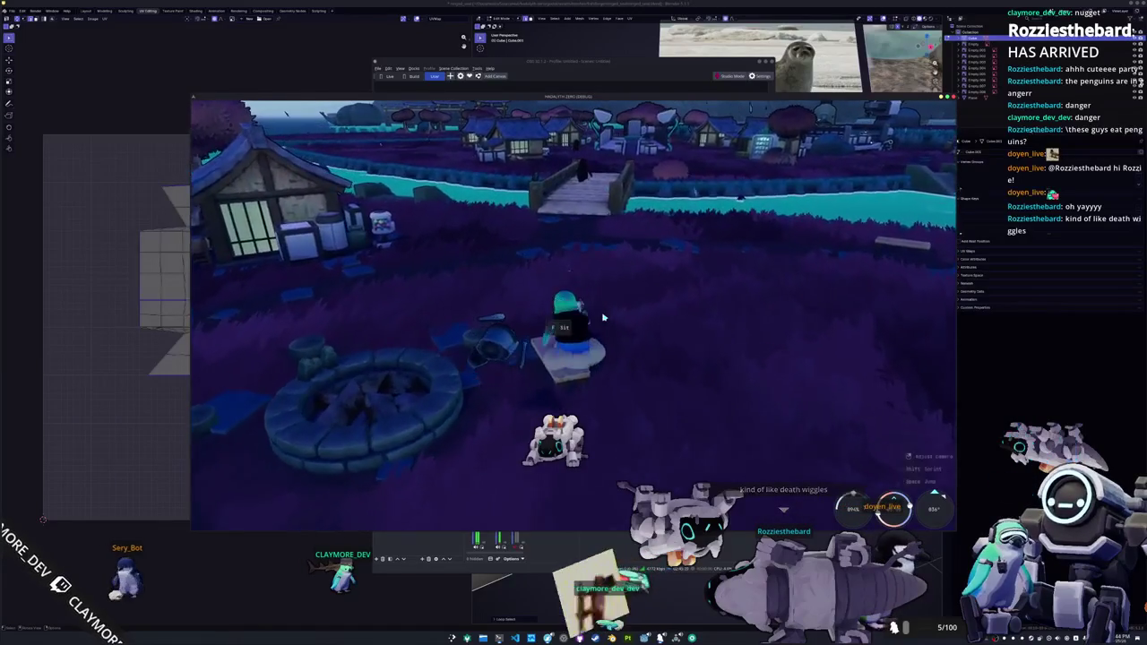
key("w")
right_click_drag(603, 317, 520, 317)
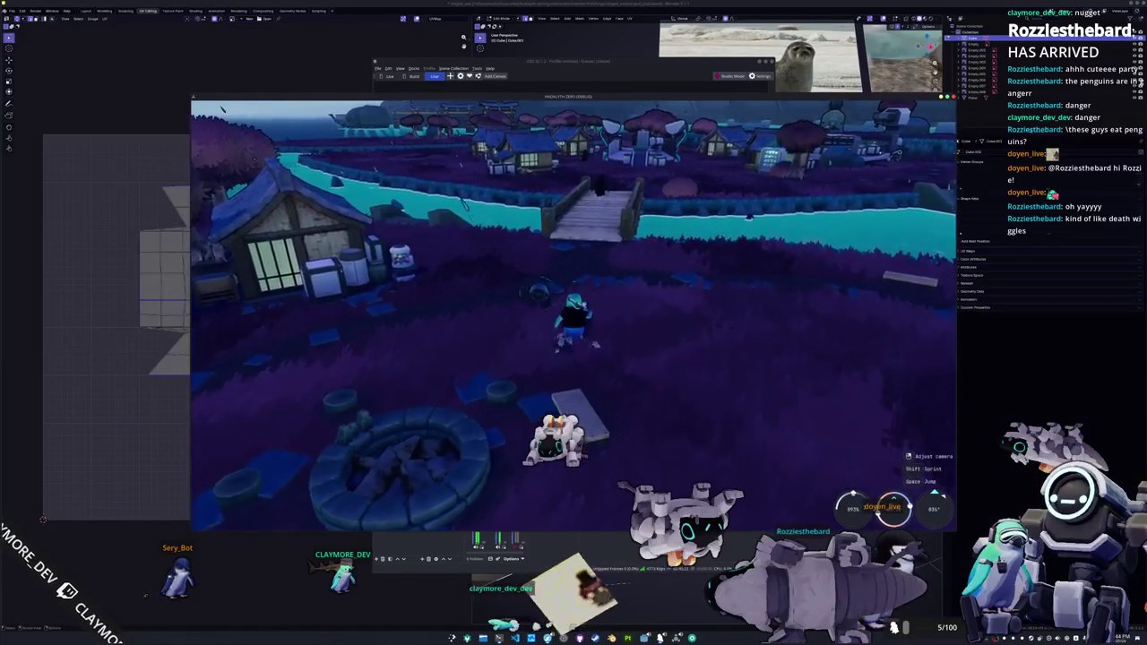
key("w")
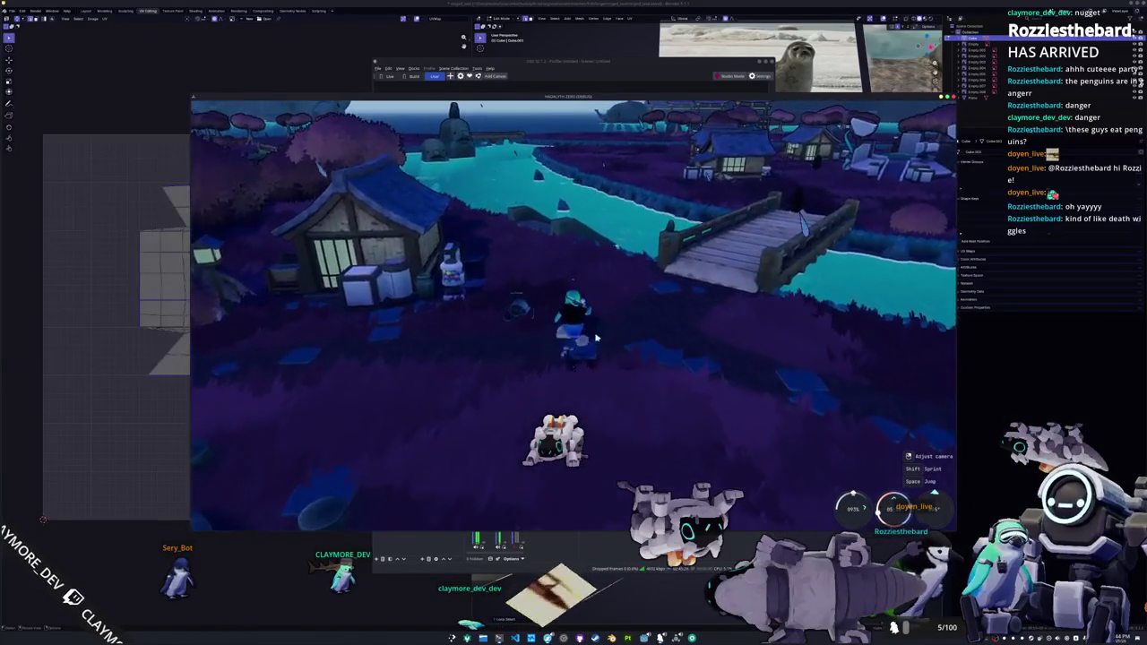
key("w")
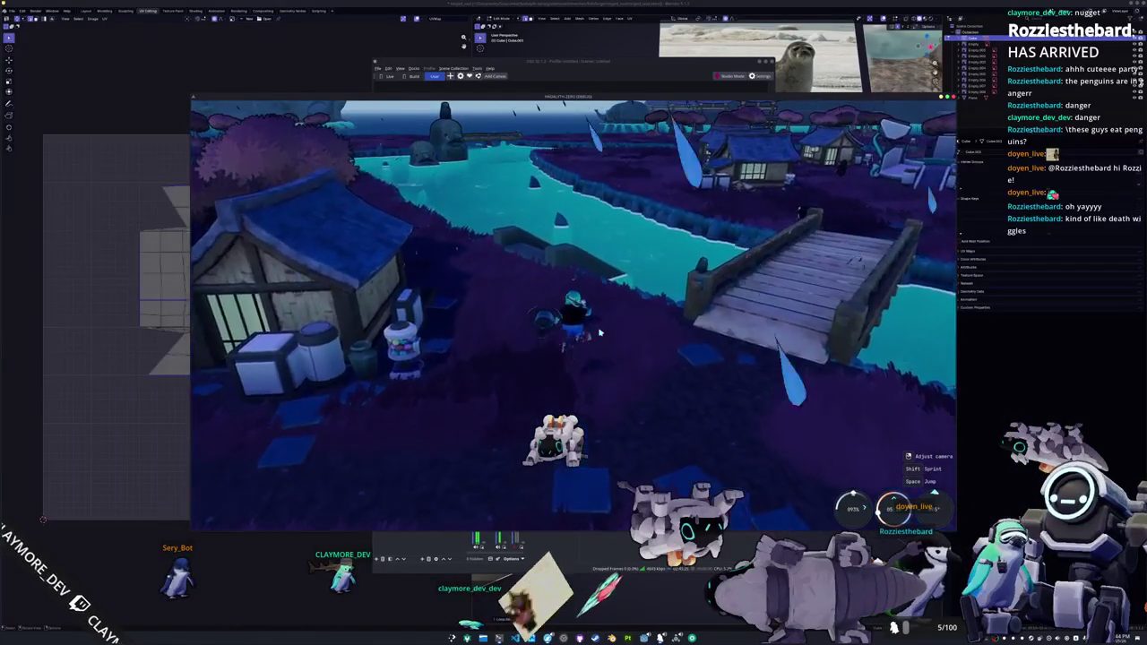
key("w")
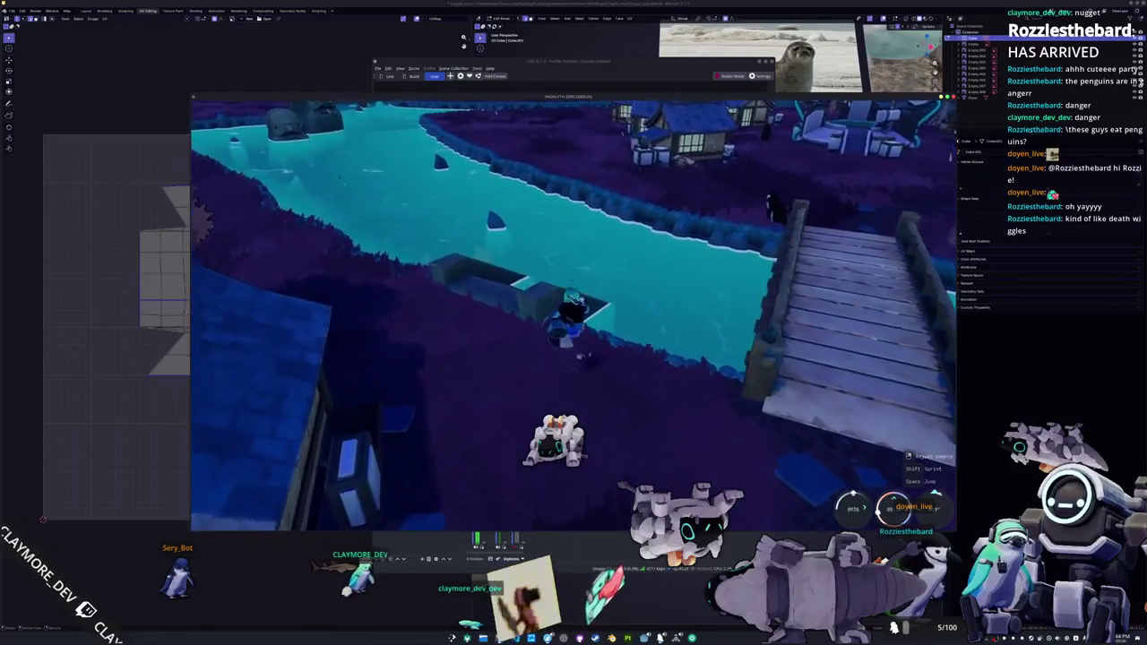
key("alt+Tab")
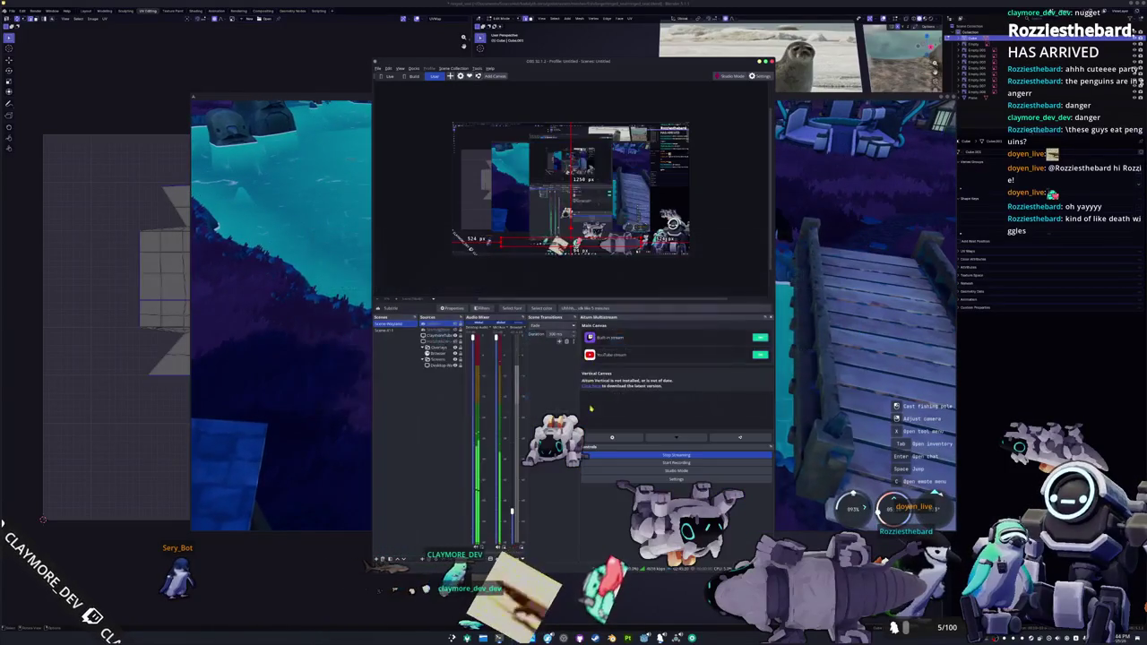
- Return to Blender and frame the low-poly seal mesh beside its UV layout and reference photos
key("alt+Tab")
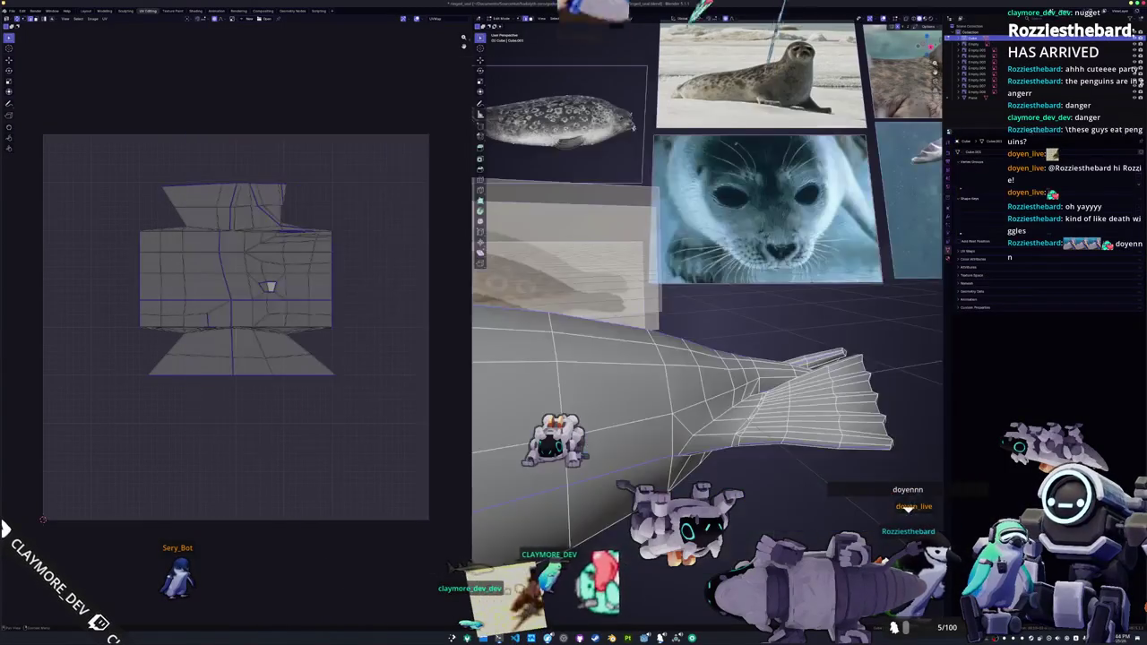
mouse_move(708, 296)
middle_mouse_down()
mouse_move(636, 395)
mouse_move(697, 592)
mouse_move(602, 413)
middle_mouse_up()
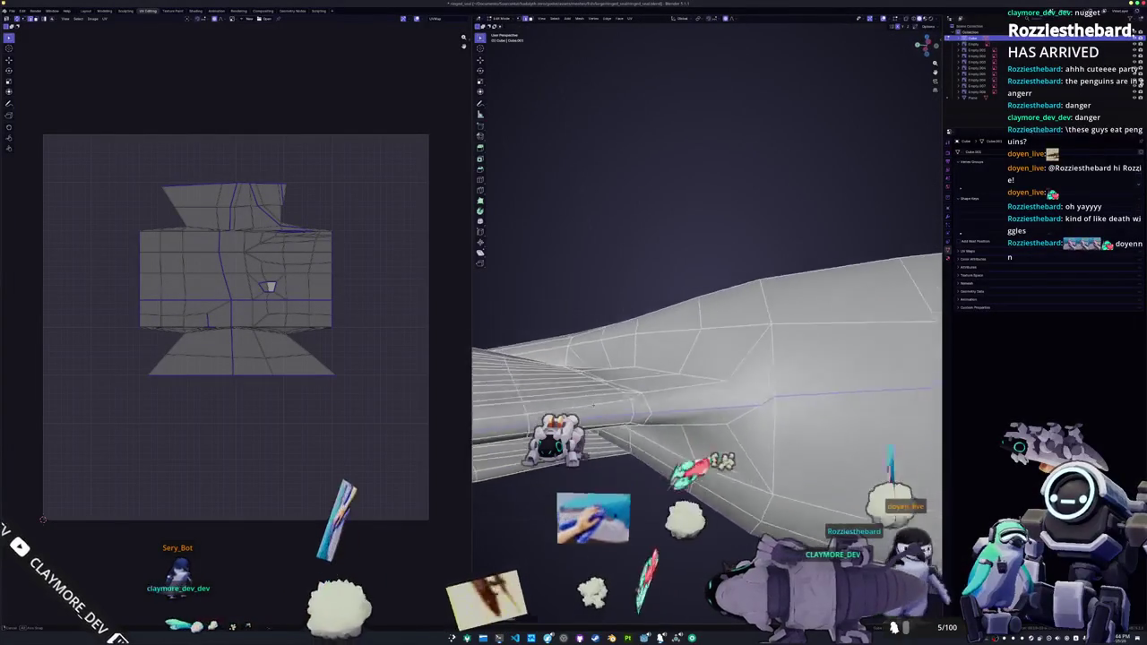
mouse_move(653, 438)
middle_mouse_down()
mouse_move(719, 420)
mouse_move(810, 512)
mouse_move(789, 466)
mouse_move(759, 458)
middle_mouse_up()
scroll(759, 458, "up", 3)
right_click(707, 482)
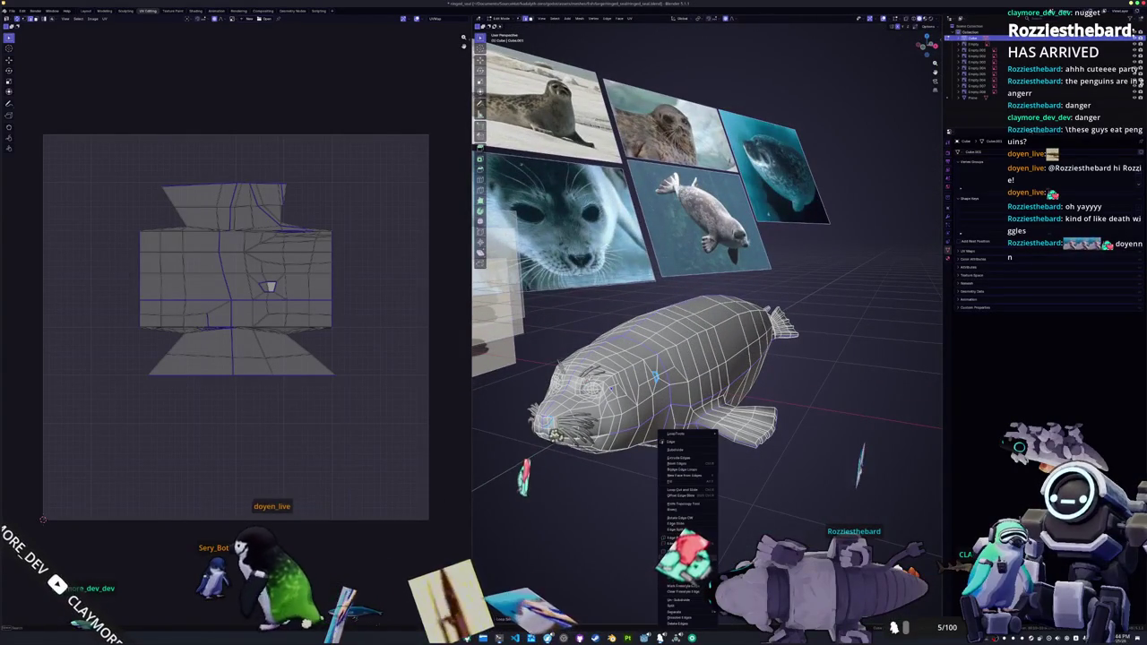
- Select all of the seal's geometry in Edit Mode and apply UV > Unwrap
key("Escape")
key("Tab")
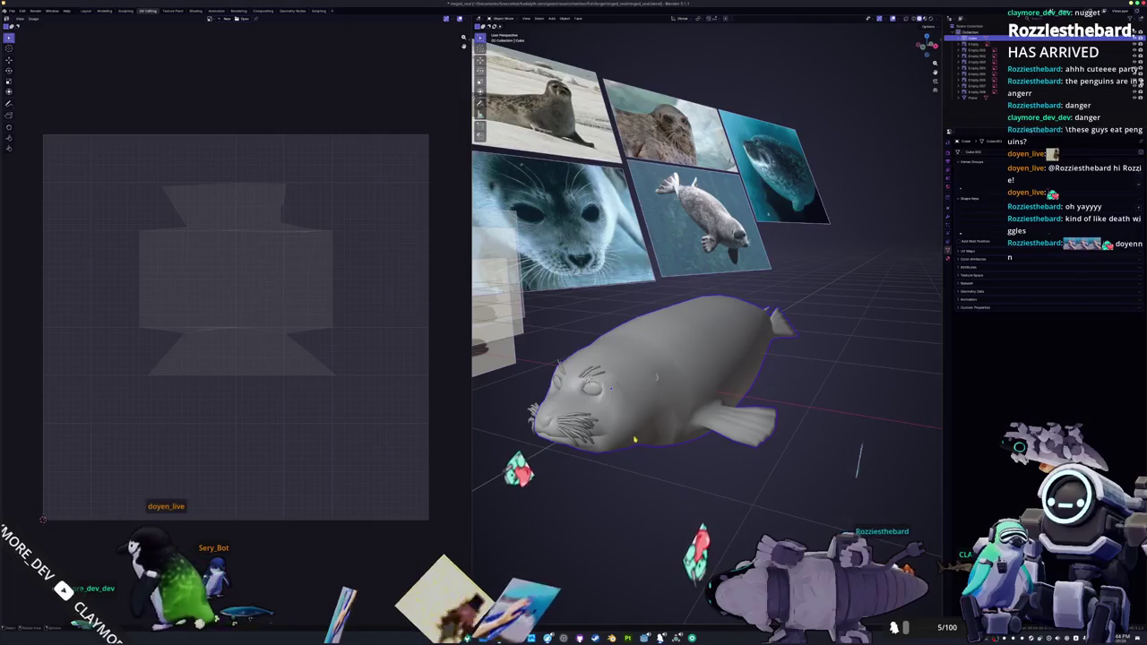
middle_click_drag(634, 439, 708, 398)
key("Tab")
key("a")
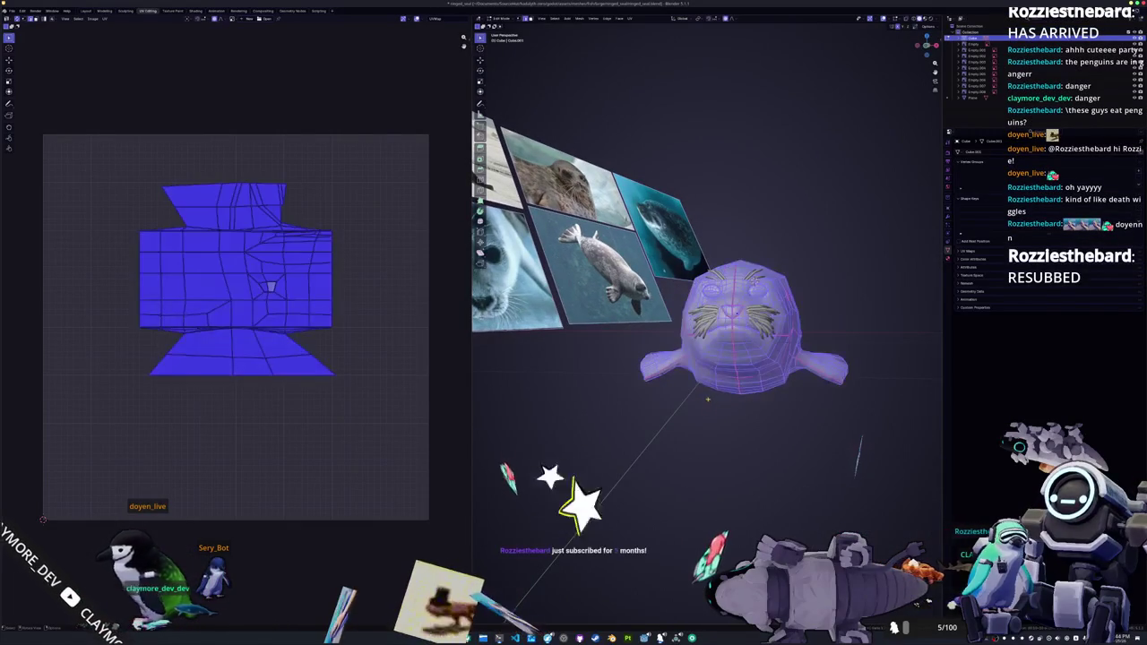
left_click(630, 18)
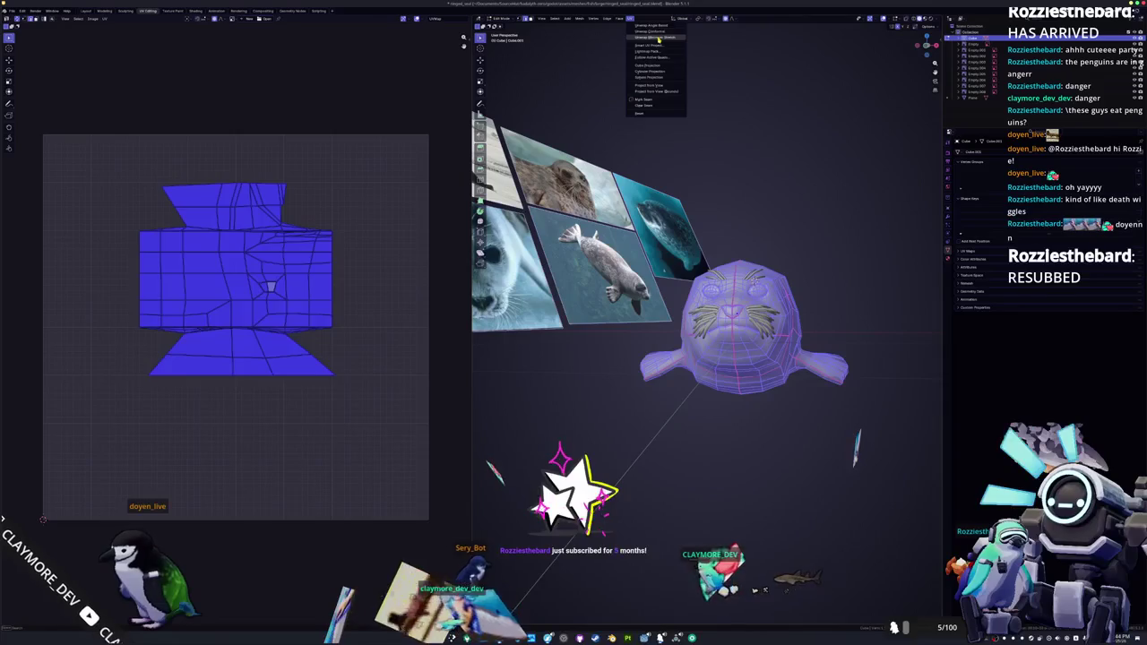
left_click(659, 38)
left_click(276, 247)
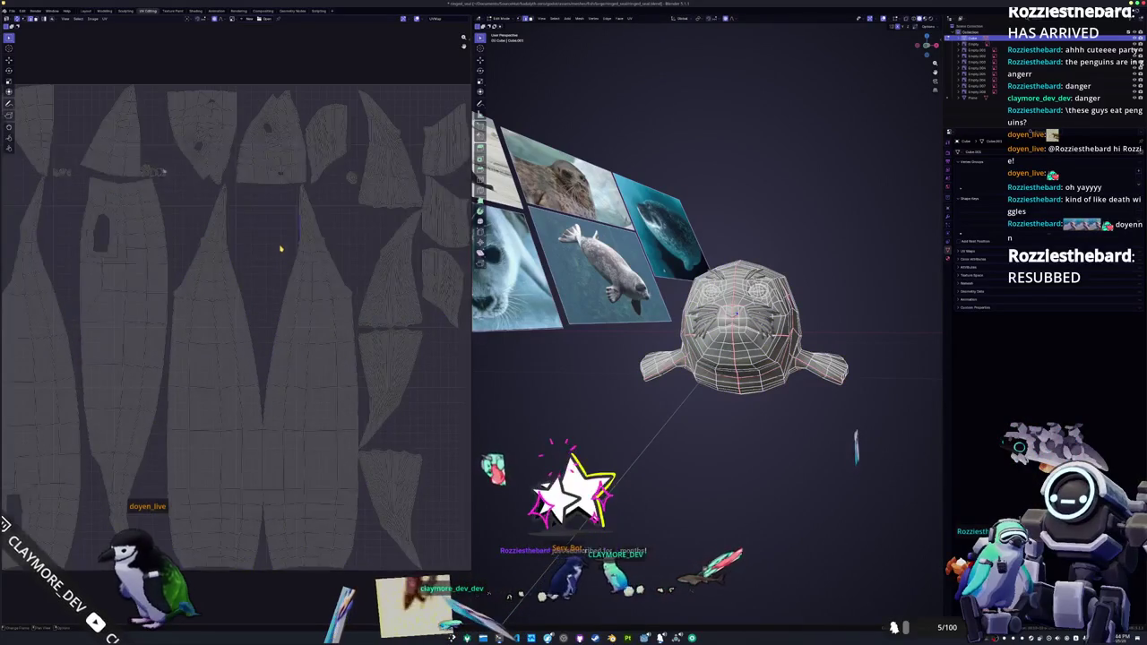
mouse_move(708, 358)
middle_mouse_down()
mouse_move(735, 367)
mouse_move(835, 315)
middle_mouse_up()
scroll(716, 359, "up", 4)
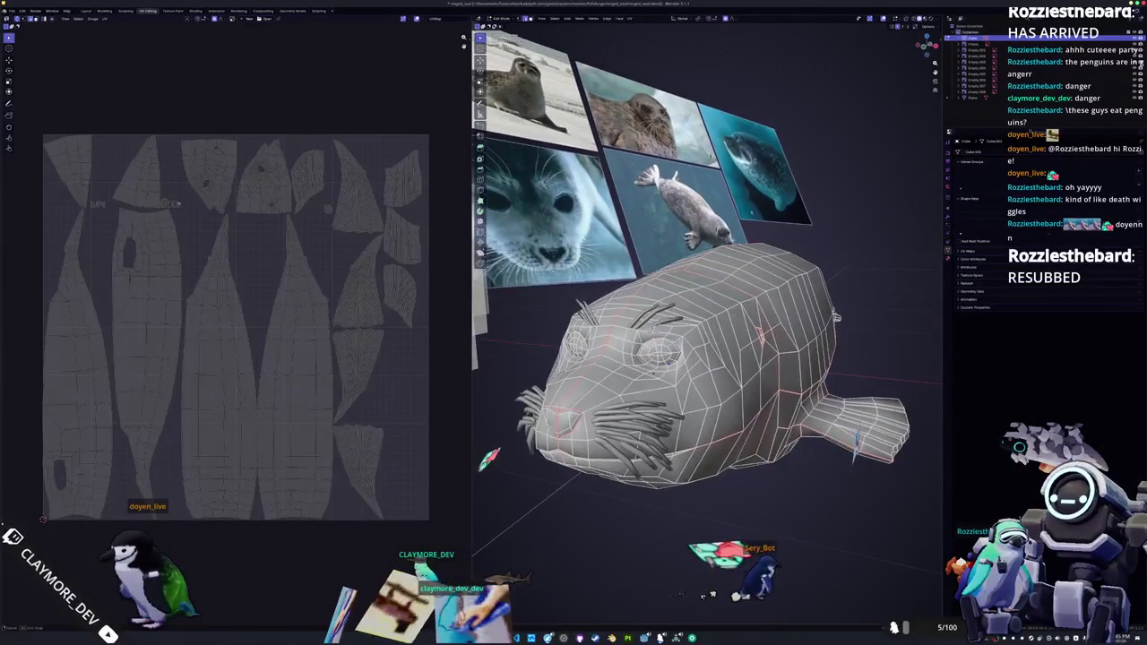
mouse_move(699, 358)
middle_mouse_down()
mouse_move(654, 287)
mouse_move(658, 367)
middle_mouse_up()
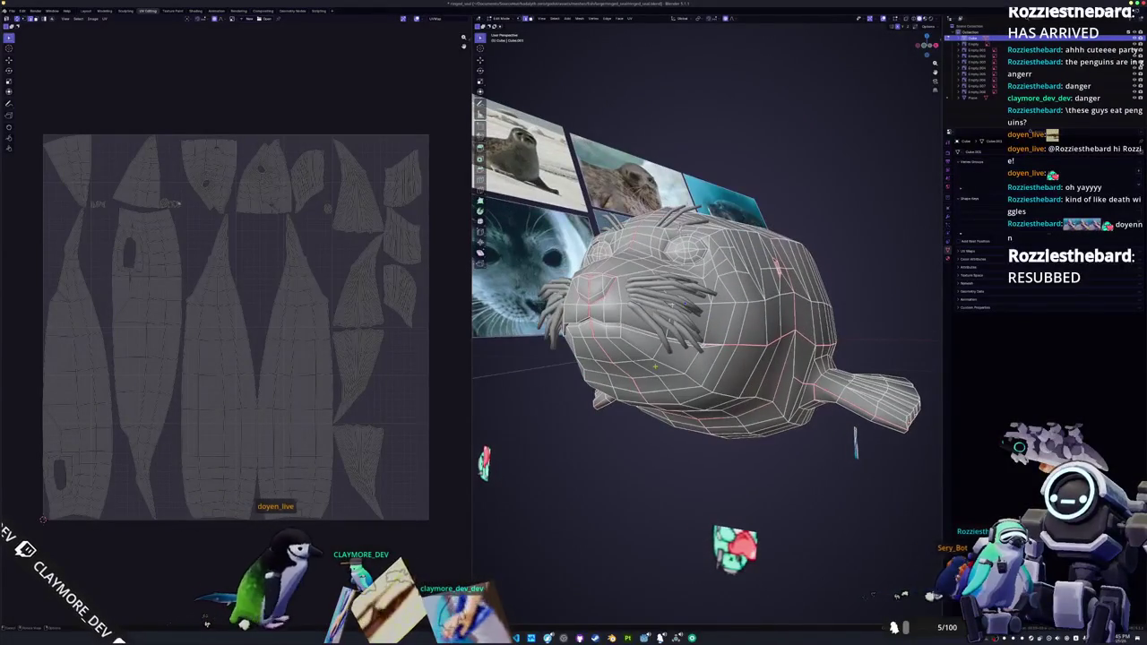
scroll(330, 327, "up", 1)
scroll(331, 327, "up", 1)
scroll(330, 341, "up", 1)
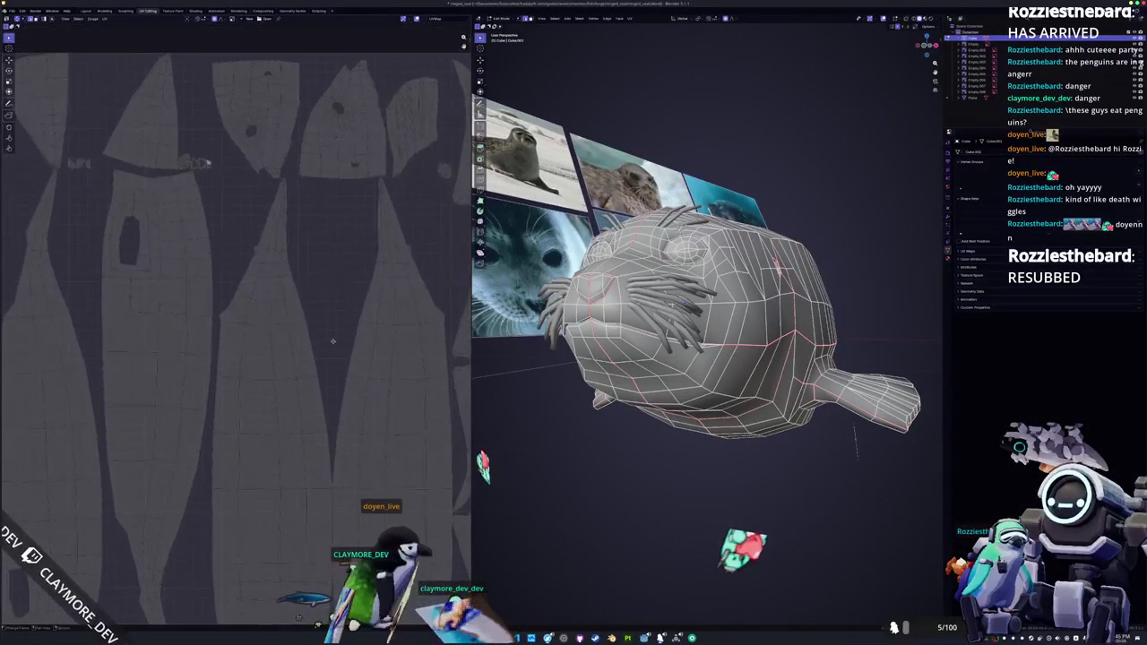
scroll(330, 364, "down", 2)
scroll(352, 314, "up", 2)
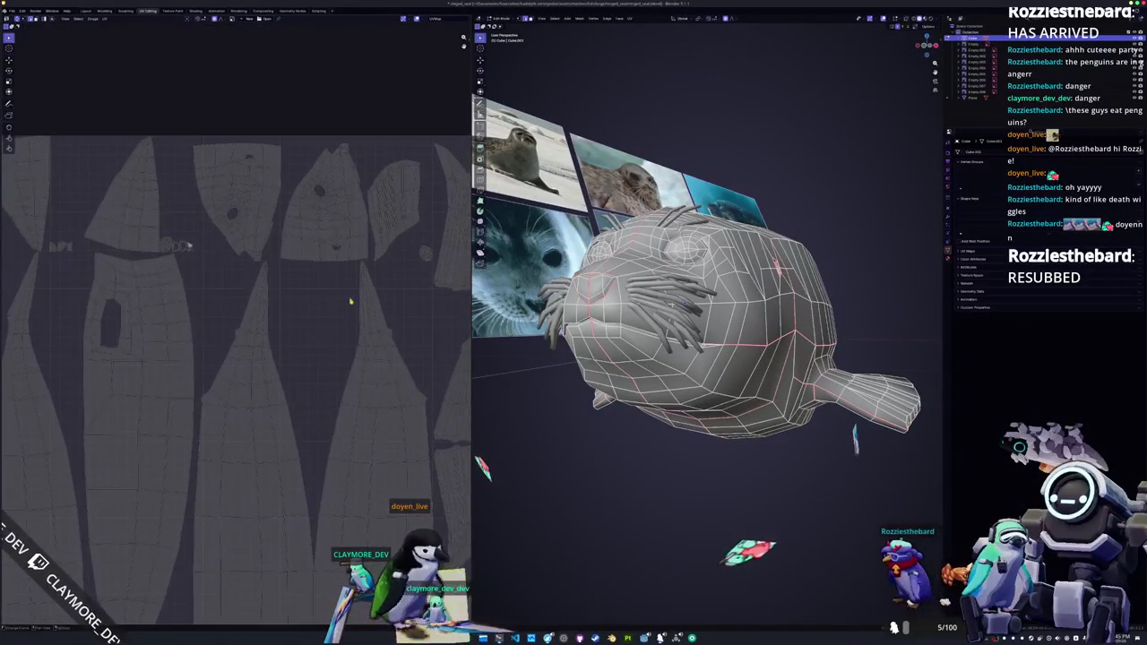
middle_click_drag(351, 330, 341, 355)
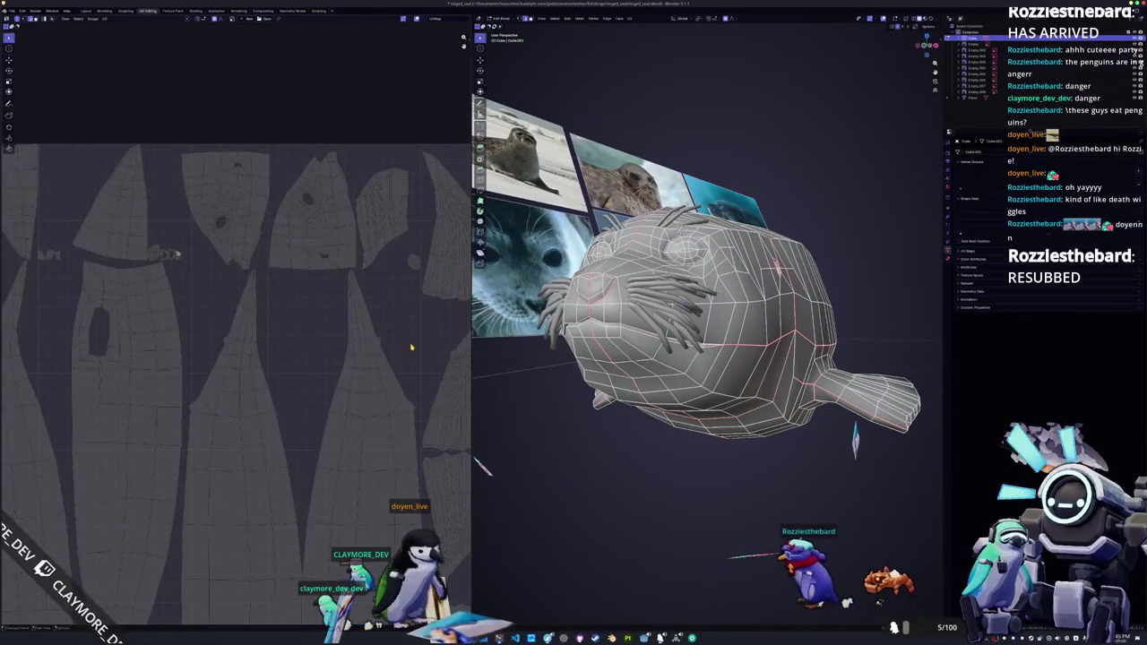
middle_click_drag(410, 346, 407, 360)
middle_click_drag(627, 341, 510, 363)
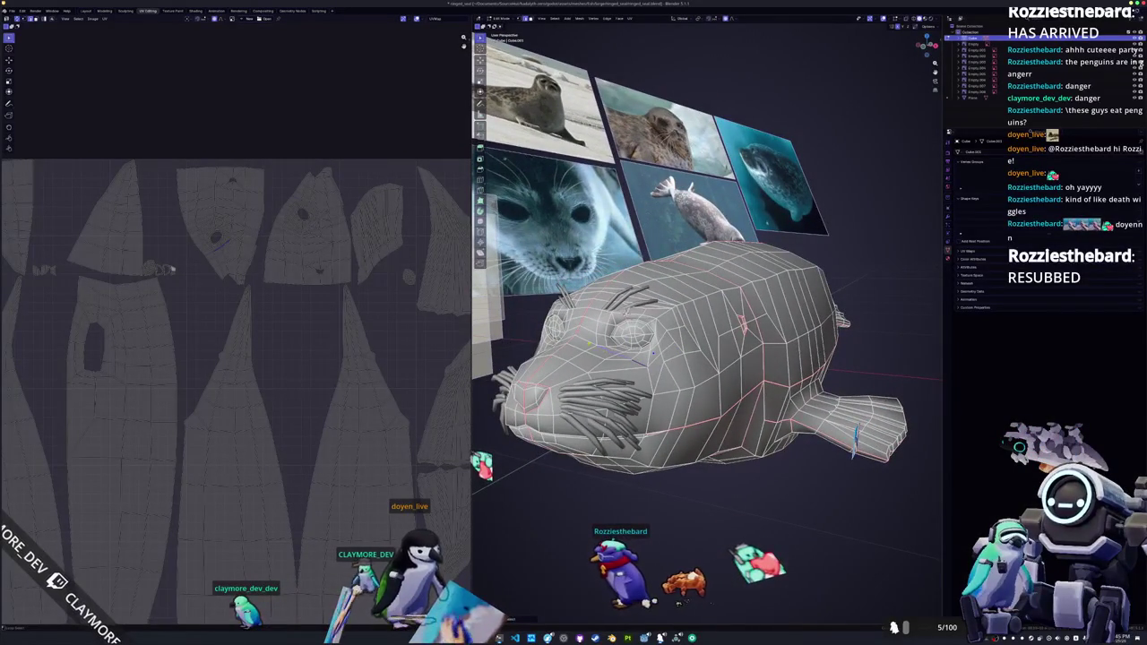
middle_click_drag(555, 358, 511, 367)
middle_click_drag(627, 359, 807, 341)
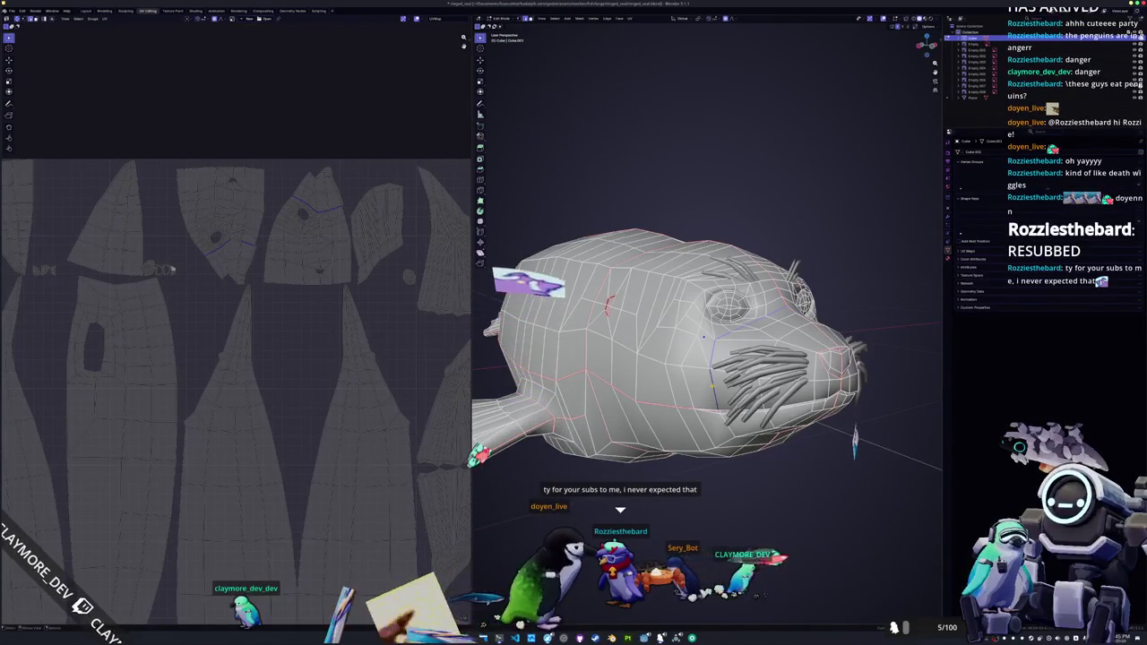
- Mark the chosen snout edges as a UV seam
right_click(712, 386)
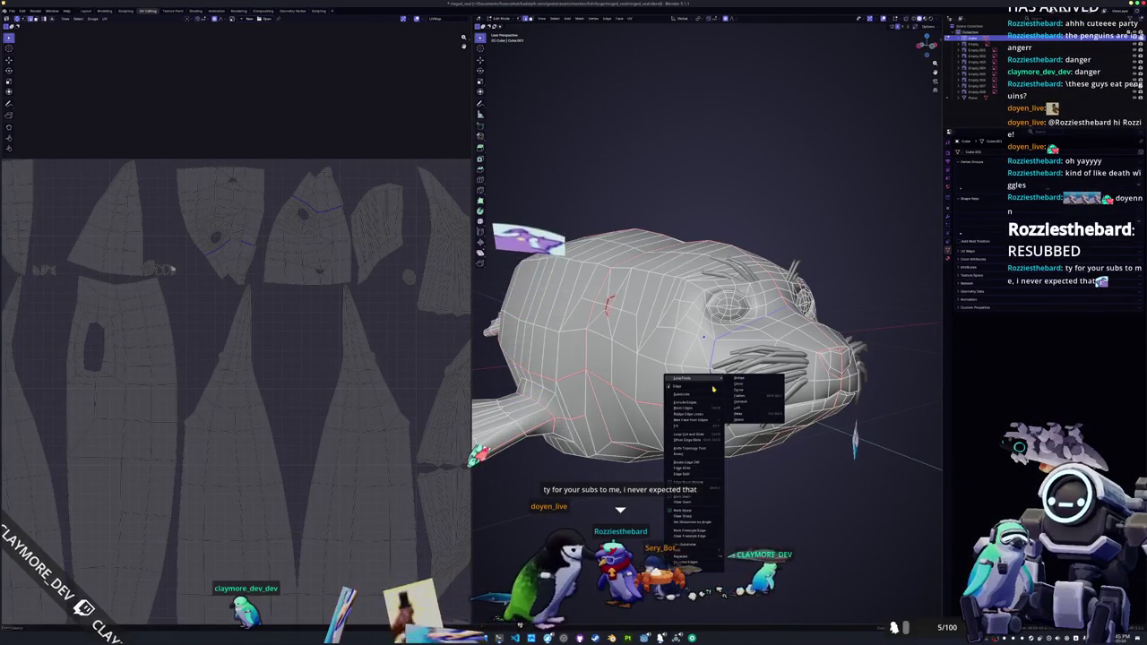
left_click(714, 488)
middle_click_drag(714, 488, 628, 427)
key("a")
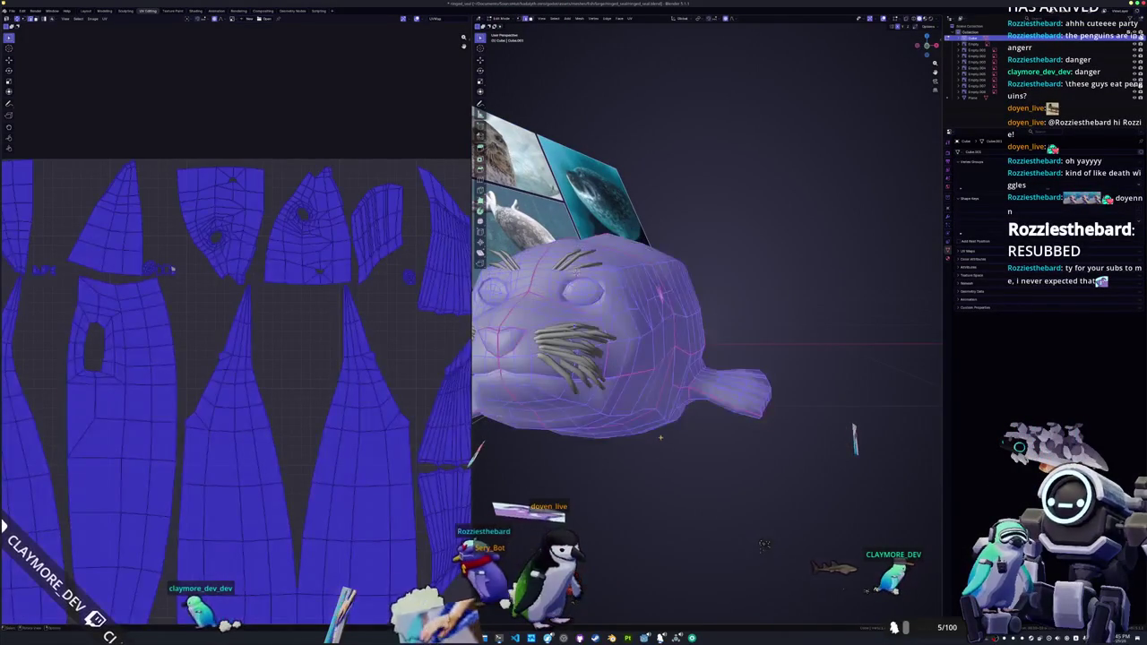
key("alt+a")
right_click(502, 259)
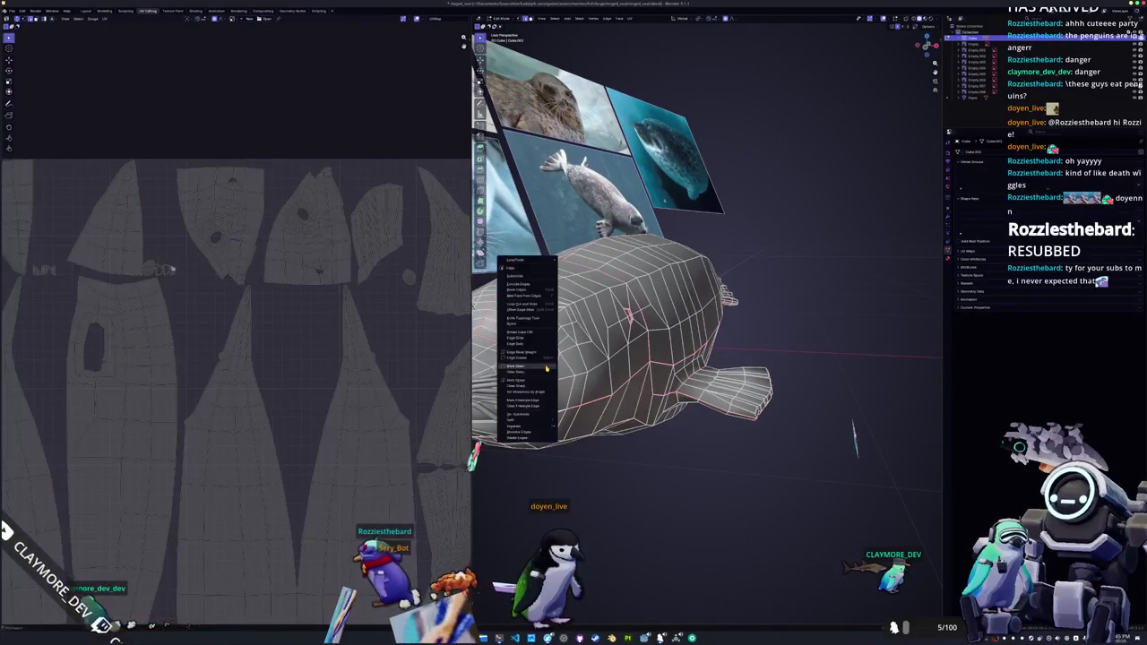
middle_click_drag(502, 260, 628, 358)
- Select the whole seal mesh and re-unwrap it with the new snout seam
key("a")
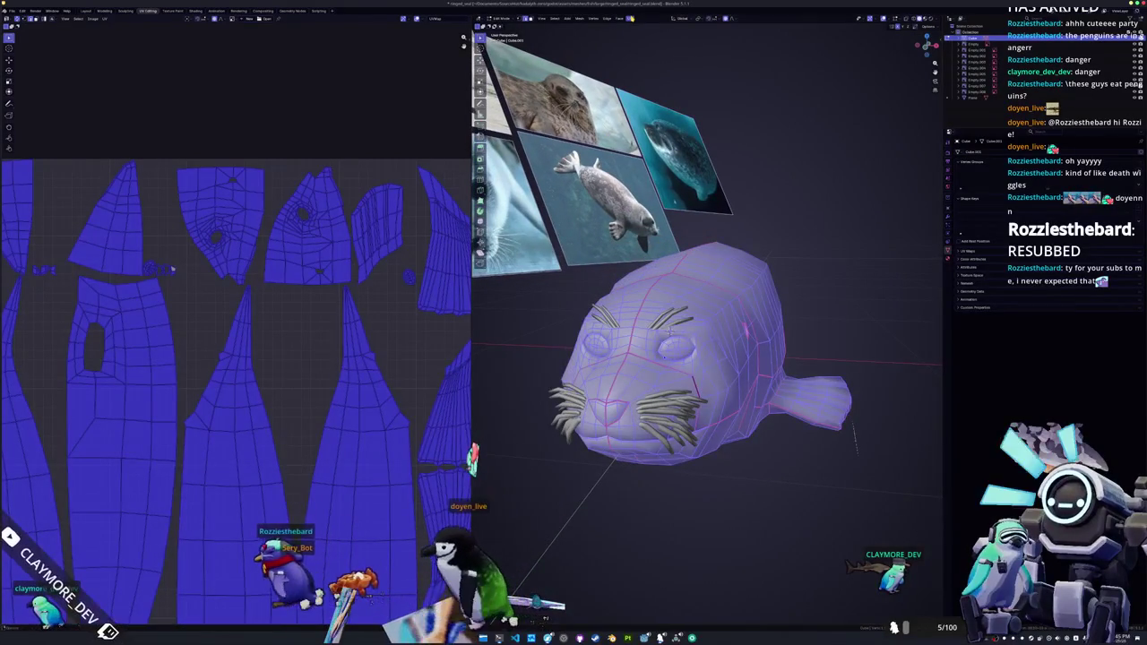
left_click(631, 19)
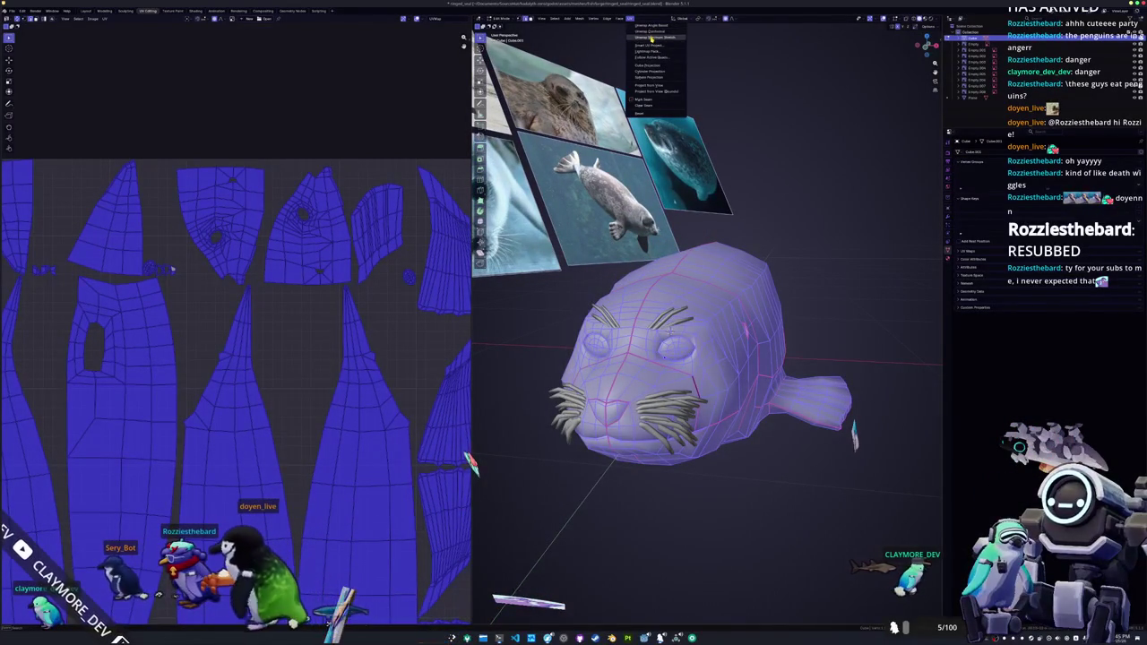
left_click(651, 38)
scroll(341, 310, "down", 2)
scroll(346, 335, "down", 2)
key("alt+a")
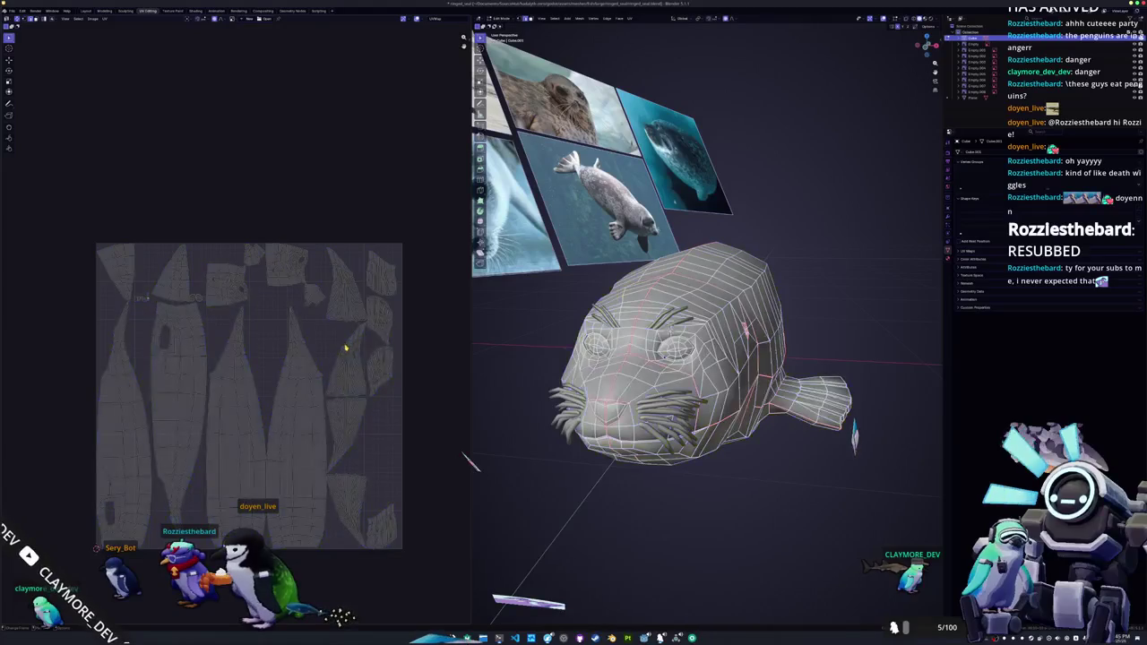
scroll(344, 345, "up", 1)
scroll(376, 394, "up", 1)
scroll(359, 376, "up", 1)
scroll(371, 394, "up", 1)
scroll(371, 394, "up", 1)
scroll(371, 395, "up", 1)
mouse_move(574, 403)
middle_mouse_down()
mouse_move(618, 408)
mouse_move(583, 327)
mouse_move(931, 431)
mouse_move(472, 331)
mouse_move(854, 434)
middle_mouse_up()
scroll(618, 408, "down", 2)
scroll(582, 325, "up", 3)
scroll(472, 332, "up", 3)
scroll(472, 331, "up", 2)
scroll(854, 434, "up", 5)
scroll(904, 414, "down", 5)
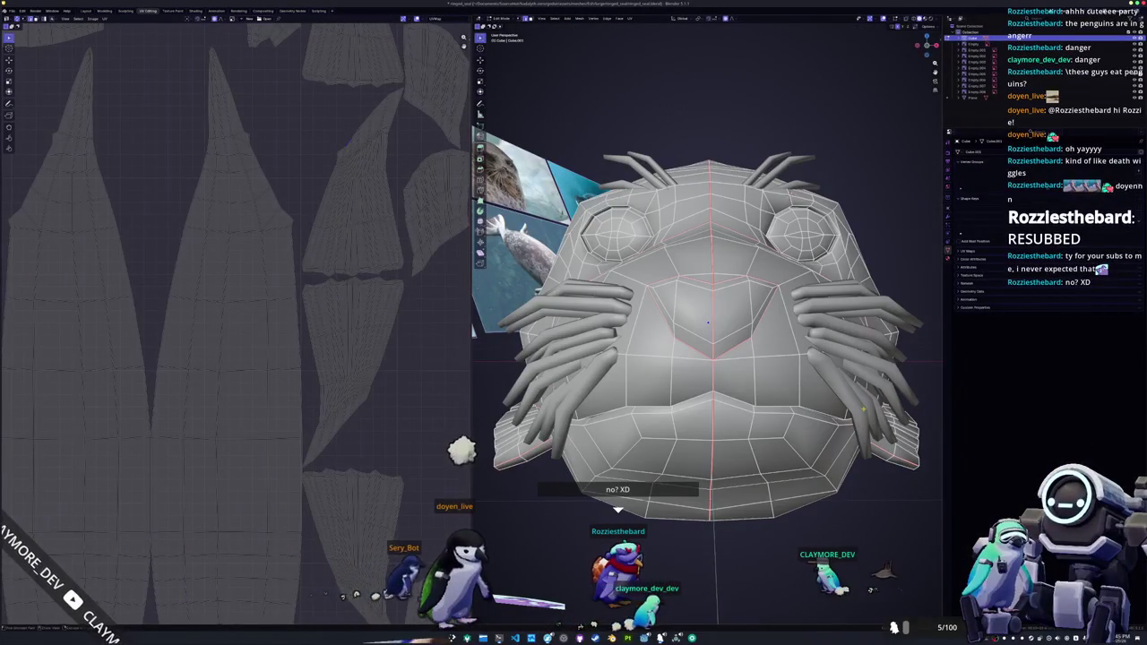
scroll(863, 410, "up", 5)
scroll(863, 409, "down", 5)
mouse_move(863, 410)
middle_mouse_down()
mouse_move(854, 422)
mouse_move(790, 422)
mouse_move(799, 428)
middle_mouse_up()
scroll(792, 427, "up", 5)
key("Tab")
- Capture the seal's face region to the clipboard with Spectacle and close the Spectacle window
key("super+shift+Print")
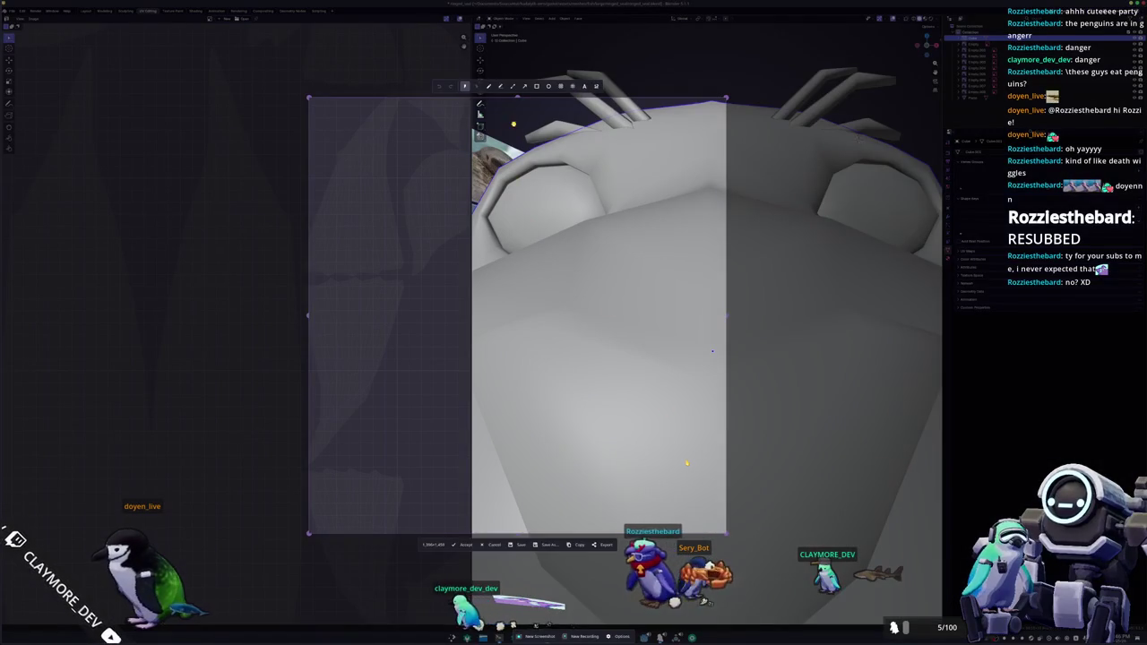
key("Return")
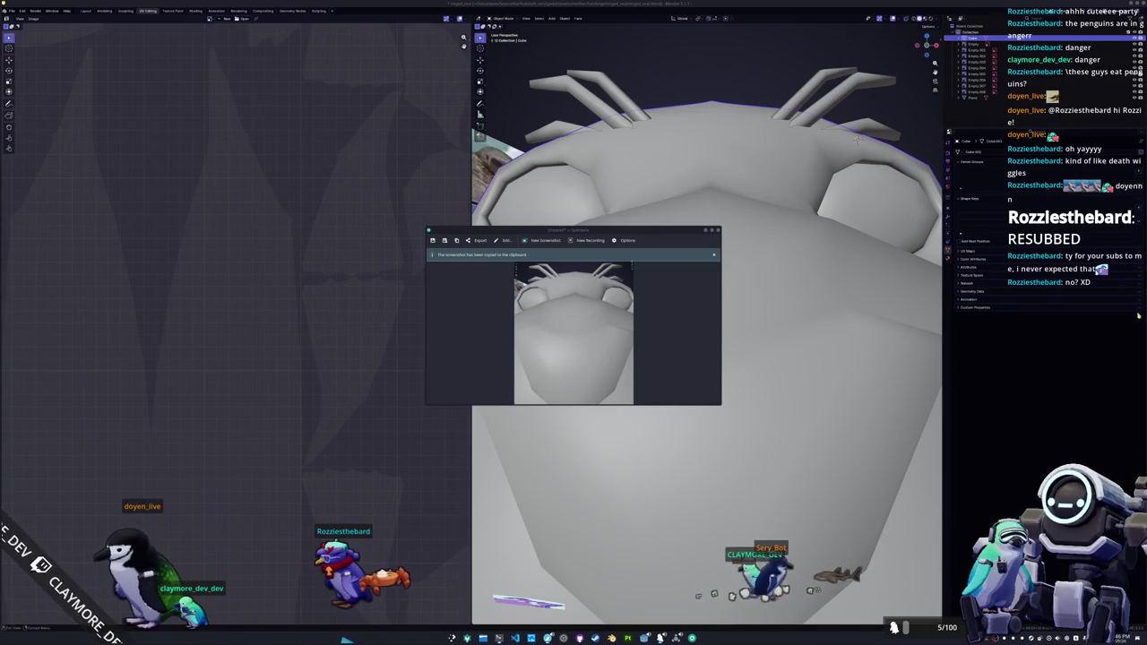
left_click(782, 105)
key("KP_Decimal")
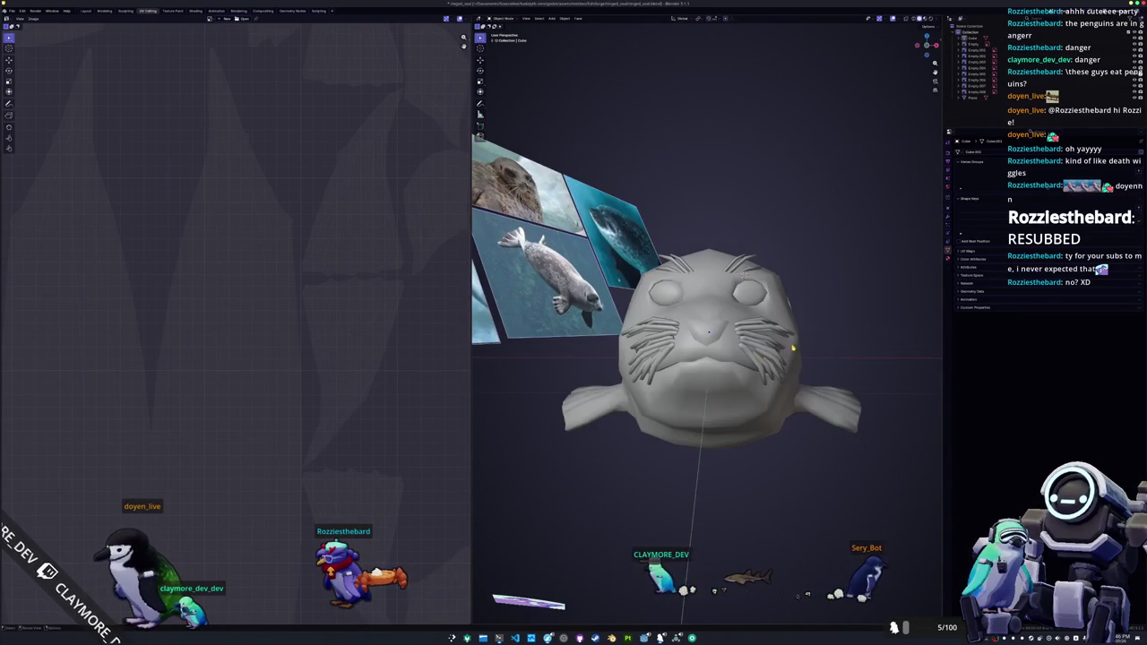
- Rename the seal object to ringed_seal
middle_click_drag(793, 348, 777, 358)
middle_click_drag(716, 395, 699, 394)
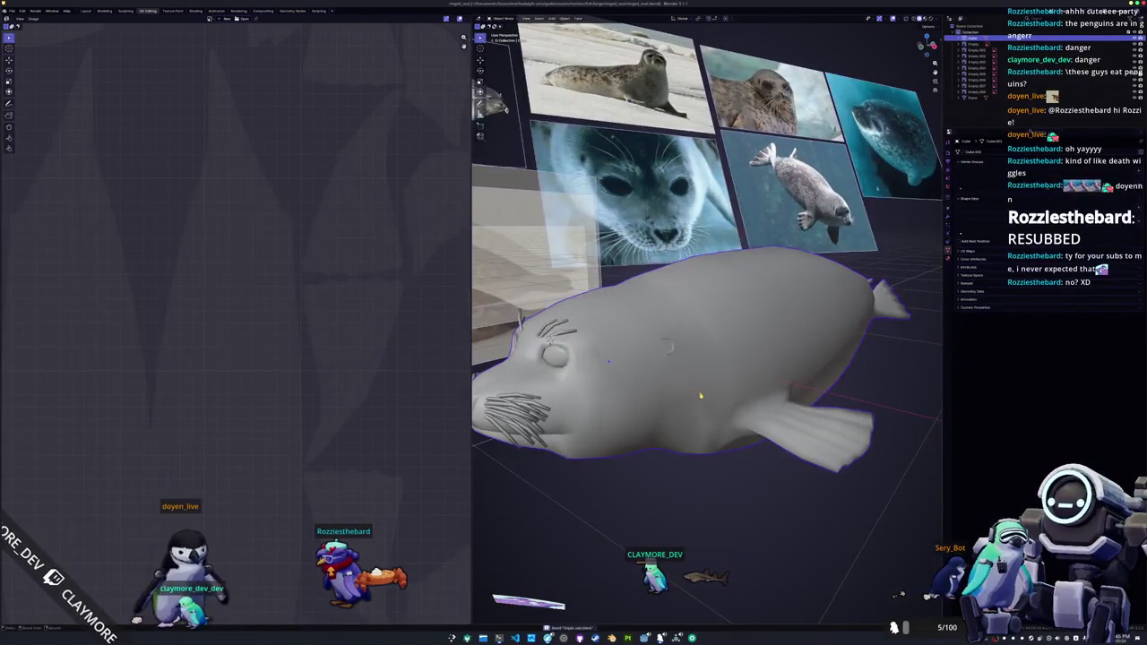
key("Tab")
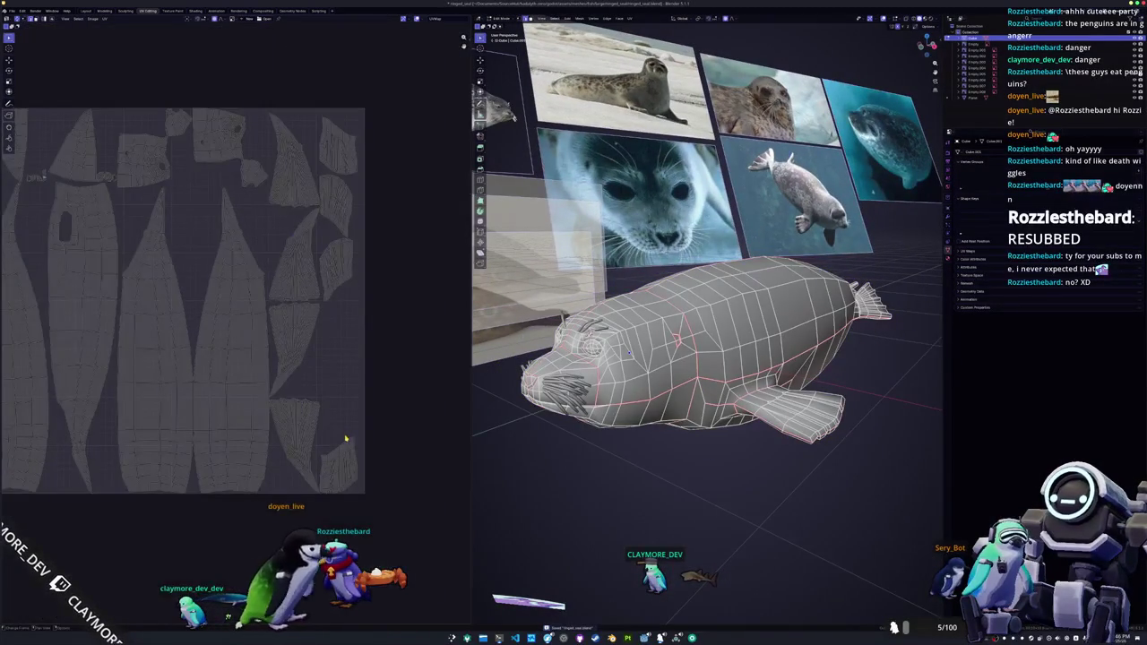
key("Tab")
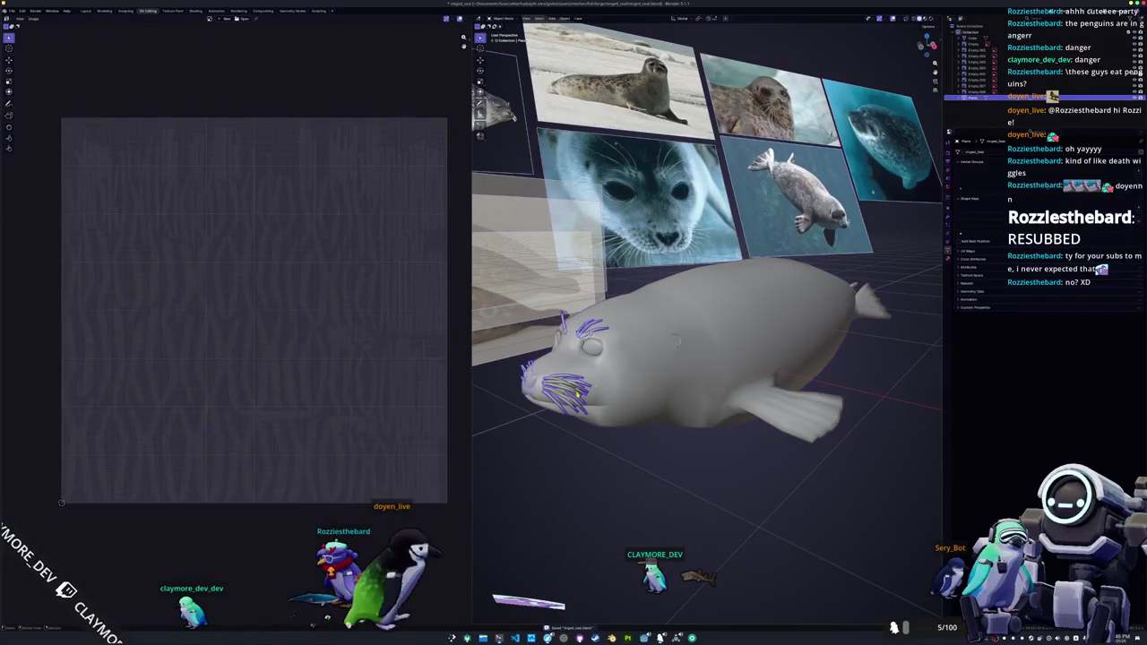
key("Tab")
key("a")
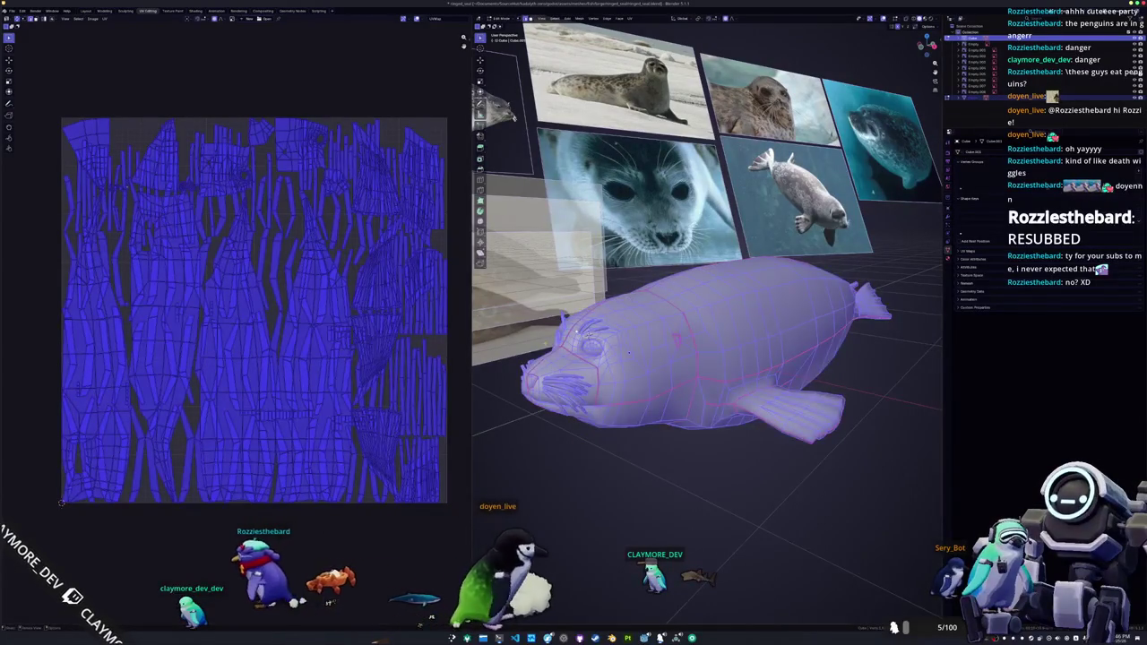
key("Tab")
middle_click_drag(628, 352, 716, 345)
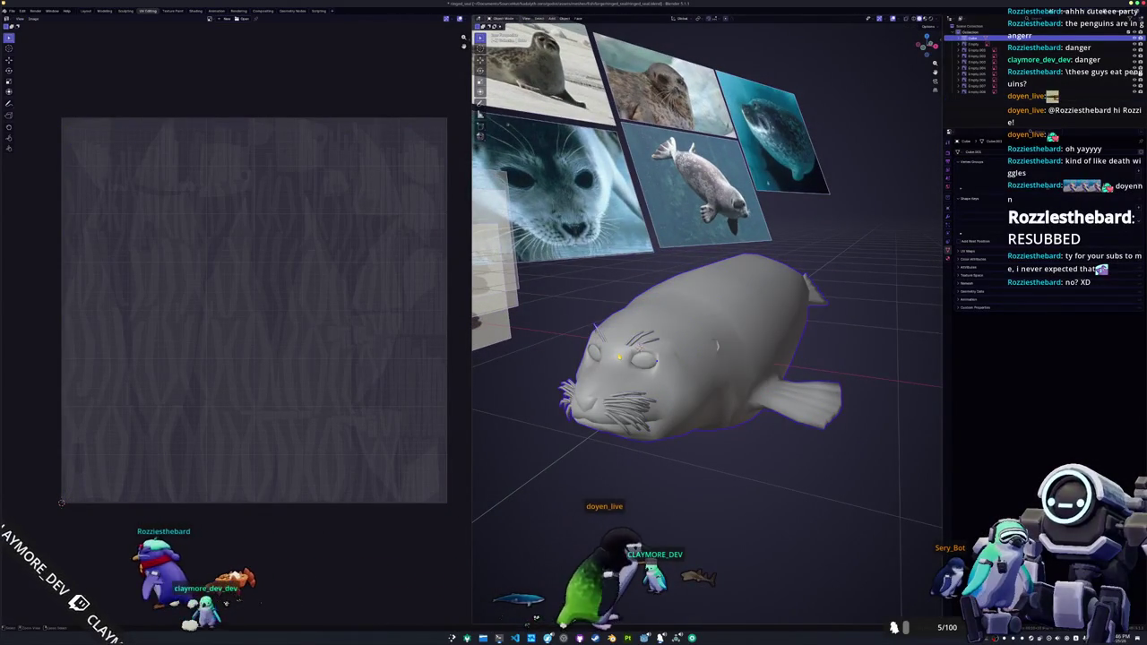
key("F2")
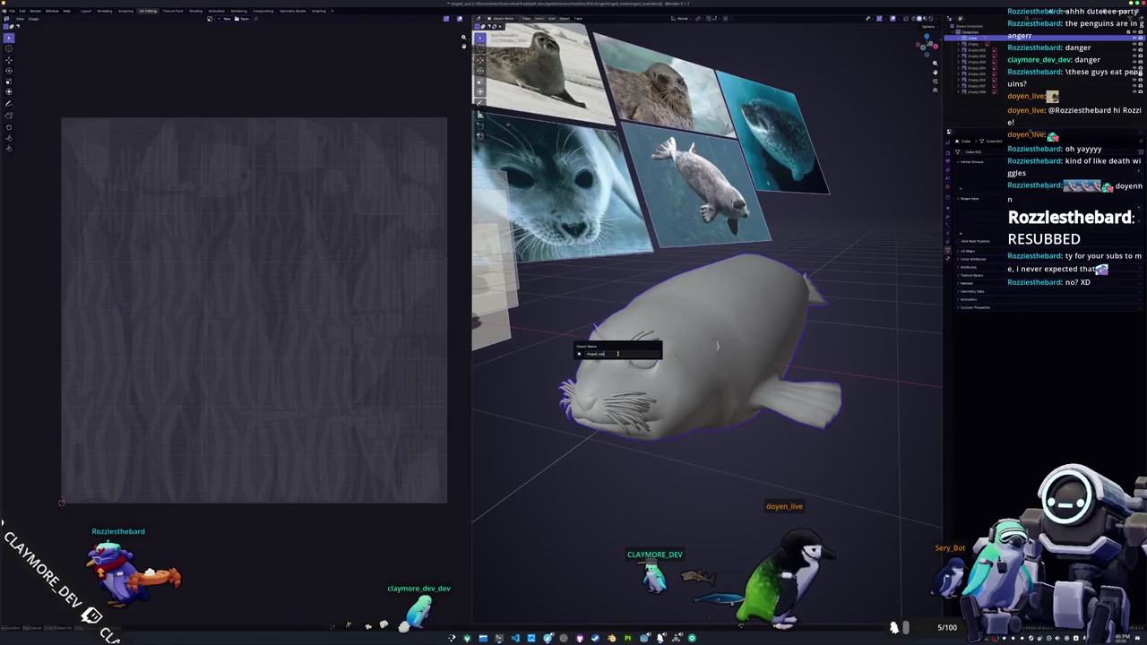
key("Return")
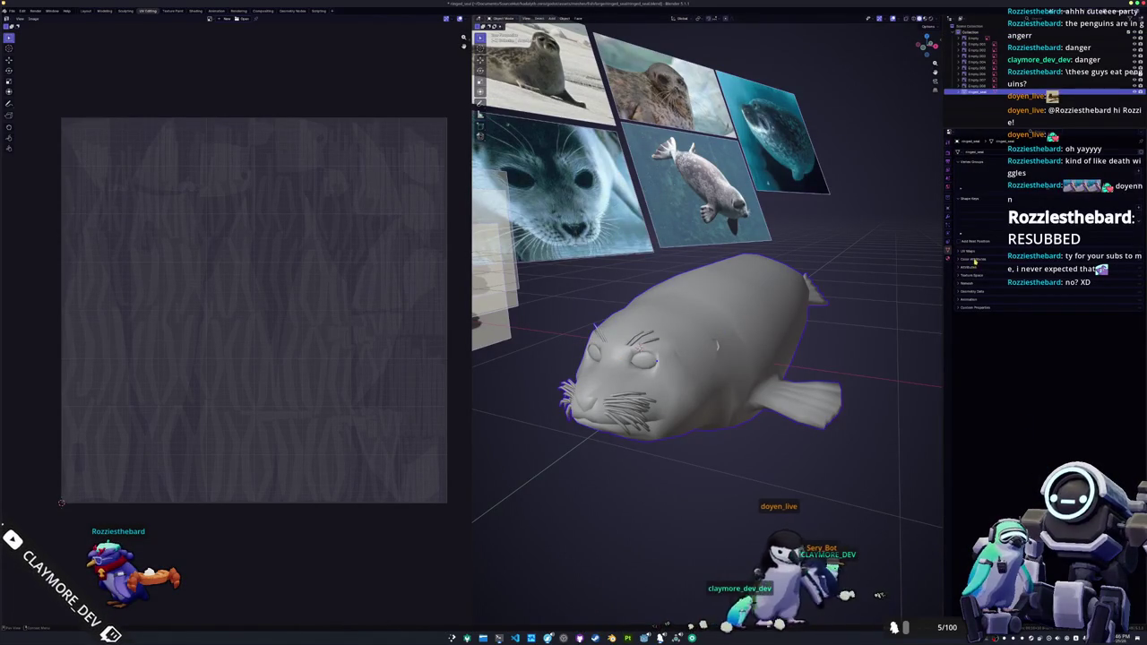
- Add a material slot to ringed_seal and create a new material for it
left_click(1119, 304)
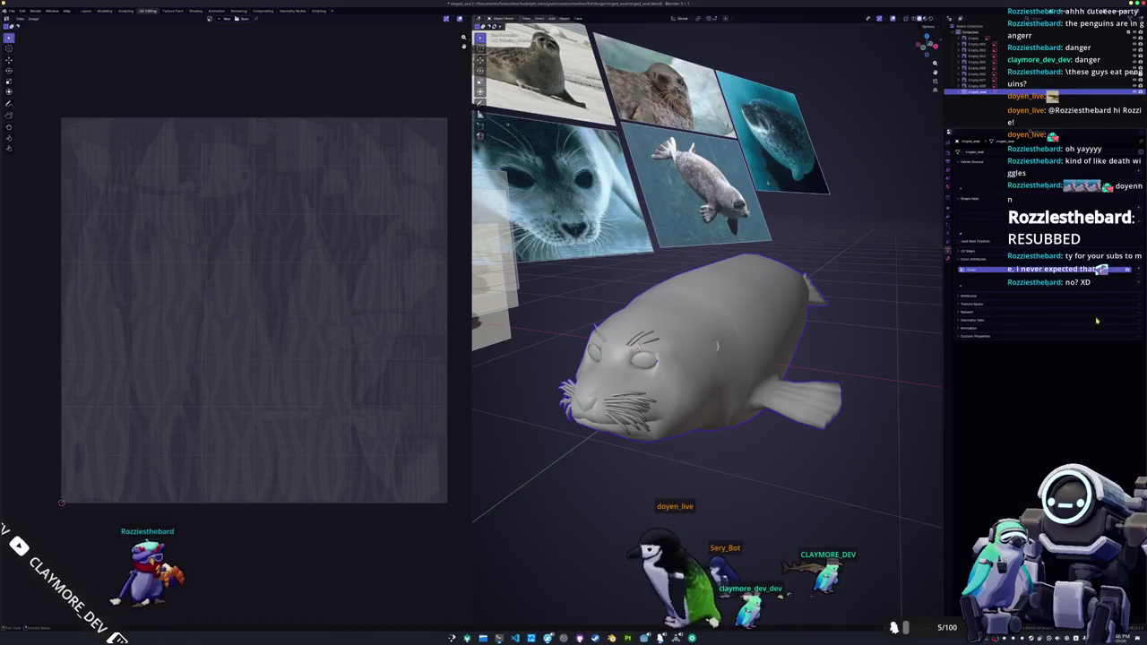
scroll(1000, 178, "down", 3)
left_click(1000, 179)
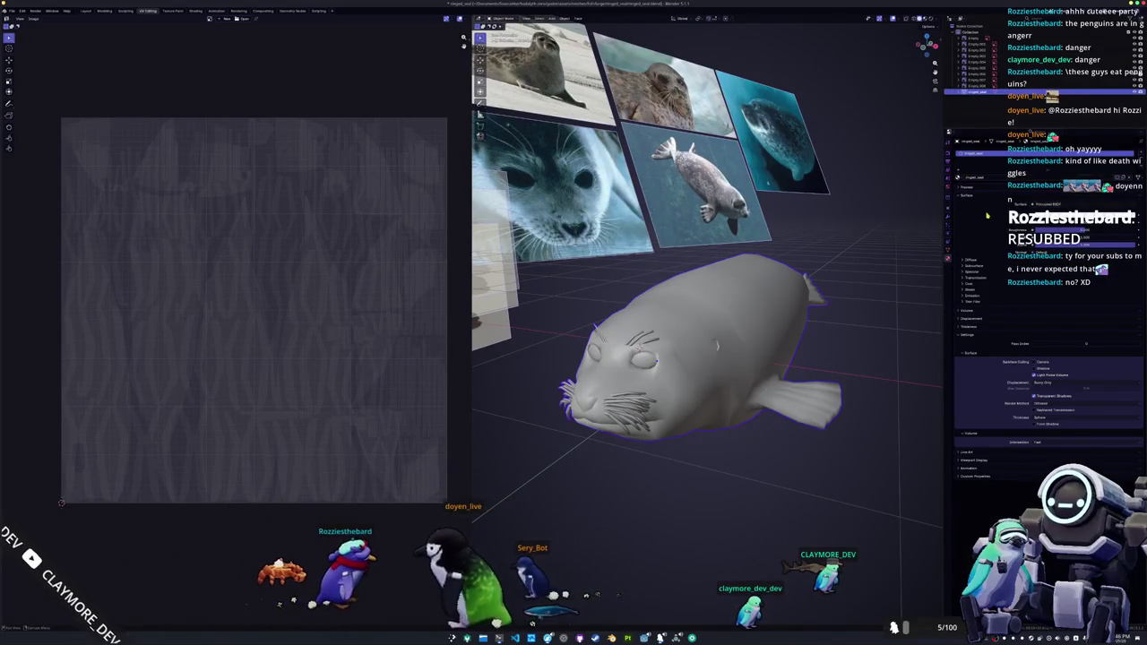
key("Tab")
- Pack the seal's UV islands with UVPackmaster so the large body pieces lie horizontally
middle_click_drag(716, 345, 712, 349)
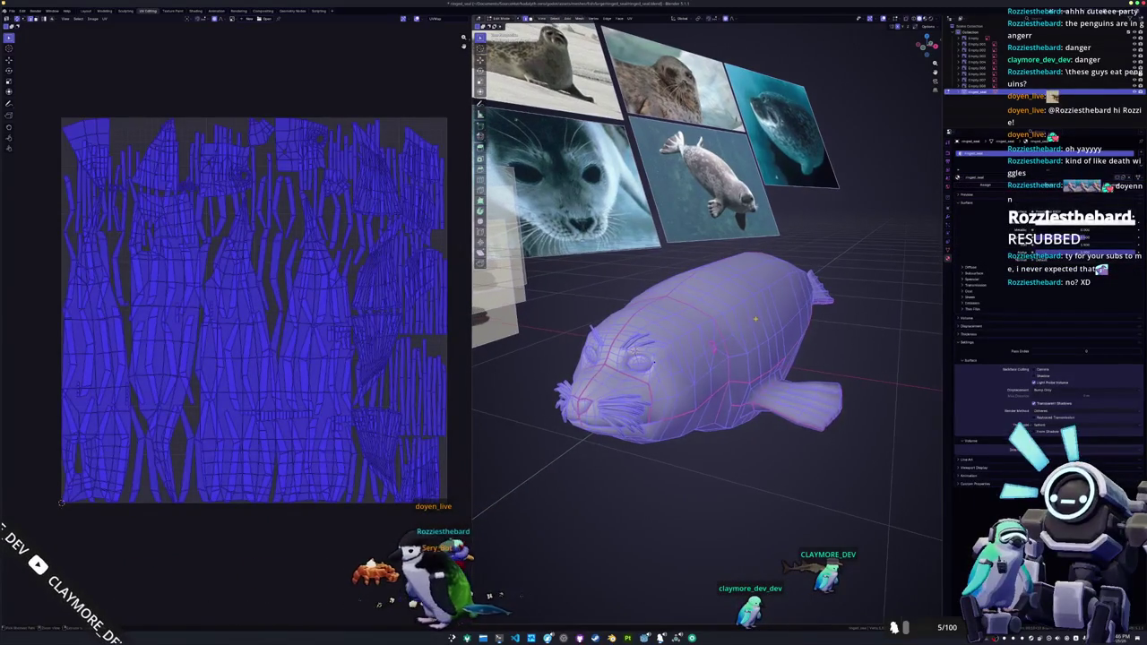
key("Tab")
key("Tab")
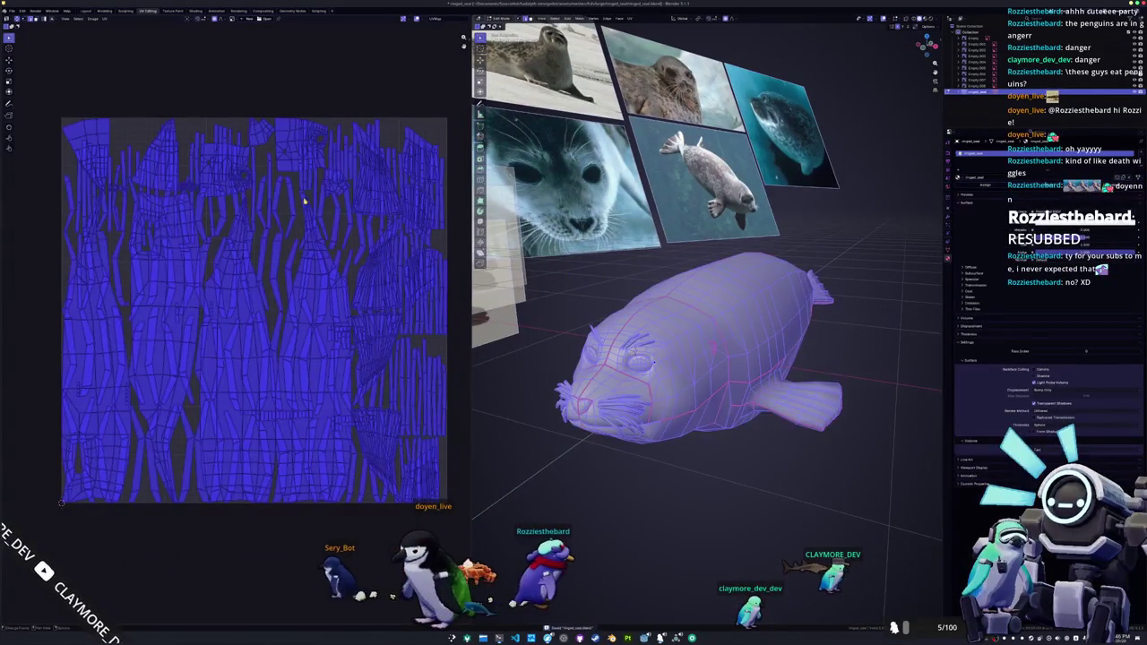
left_click(466, 89)
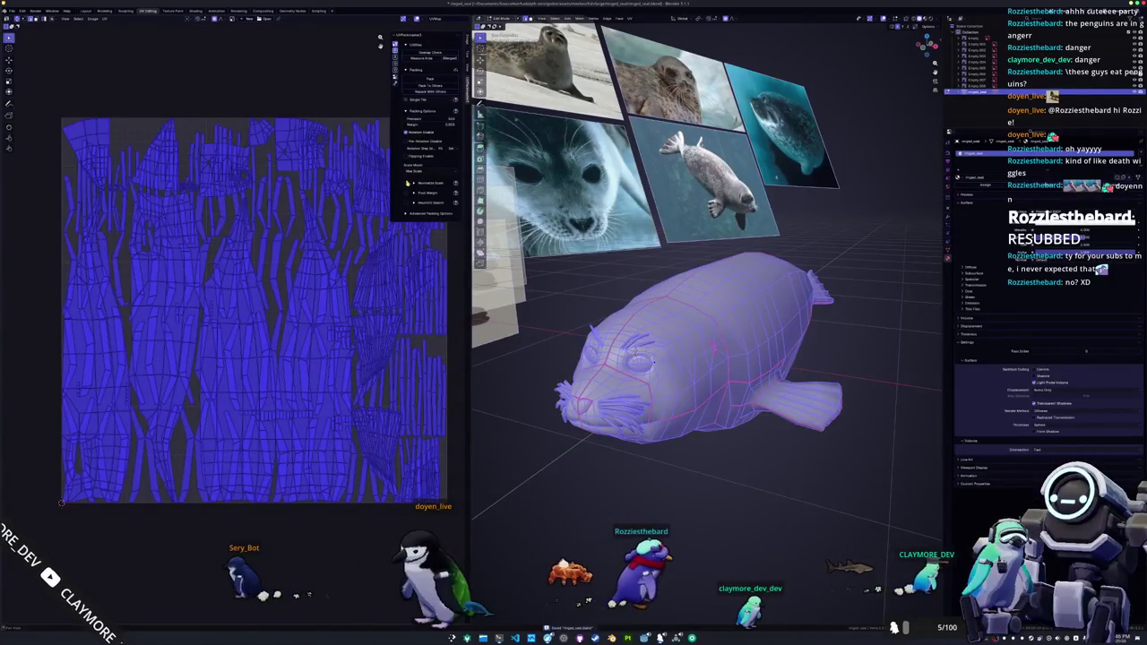
left_click(431, 81)
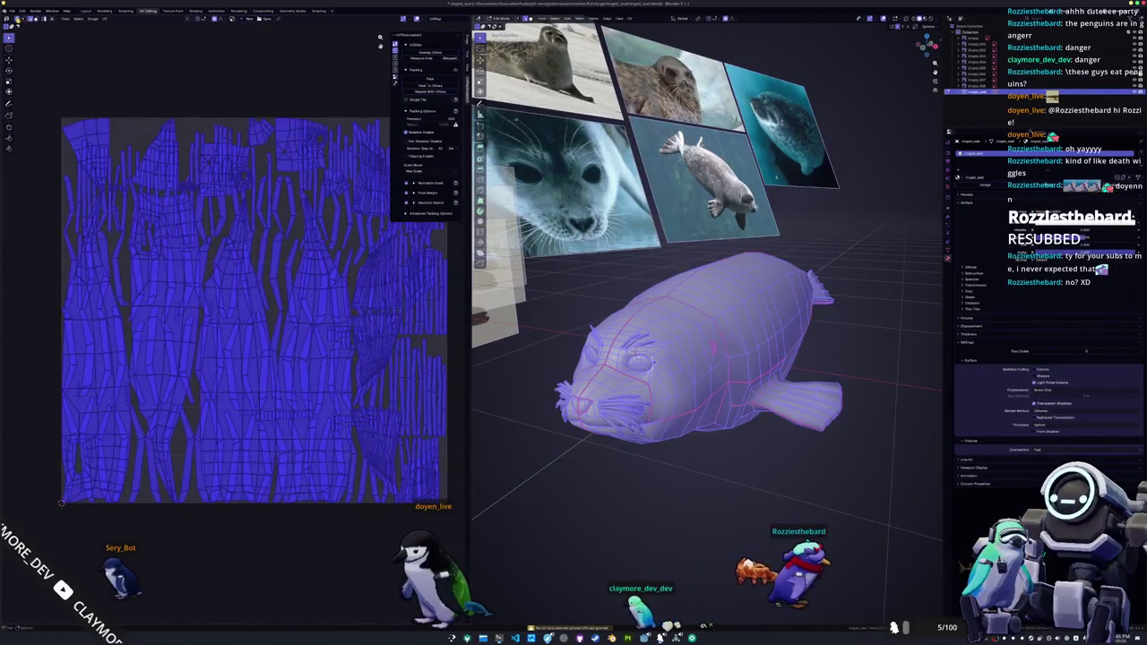
left_click(431, 81)
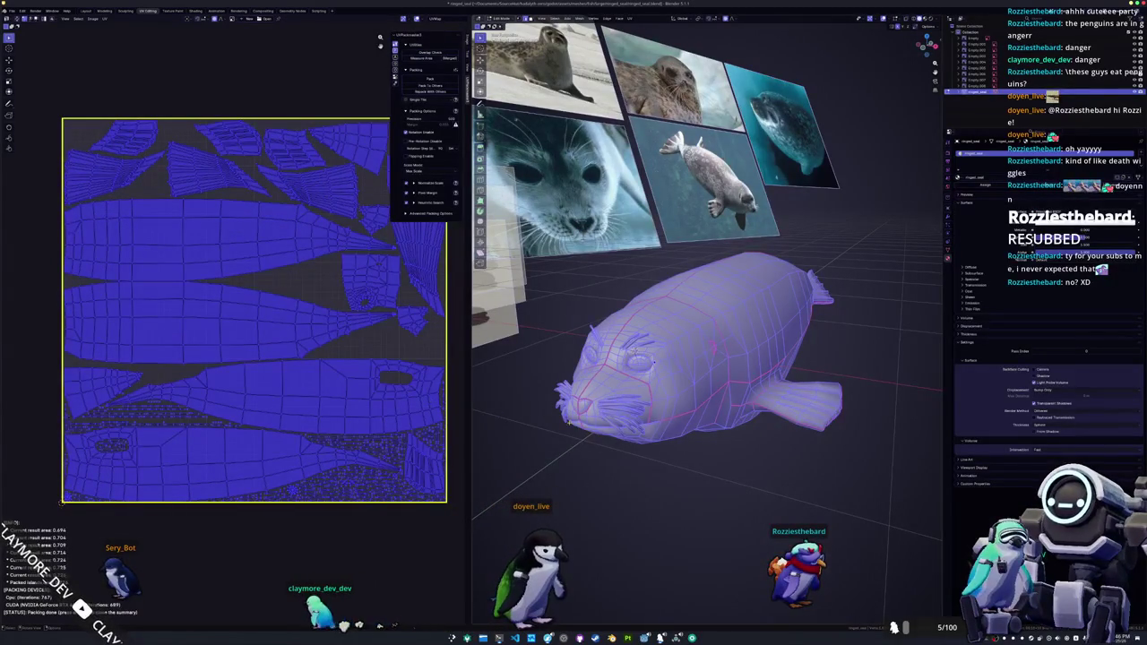
mouse_move(708, 269)
middle_mouse_down()
mouse_move(627, 269)
mouse_move(654, 269)
middle_mouse_up()
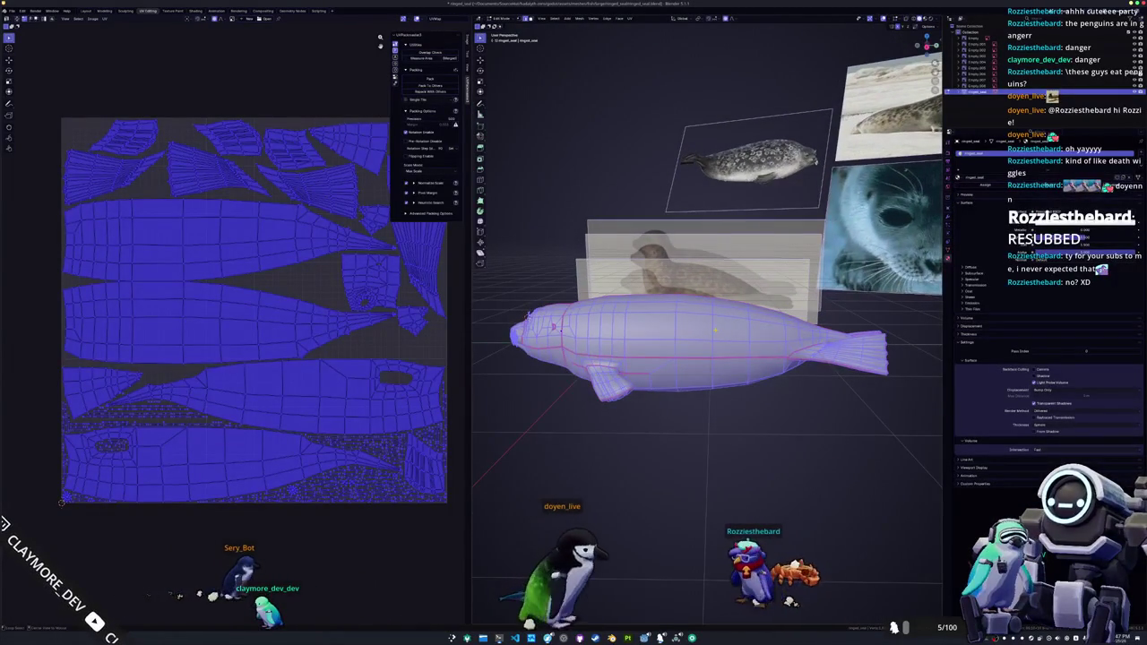
key("alt+a")
right_click(698, 433)
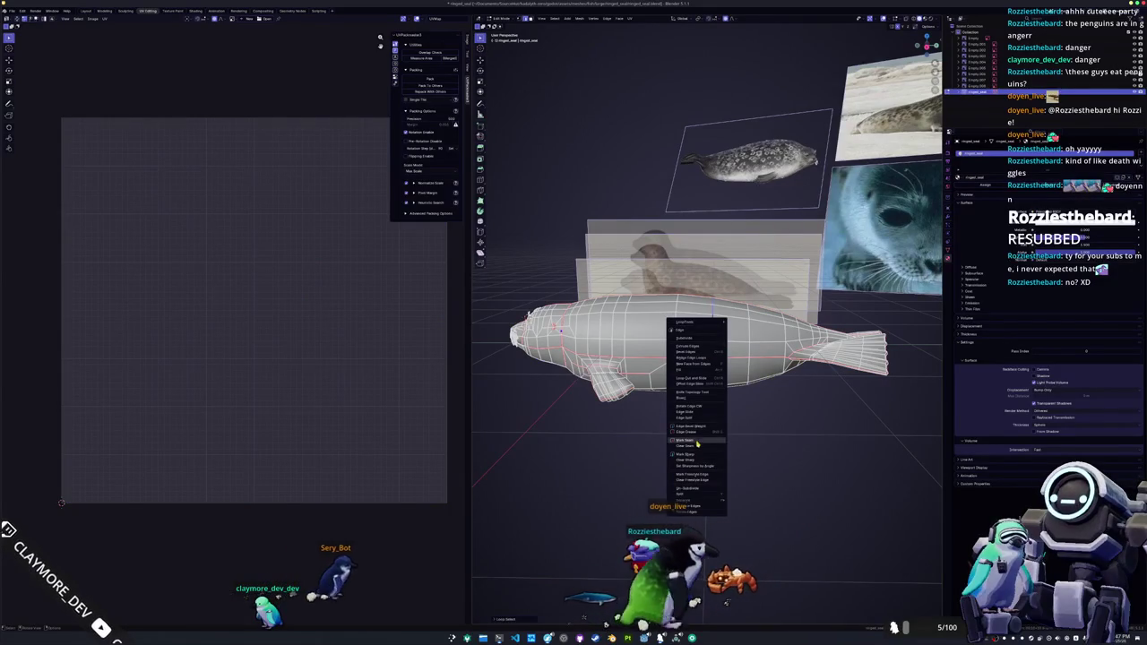
- Select all of the seal's geometry and unwrap it via UV > Unwrap
key("Escape")
key("a")
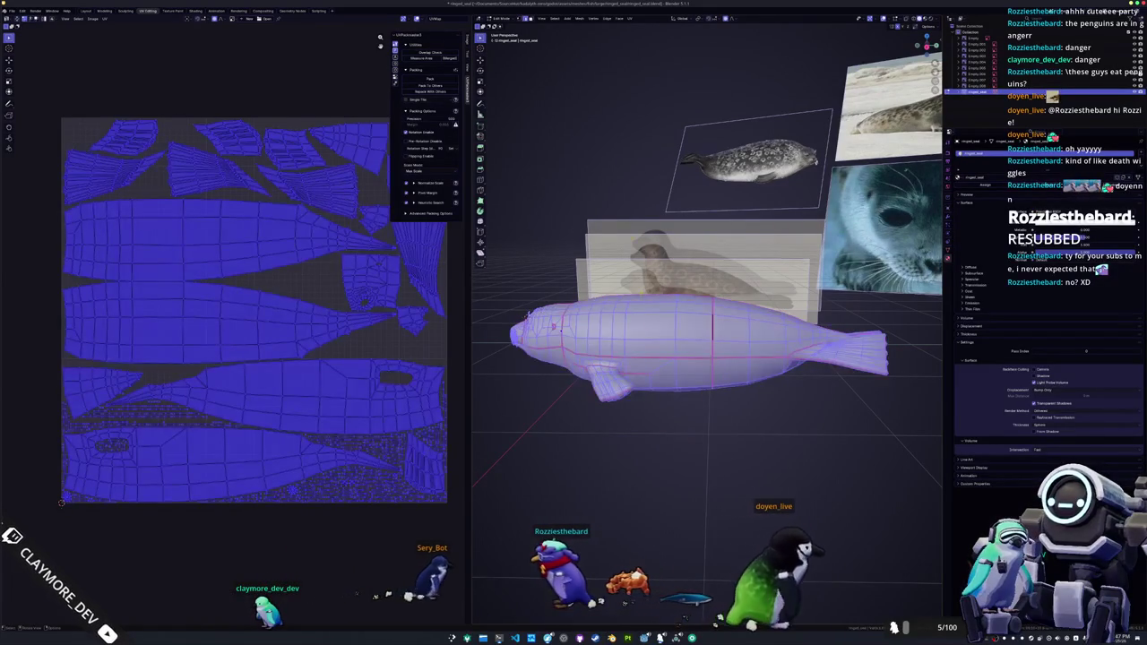
left_click(629, 18)
key("alt+a")
key("a")
key("alt+a")
key("a")
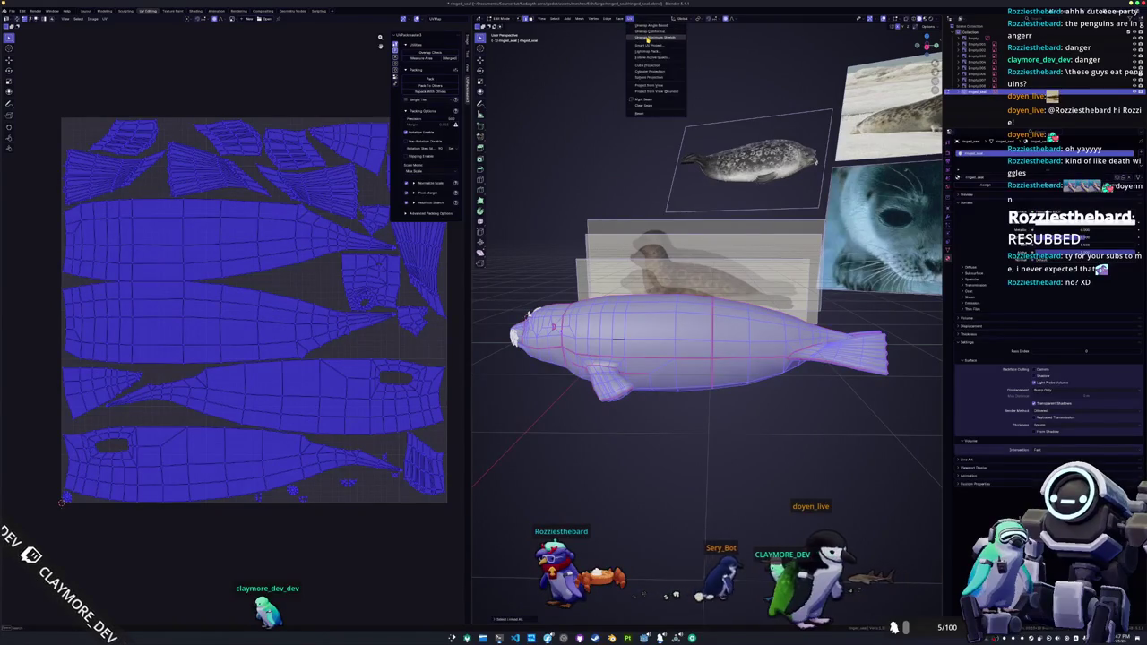
left_click(647, 38)
- Let the UV pack tighten the island layout, then stop it and return to object mode
middle_click_drag(708, 358, 779, 340)
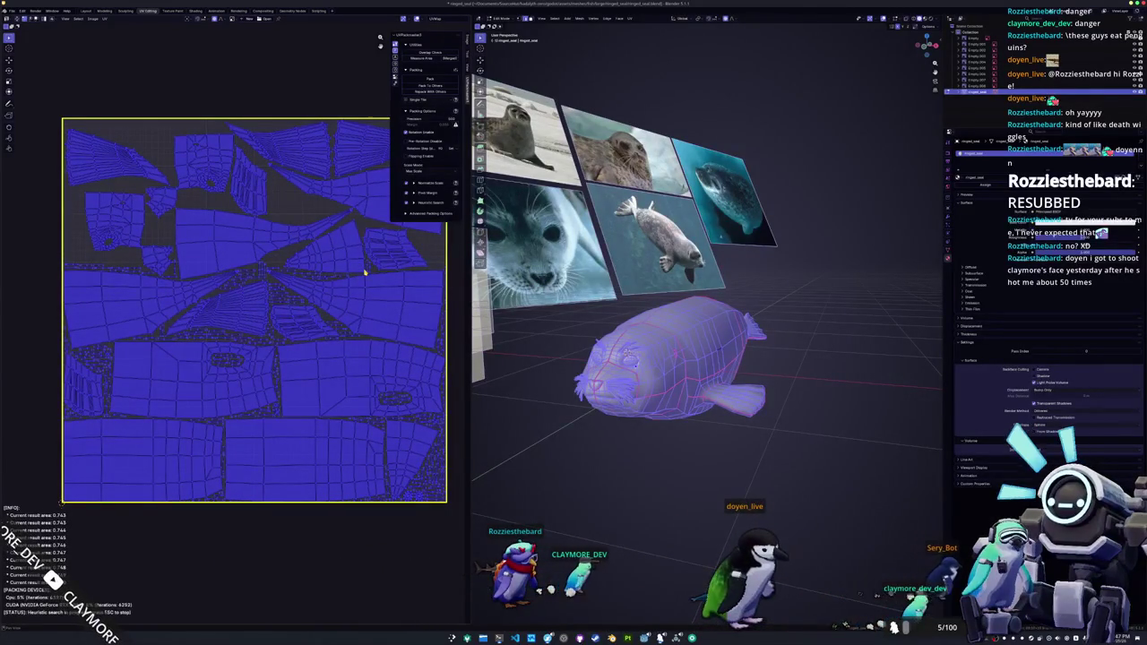
key("Escape")
key("Tab")
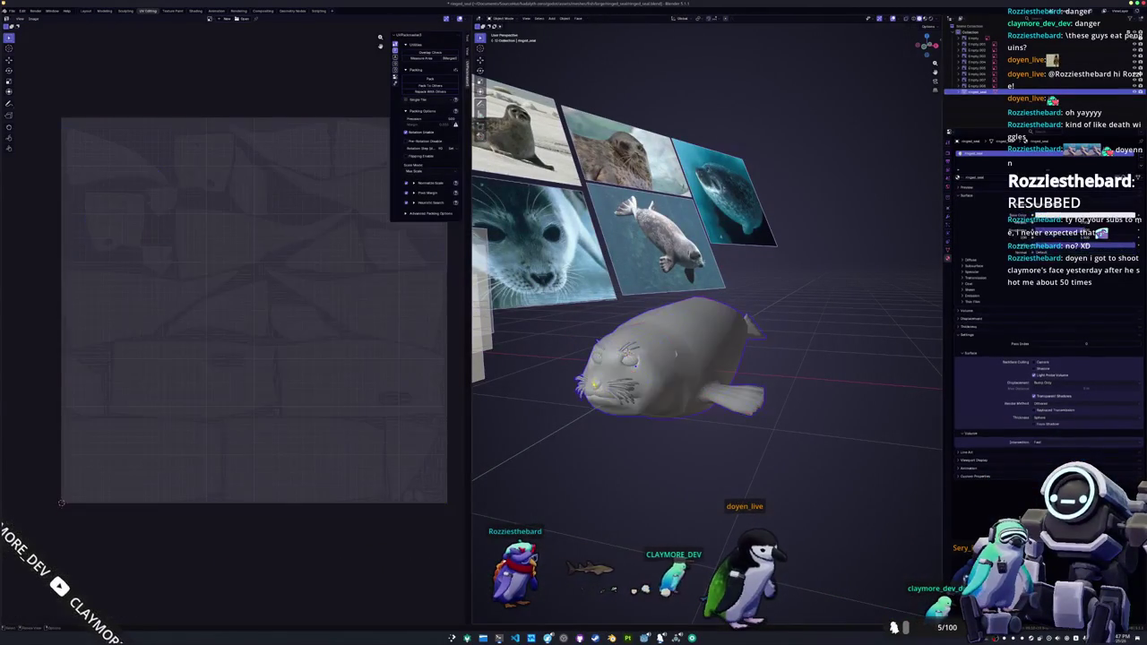
- In Edit Mode, inspect the edge loops along the seal's rear fin and tail
middle_click_drag(573, 340, 628, 349)
mouse_move(707, 372)
middle_mouse_down()
mouse_move(718, 381)
mouse_move(627, 340)
middle_mouse_up()
key("Tab")
scroll(708, 358, "up", 3)
mouse_move(699, 385)
middle_mouse_down()
mouse_move(663, 470)
mouse_move(627, 358)
middle_mouse_up()
left_click(659, 465, "alt")
key("alt+a")
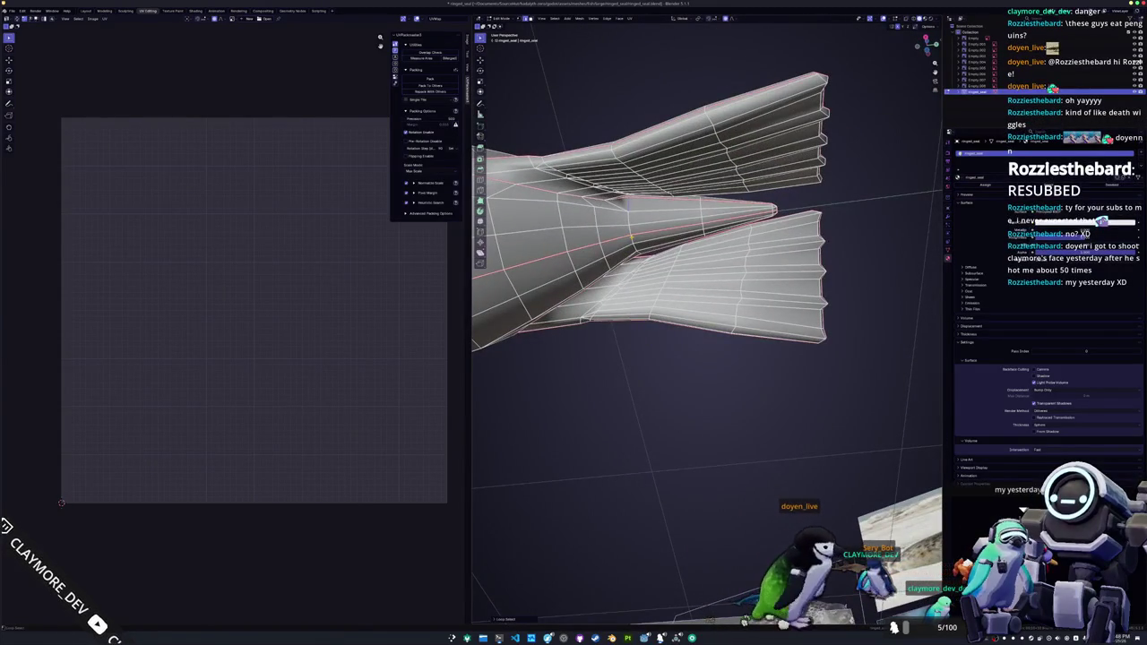
mouse_move(630, 238)
middle_mouse_down()
mouse_move(593, 352)
mouse_move(724, 372)
mouse_move(614, 402)
mouse_move(722, 359)
mouse_move(687, 387)
middle_mouse_up()
right_click(687, 387)
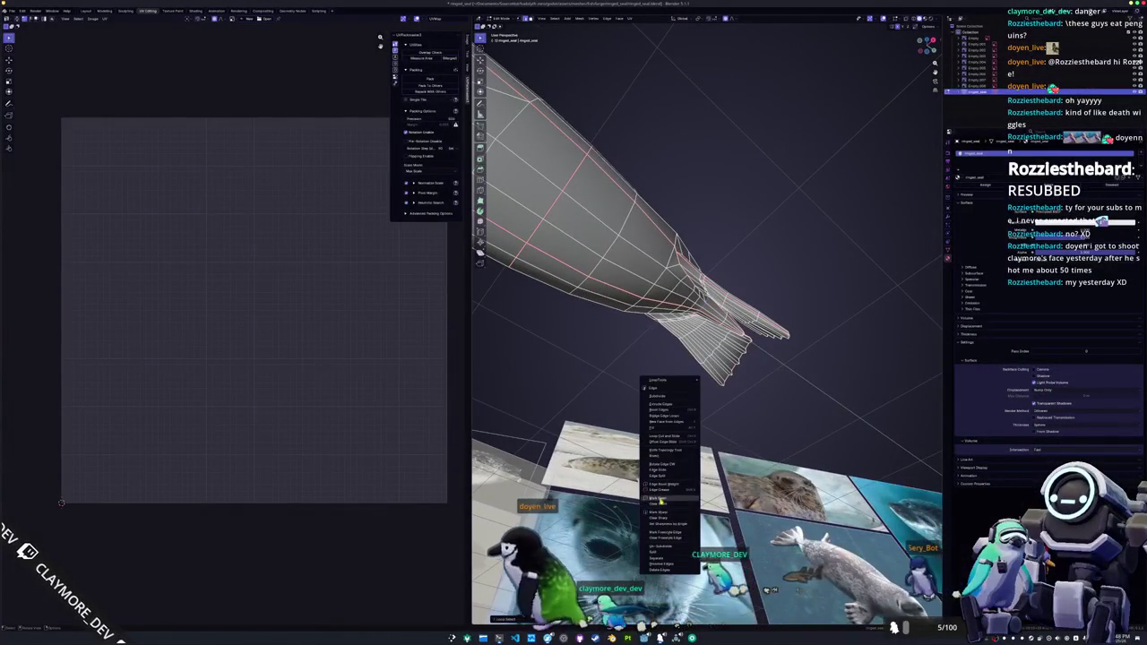
key("Escape")
- Select the whole seal mesh and re-unwrap it with minimum stretch
key("a")
key("KP_Decimal")
key("alt+a")
key("a")
key("alt+a")
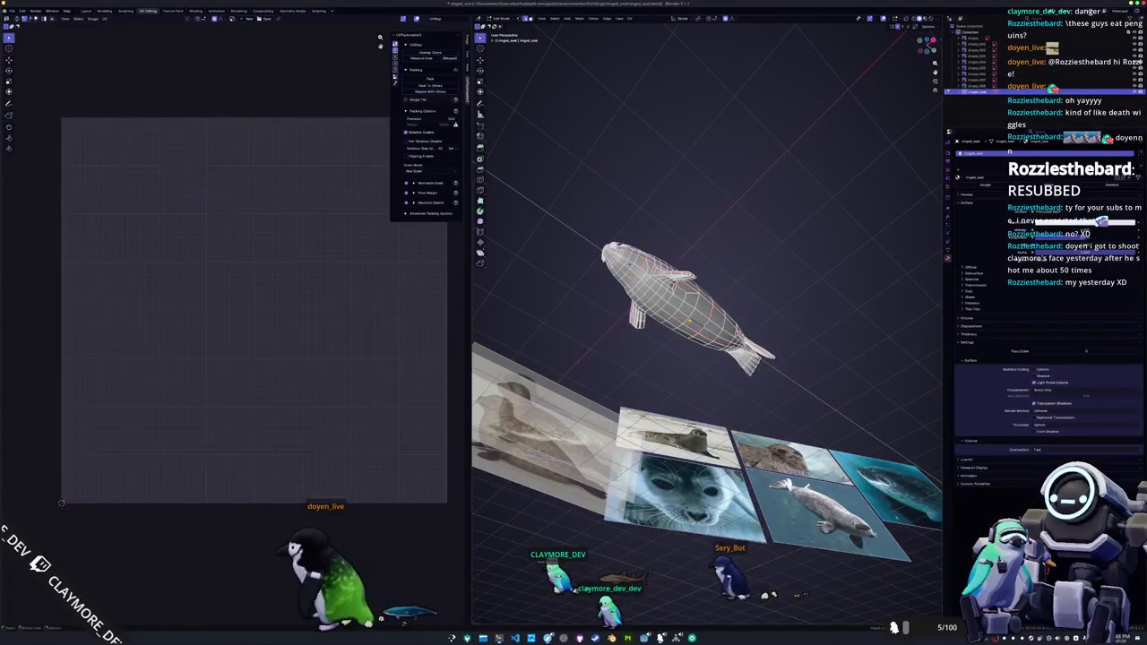
key("a")
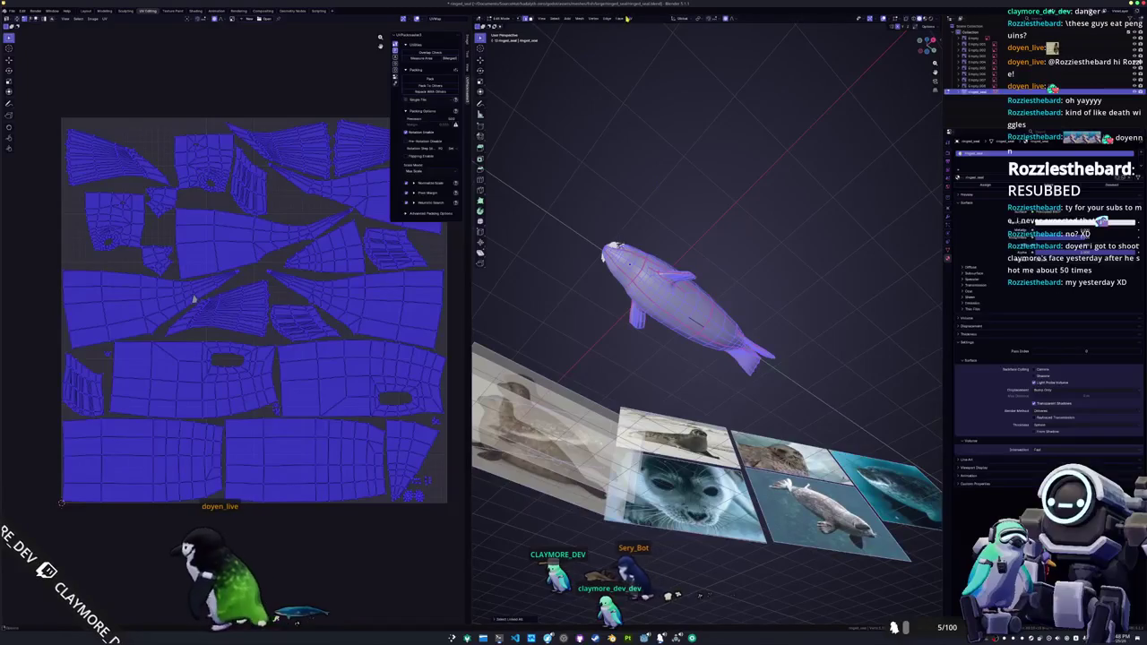
left_click(629, 18)
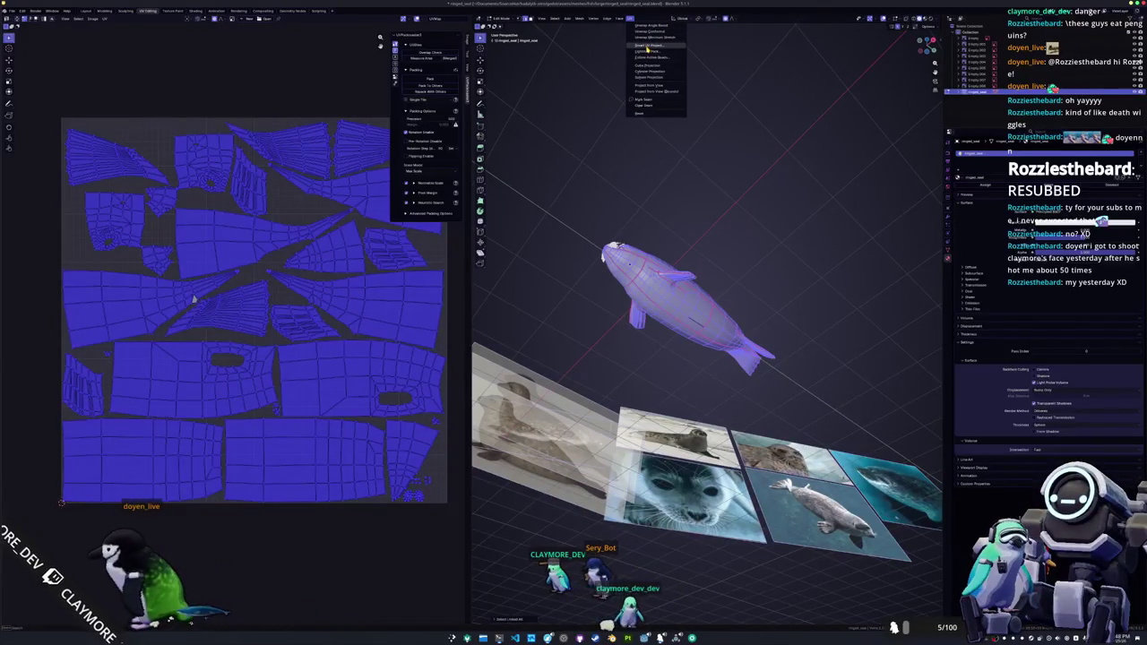
left_click(650, 38)
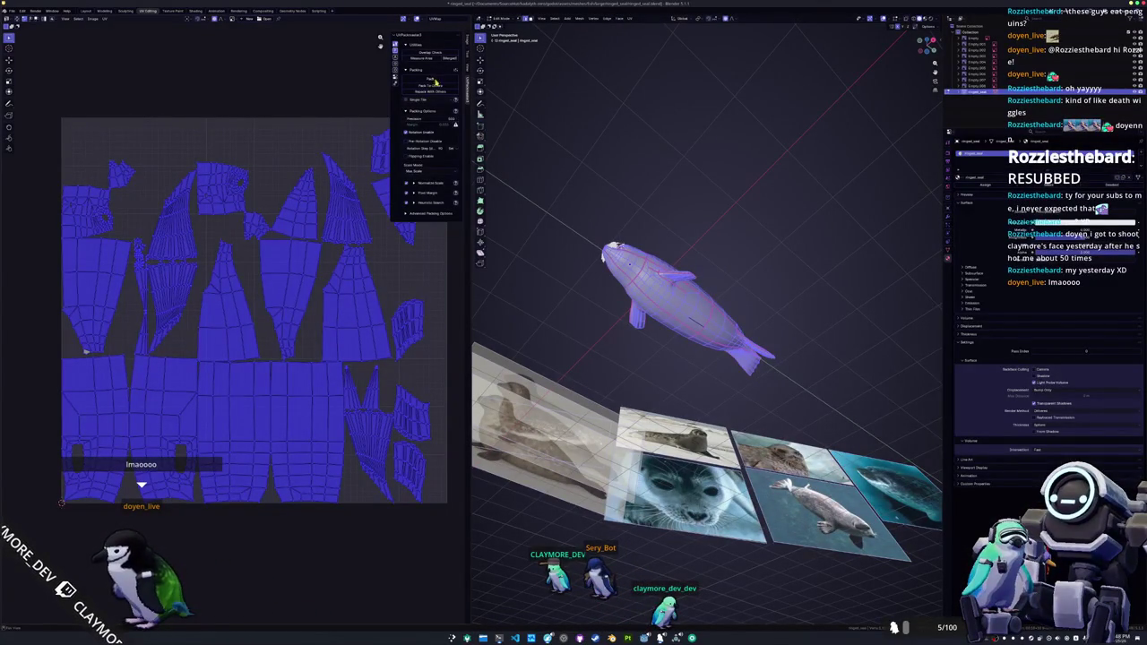
middle_click_drag(708, 268, 707, 296)
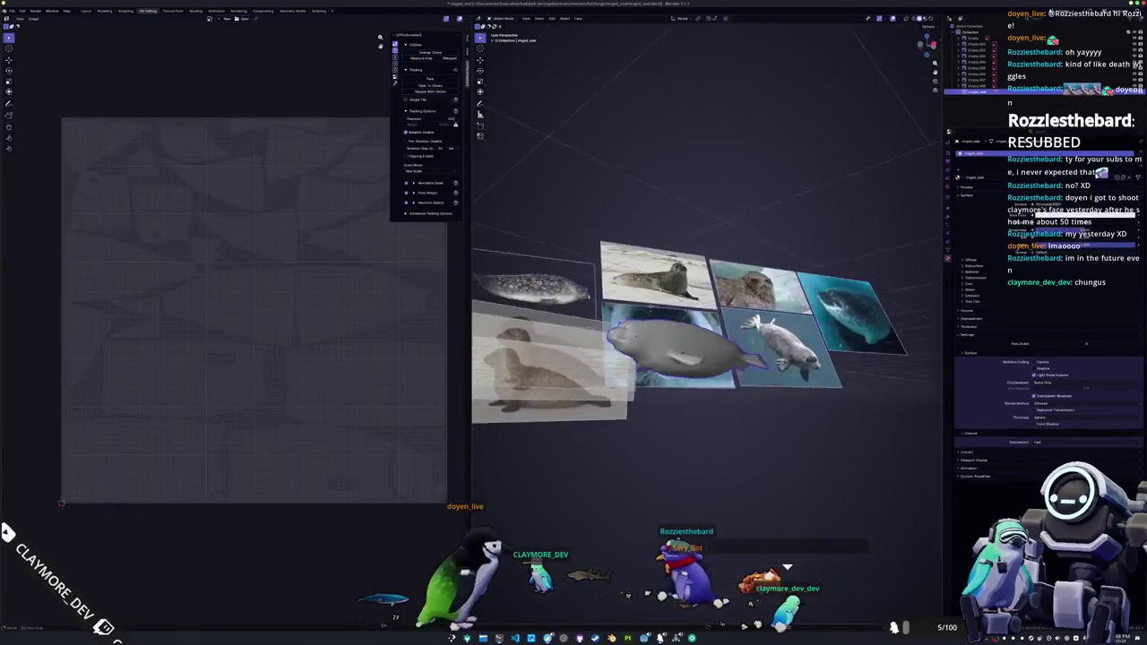
mouse_move(680, 358)
middle_mouse_down()
mouse_move(643, 345)
mouse_move(770, 359)
middle_mouse_up()
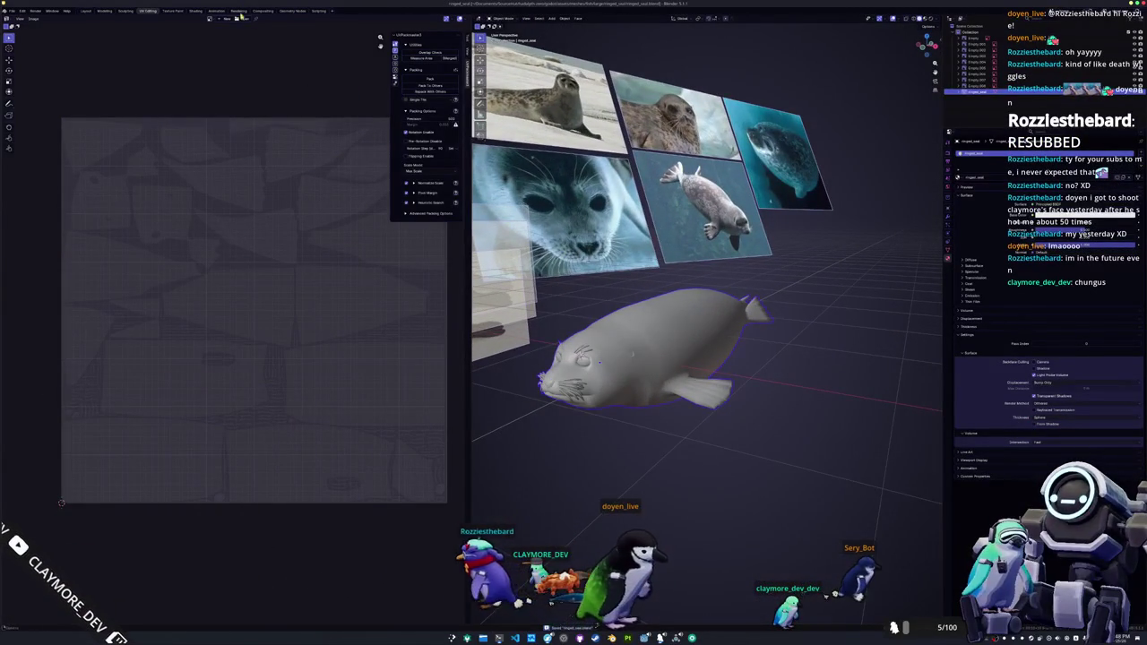
left_click(196, 12)
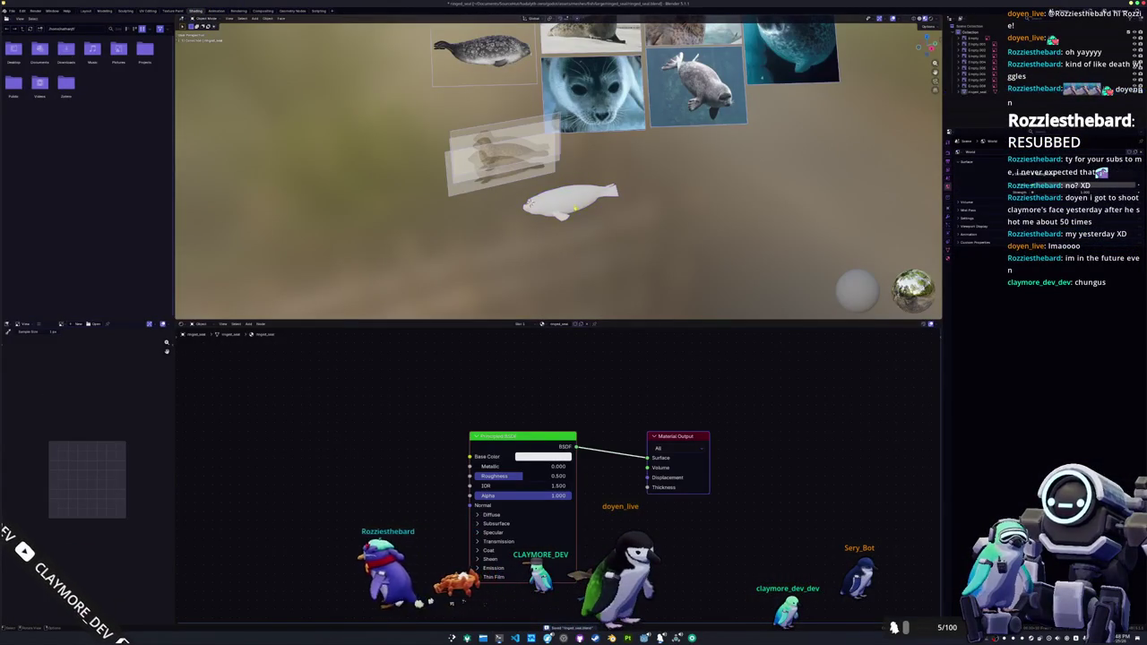
- Replace the seal material's shader and texture nodes with a Color Attribute node feeding Surface
key("ctrl+t")
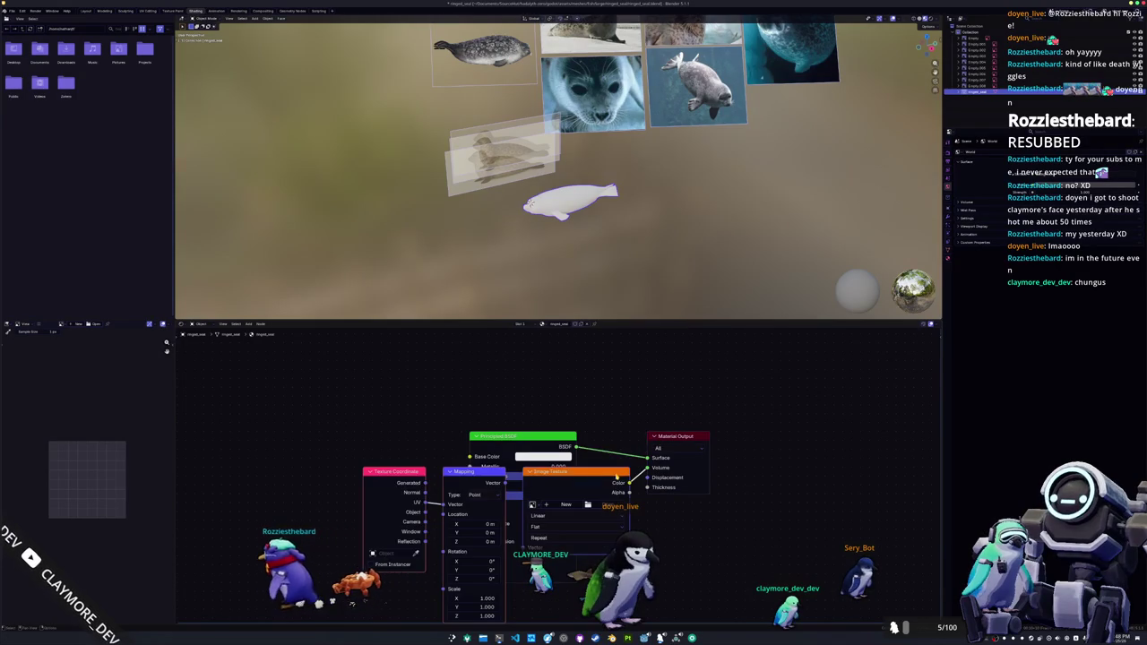
mouse_move(504, 258)
middle_mouse_down()
mouse_move(518, 236)
mouse_move(547, 385)
middle_mouse_up()
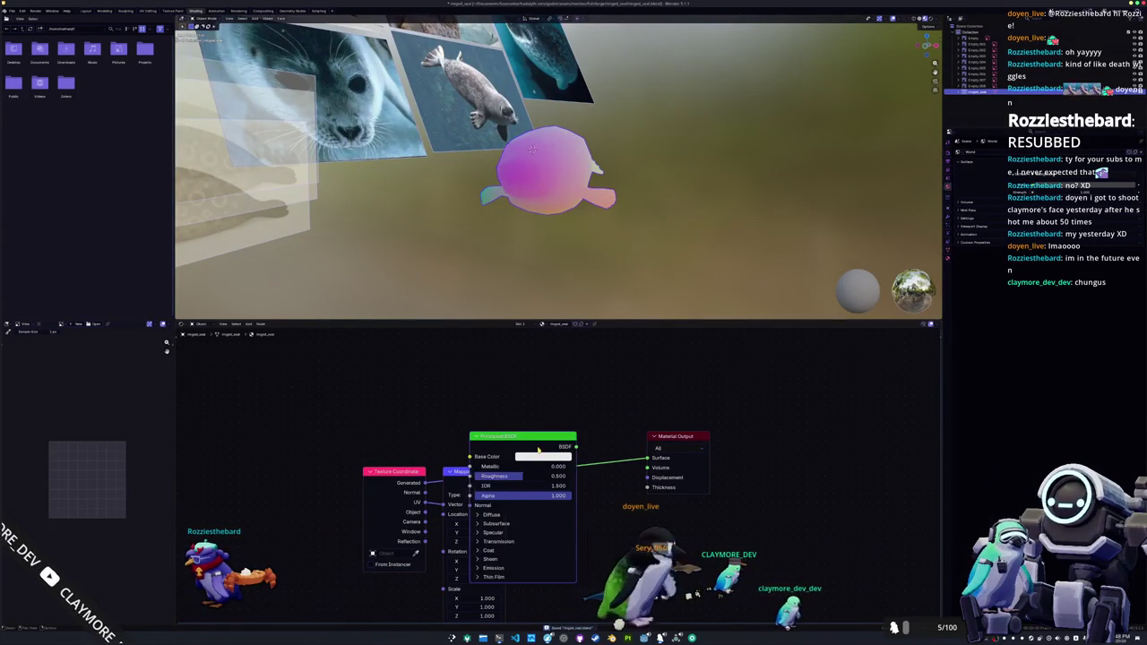
key("ctrl+x")
key("ctrl+x")
left_click_drag(647, 457, 527, 466)
key("Return")
key("Return")
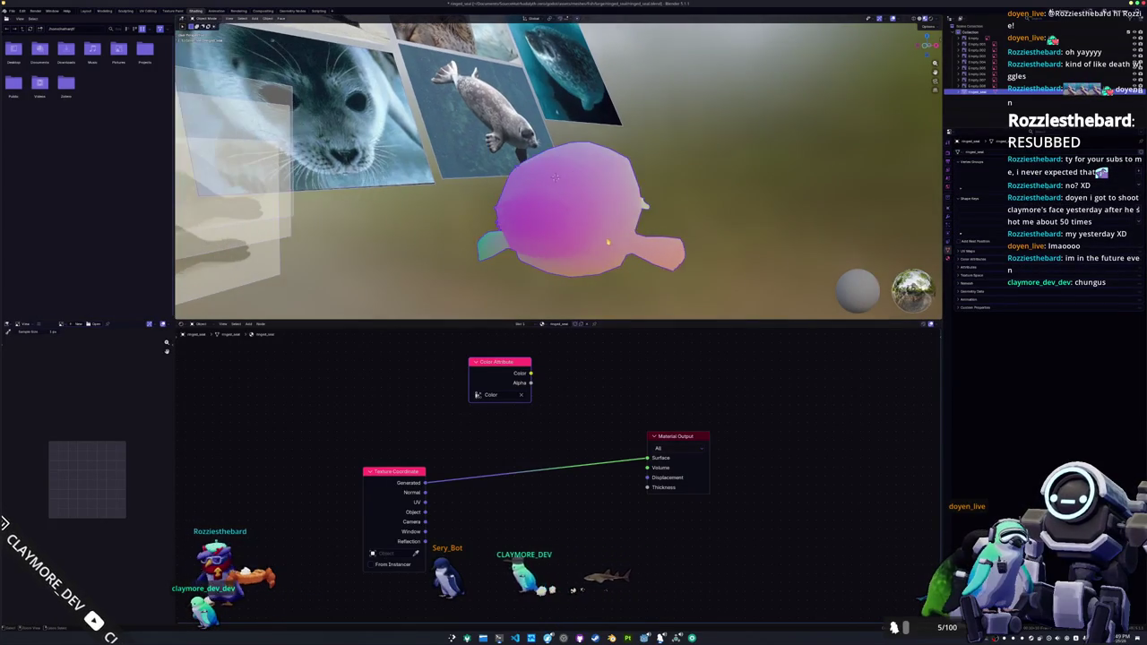
- Switch the render engine to Cycles and expand the Bake settings
left_click(947, 152)
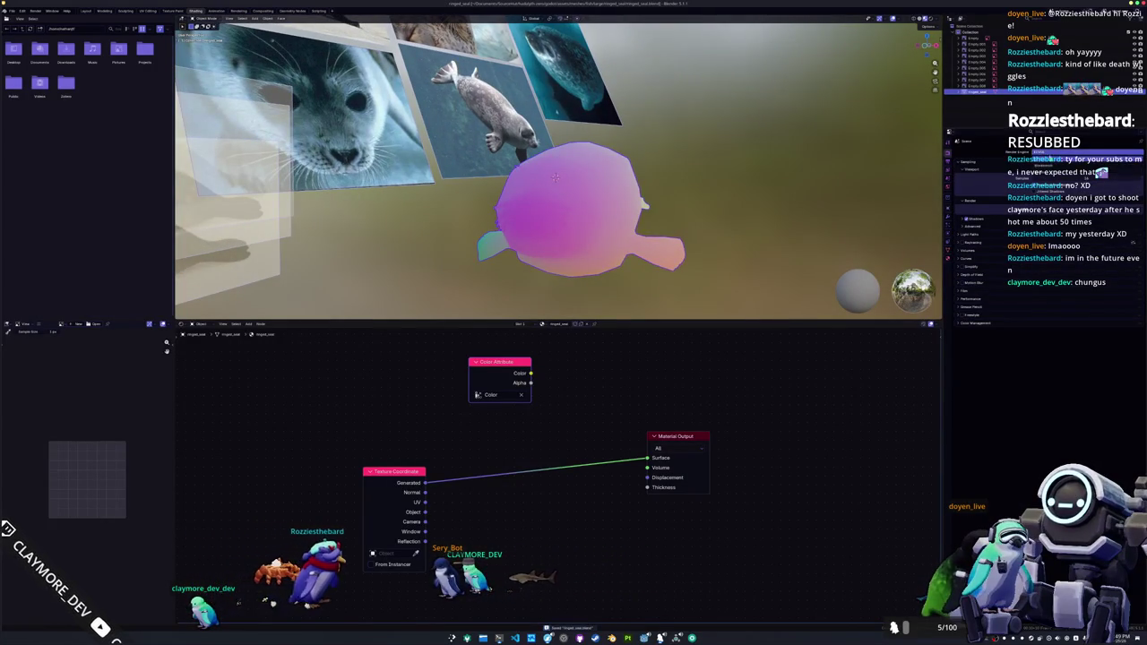
left_click(1040, 173)
left_click(968, 356)
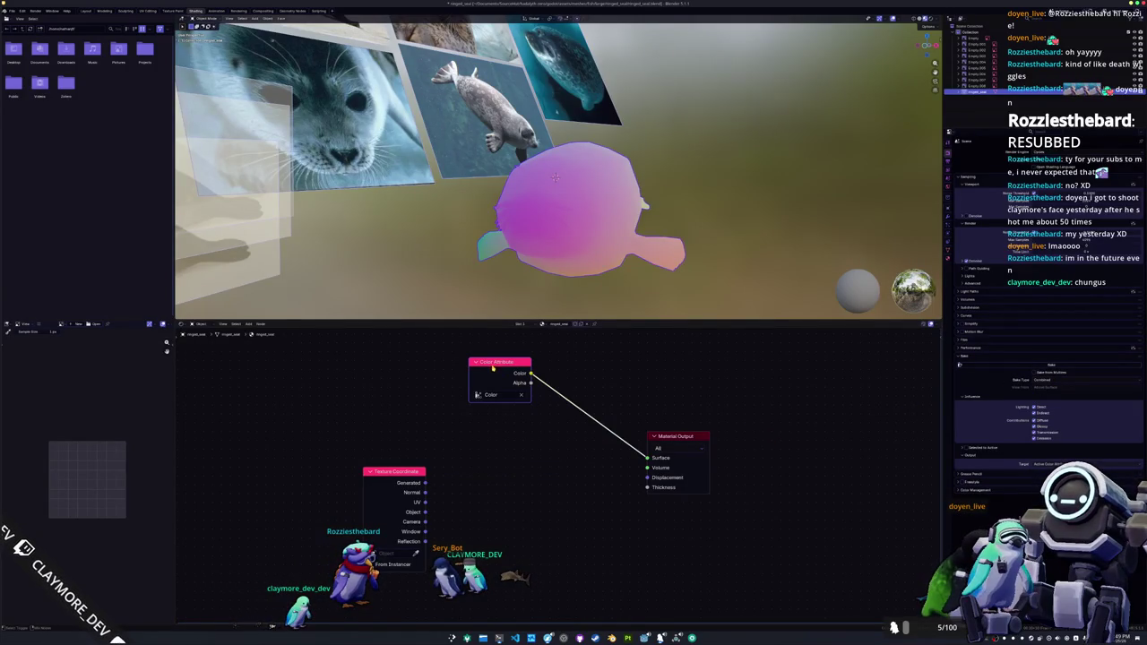
- Apply the seal's object transforms and go back to the Layout workspace
key("ctrl+a")
left_click(577, 257)
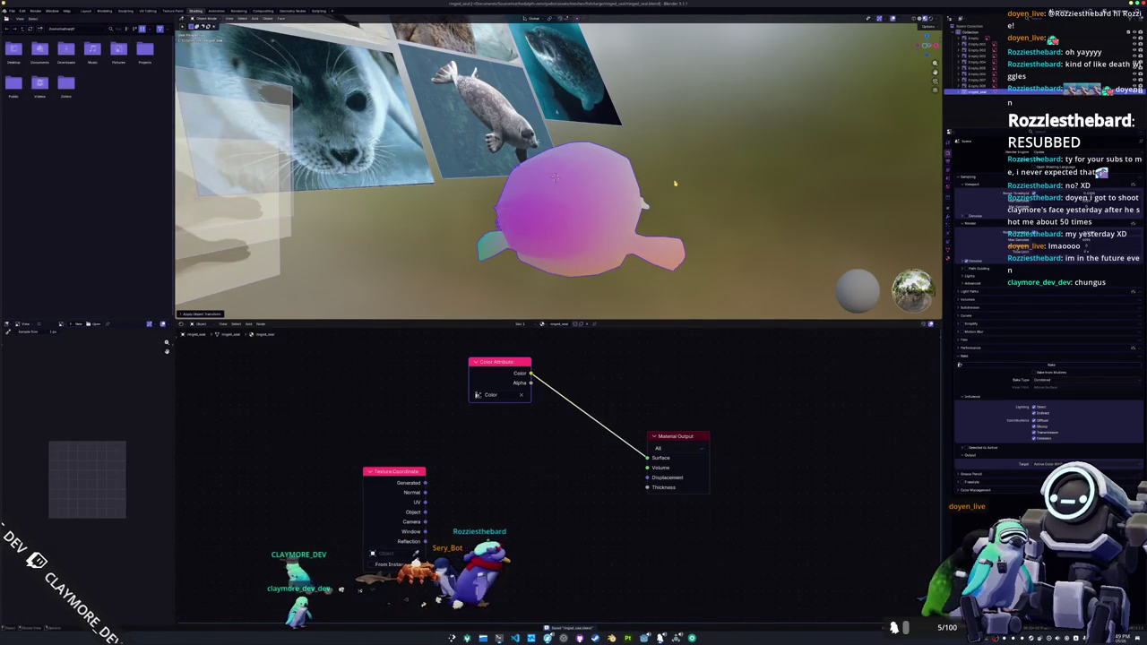
key("n")
middle_click_drag(674, 184, 840, 179)
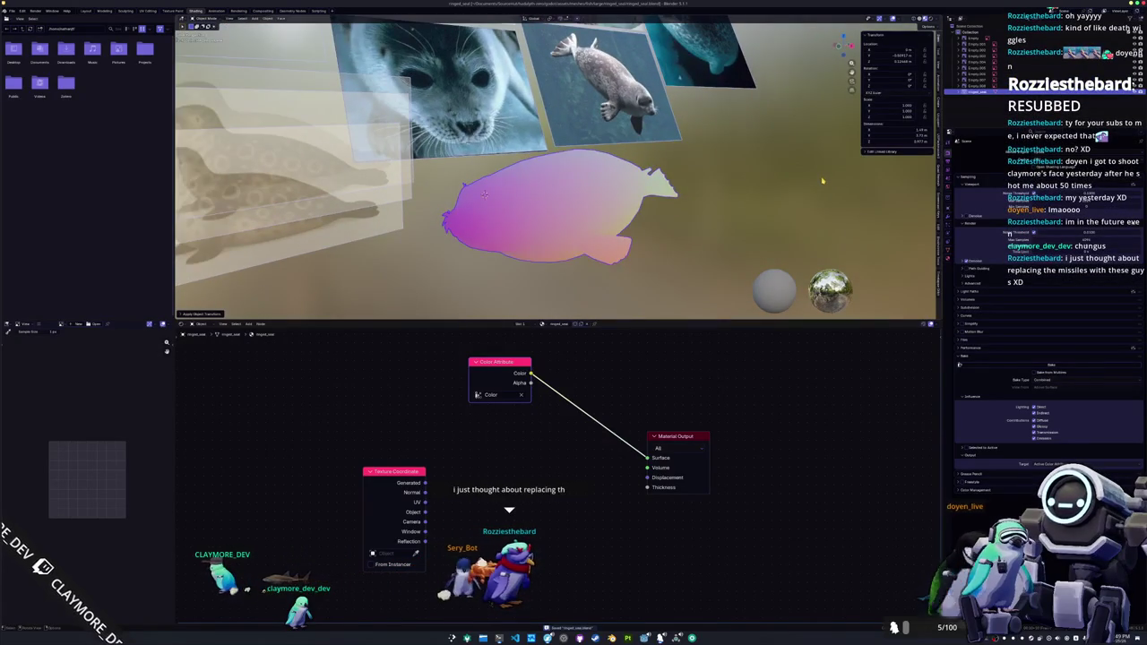
key("KP_7")
key("KP_5")
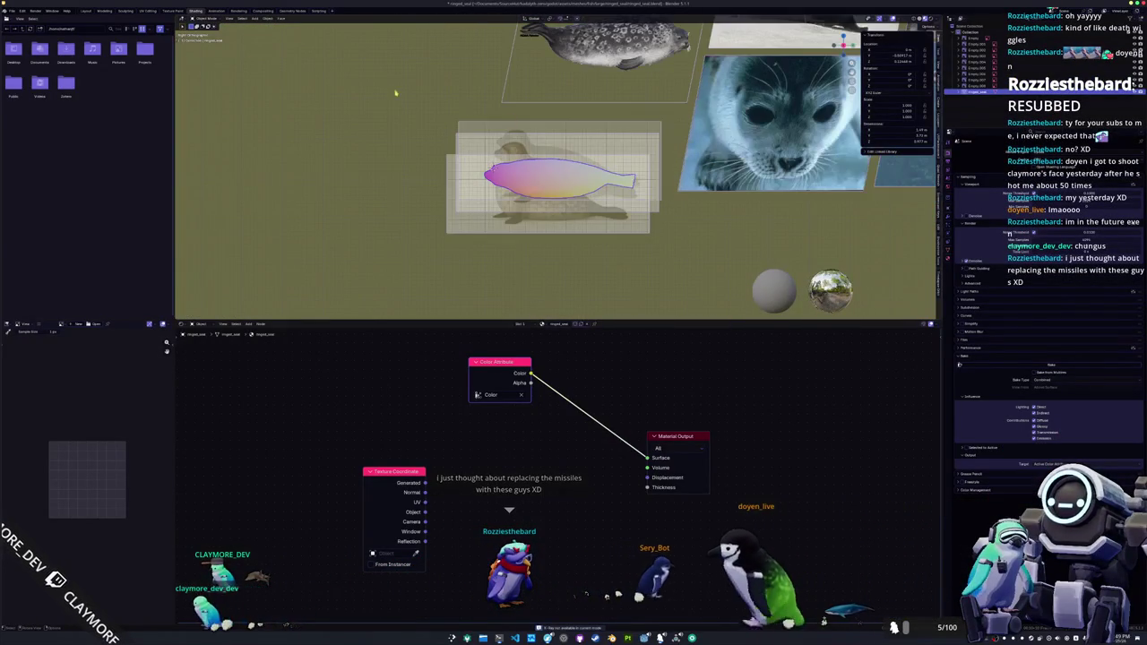
left_click(87, 11)
scroll(470, 322, "down", 3)
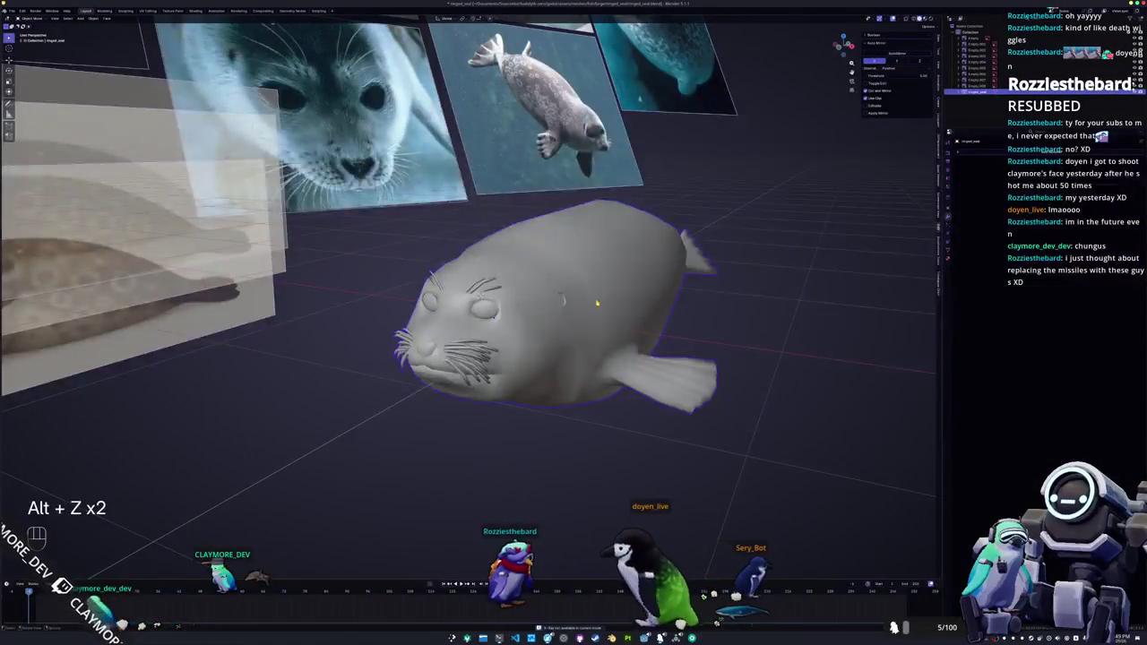
- In side view with X-ray on, scale the seal to match the reference outline
key("KP_3")
key("alt+z")
scroll(618, 304, "down", 5)
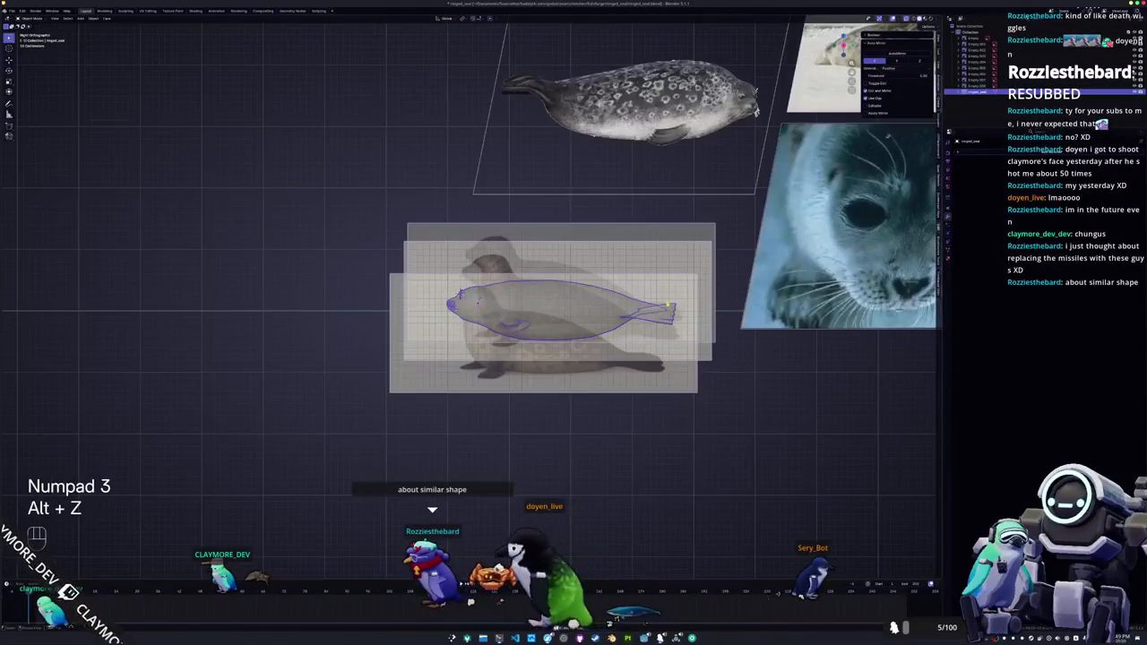
scroll(732, 298, "up", 3)
scroll(732, 298, "up", 1)
key("s")
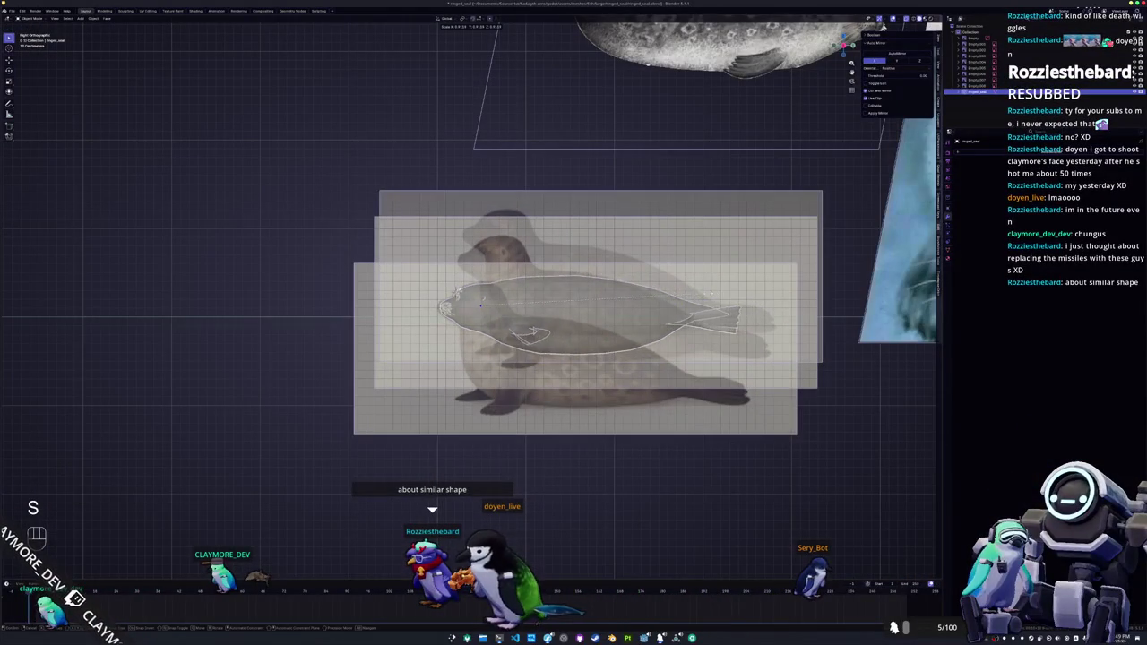
left_click(759, 287)
key("n")
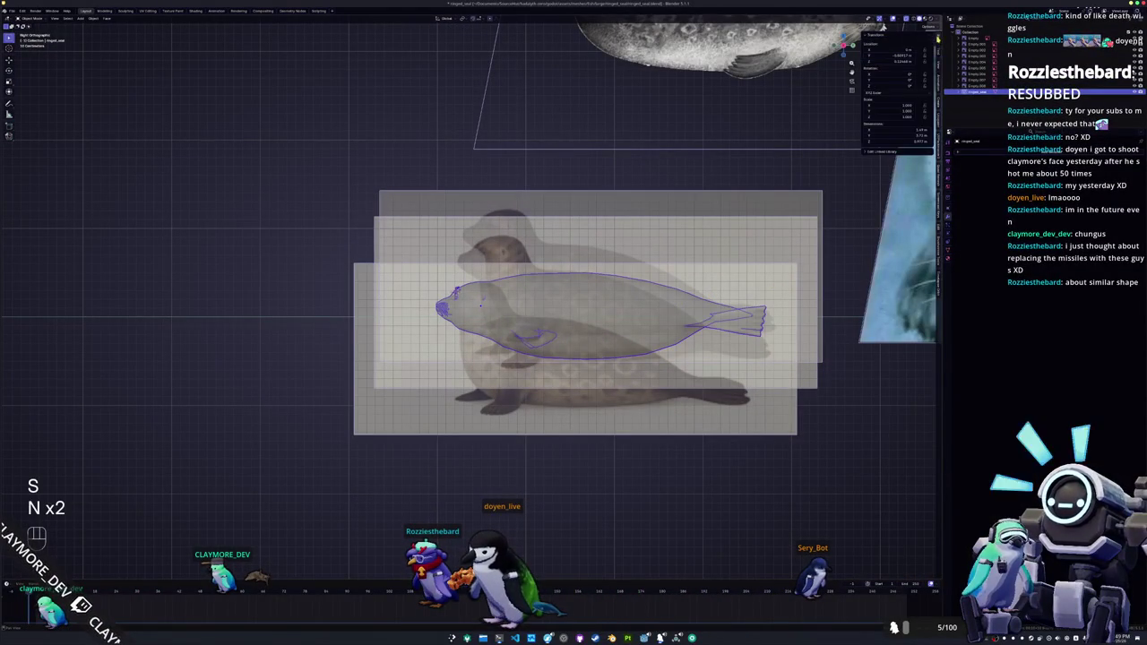
key("s")
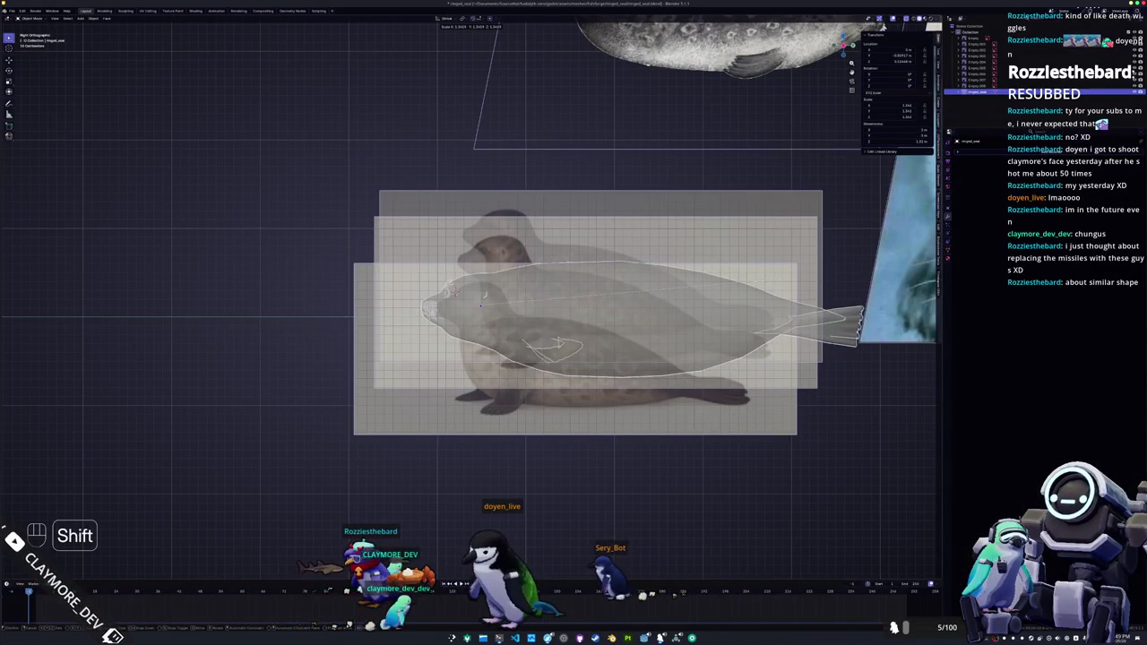
key("s")
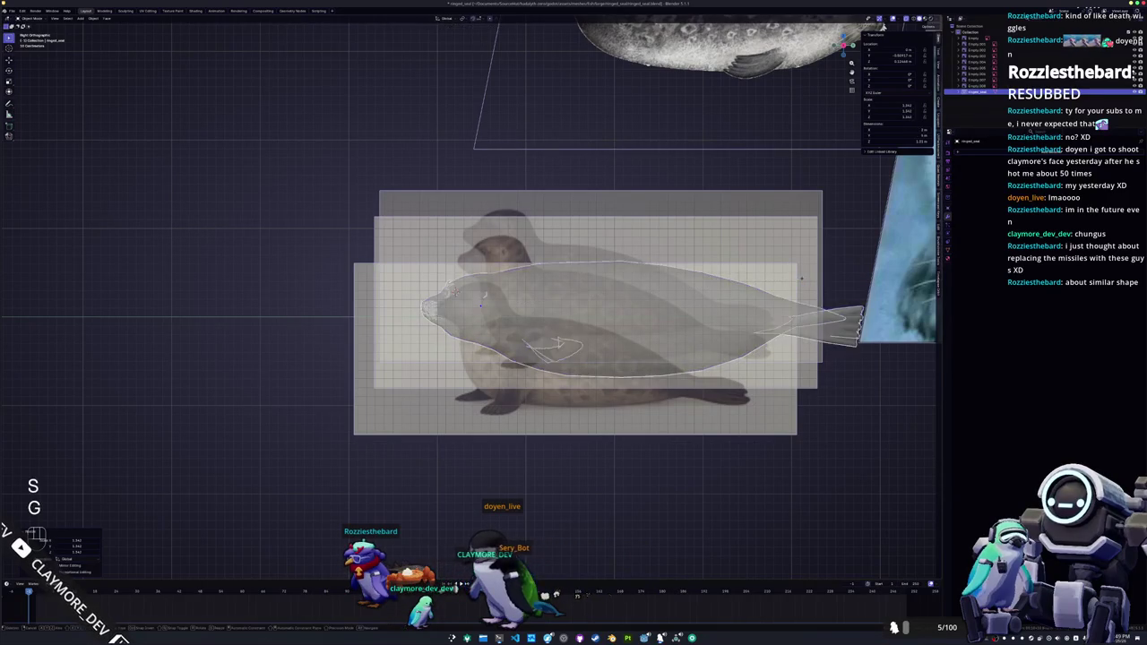
- Move the seal along Y onto the reference, apply its scale, and turn X-ray off
key("g")
key("y")
left_click(756, 283)
middle_click_drag(756, 283, 535, 315)
key("ctrl+a")
left_click(632, 309)
key("alt+z")
- Nudge the seal vertically, apply its transforms, and save the file
key("g")
key("z")
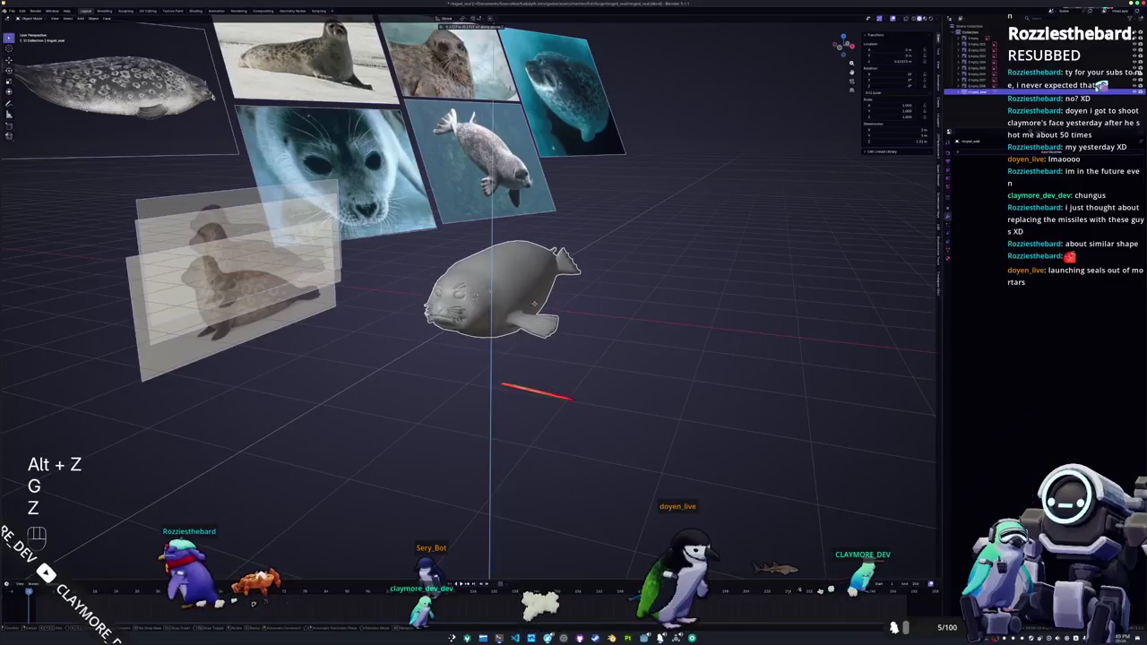
key("ctrl+s")
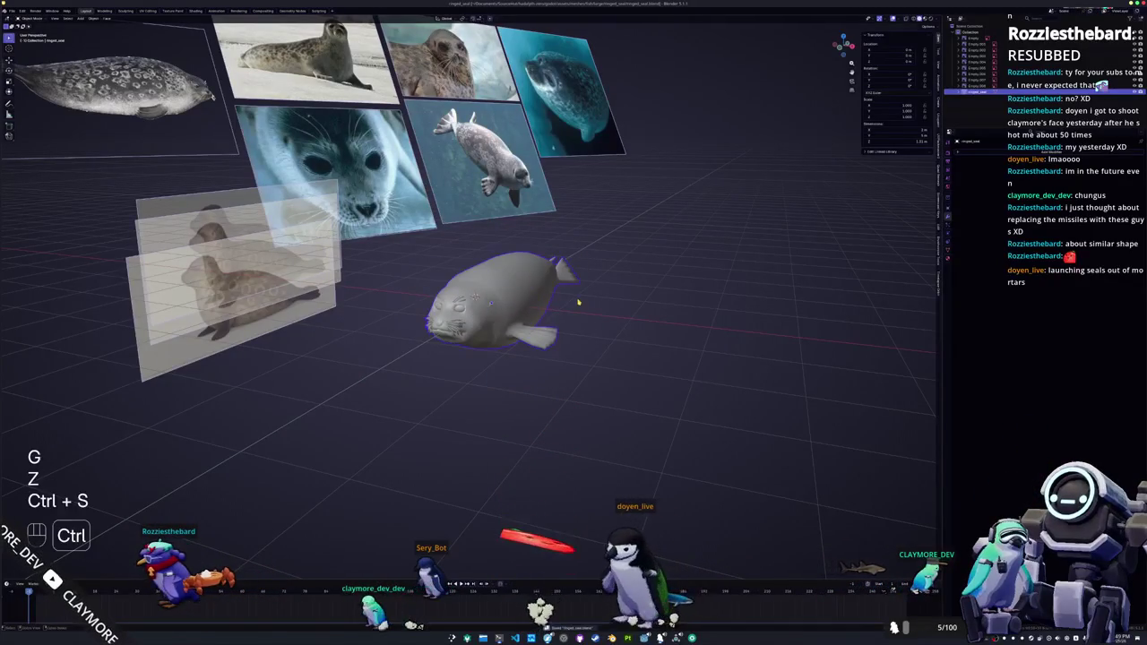
key("ctrl+a")
left_click(531, 294)
key("ctrl+s")
middle_click_drag(491, 303, 541, 292)
key("ctrl+s")
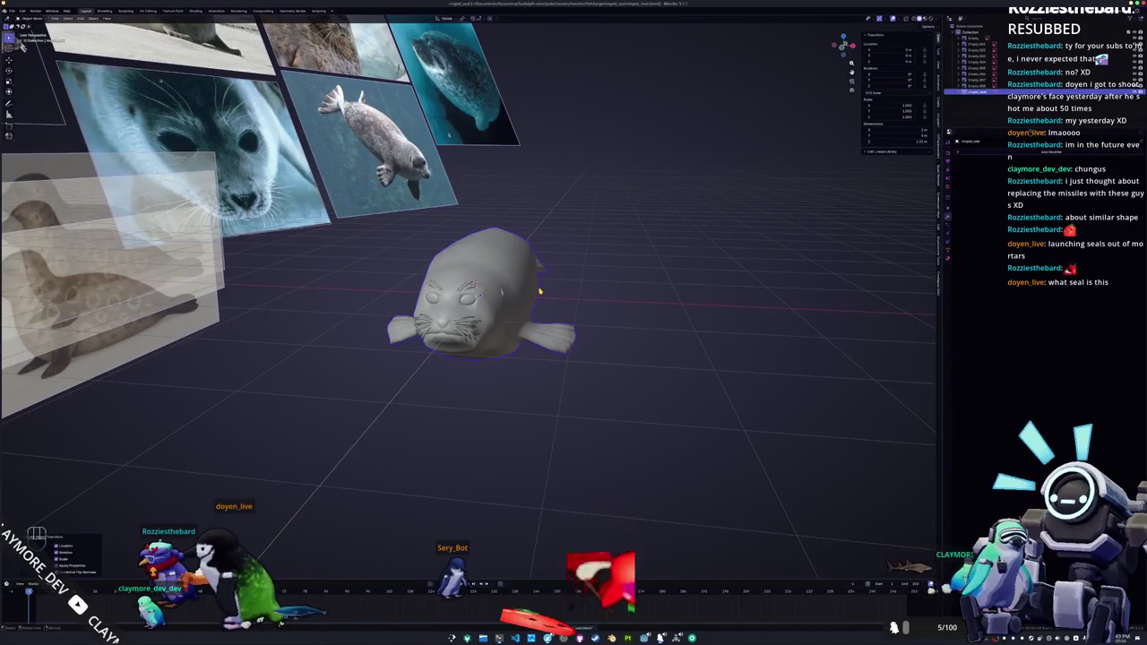
- Reapply the seal's transforms from the side view, save, and bring up the File menu
middle_click_drag(569, 308, 541, 326)
scroll(541, 327, "up", 2)
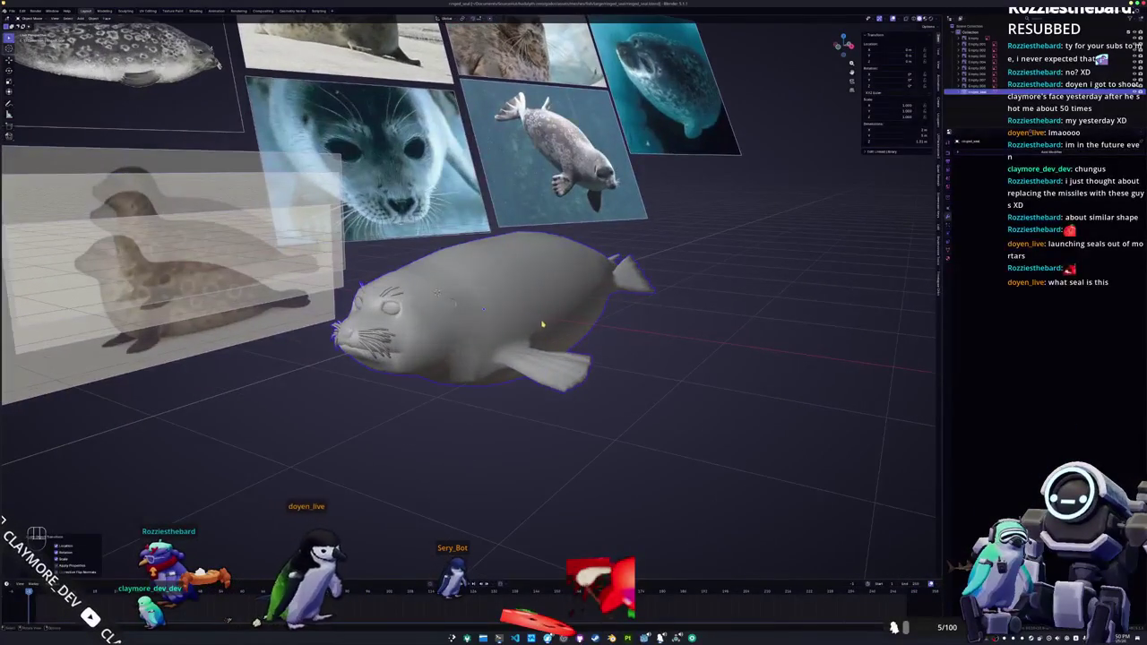
key("ctrl+s")
key("ctrl+a")
left_click(545, 317)
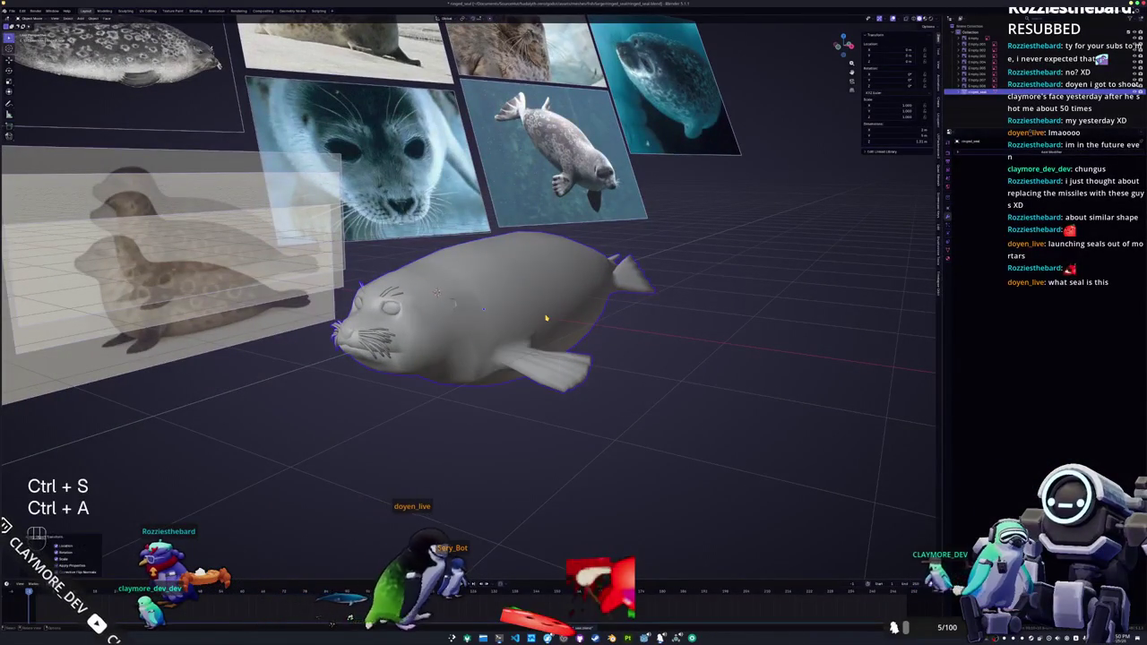
middle_click_drag(546, 317, 526, 306, "shift")
key("ctrl+s")
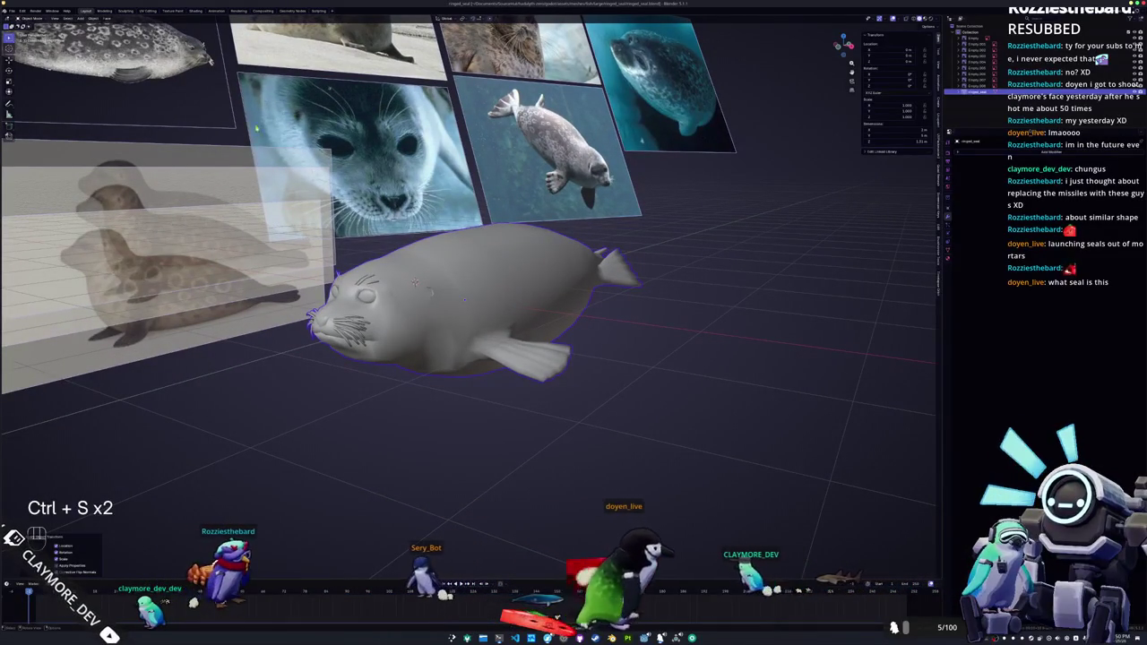
left_click(12, 10)
mouse_move(23, 108)
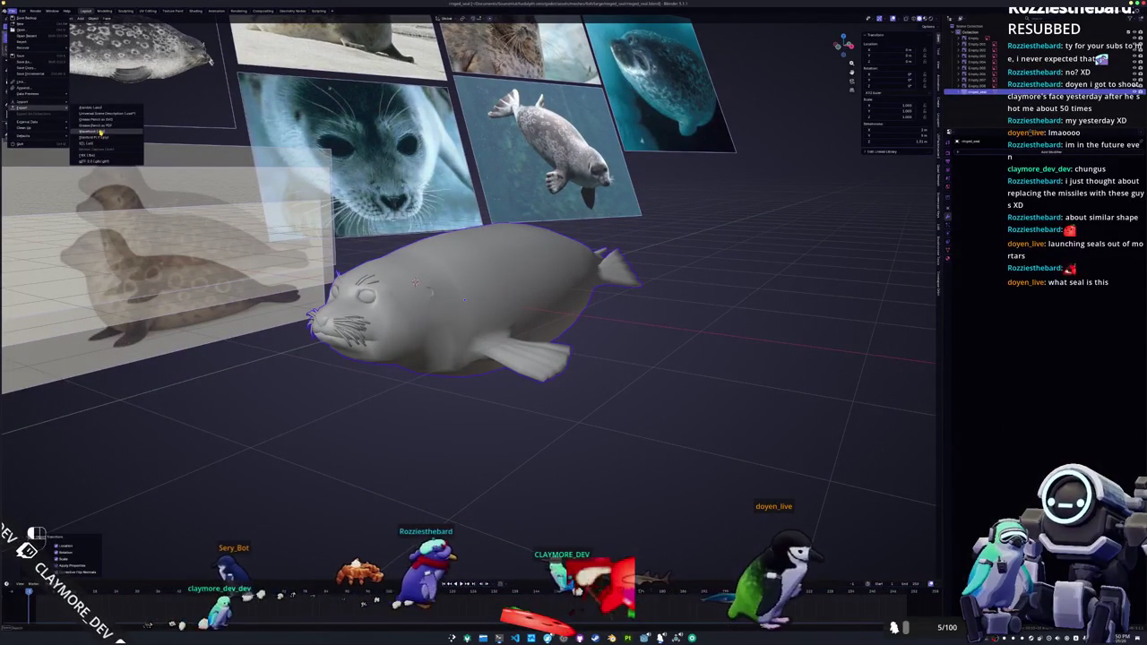
- Start an FBX export, cancel it, then reapply transforms and save
left_click(99, 133)
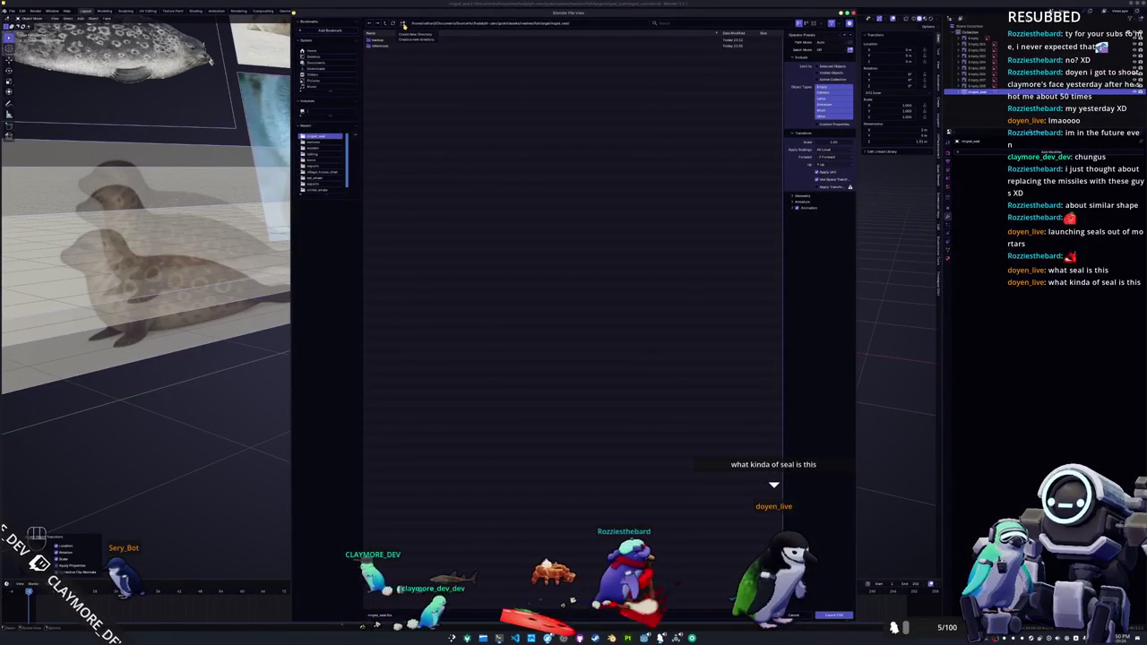
key("Escape")
key("ctrl+a")
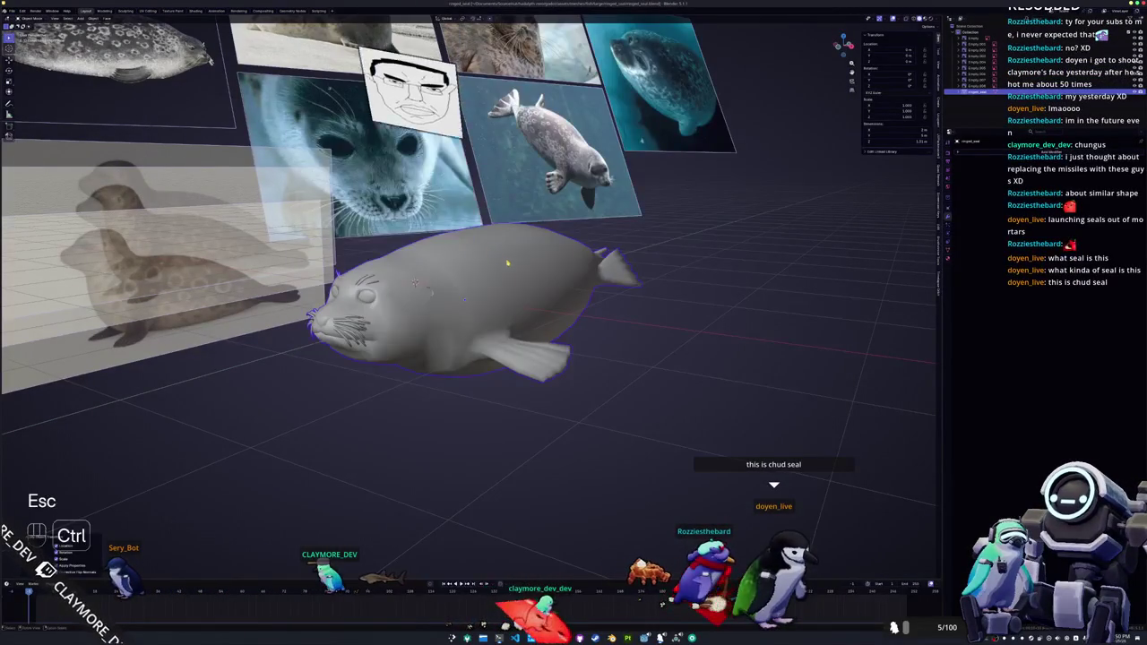
middle_click_drag(502, 284, 497, 280)
key("ctrl+s")
key("ctrl+s")
key("ctrl+s")
key("ctrl+s")
key("ctrl+a")
key("ctrl+s")
- Cancel another export attempt, then apply the seal's transforms and save in the Shading workspace
left_click(11, 11)
mouse_move(27, 108)
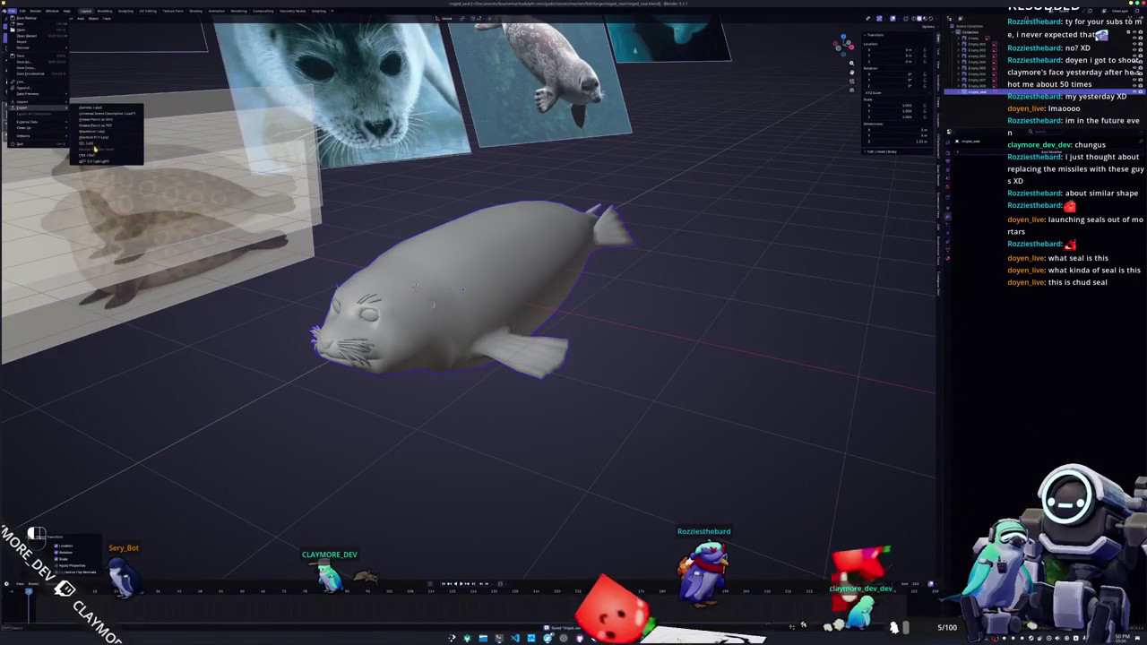
left_click(89, 156)
key("Escape")
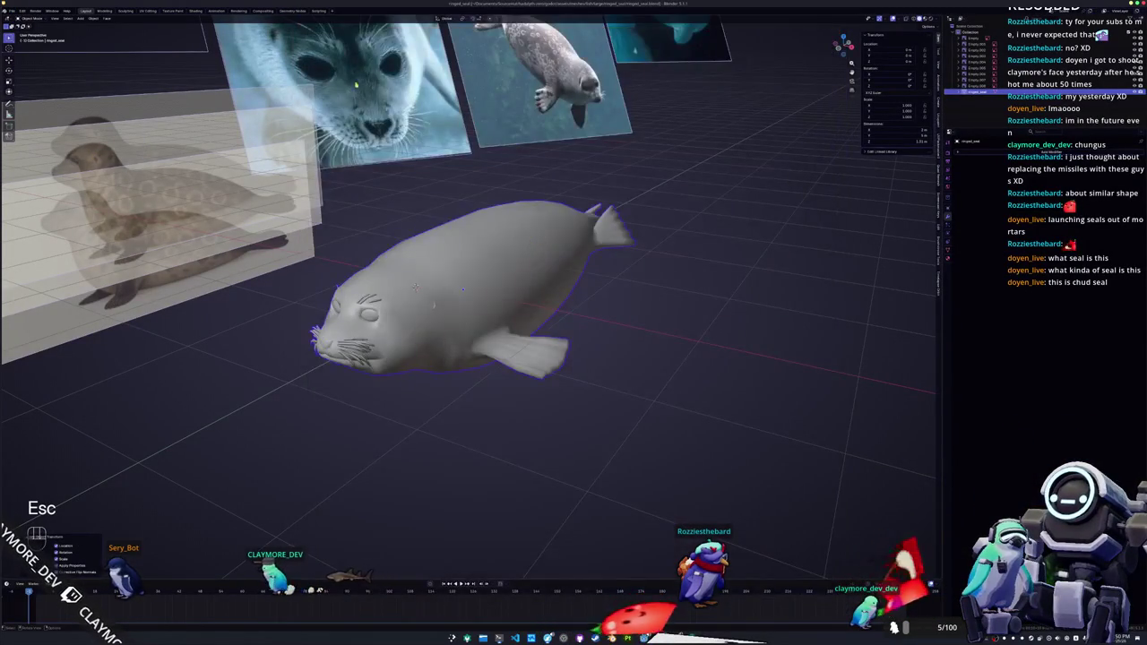
left_click(196, 11)
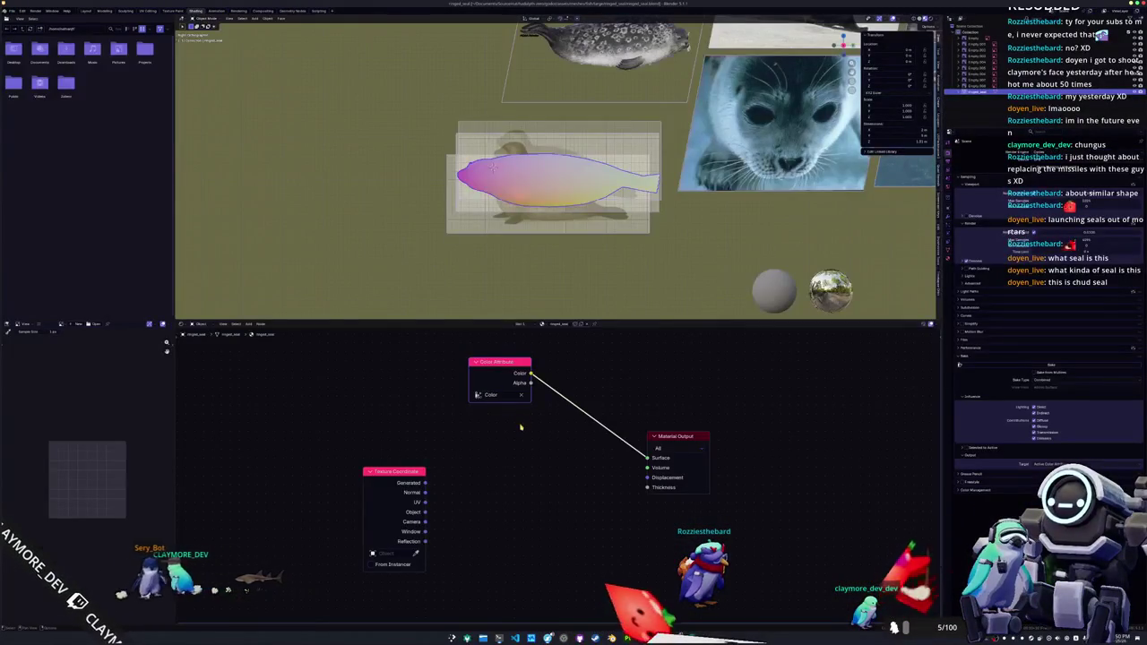
key("ctrl+a")
left_click(584, 268)
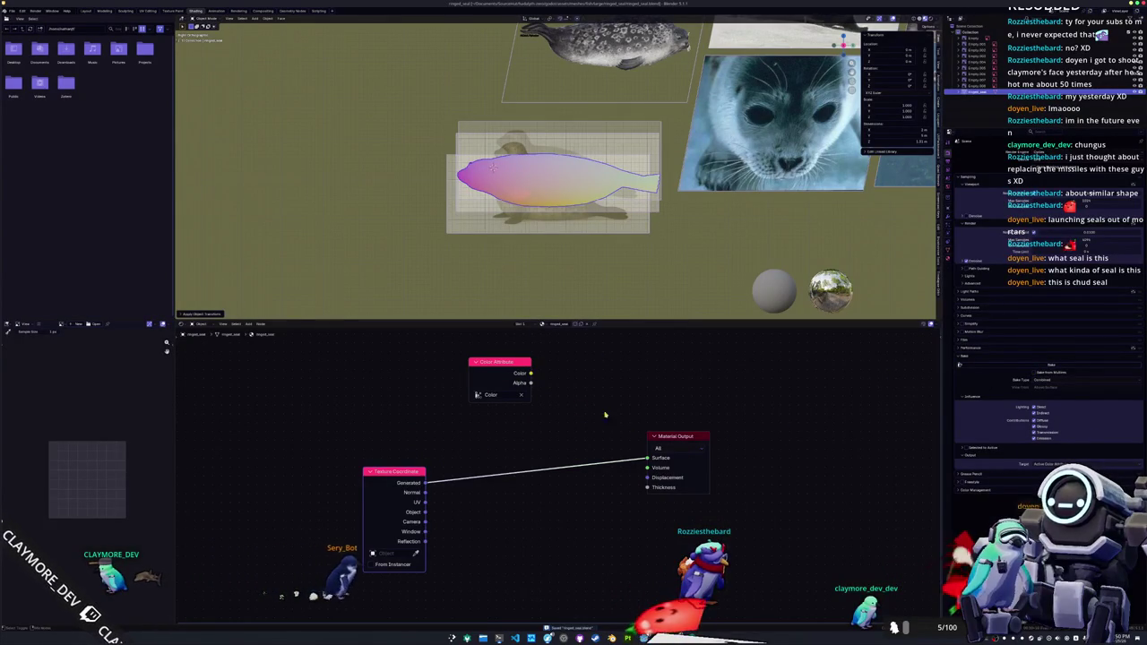
key("ctrl+s")
key("ctrl+s")
- Back in Layout, apply the seal's transforms, save, and start the FBX export
left_click(86, 11)
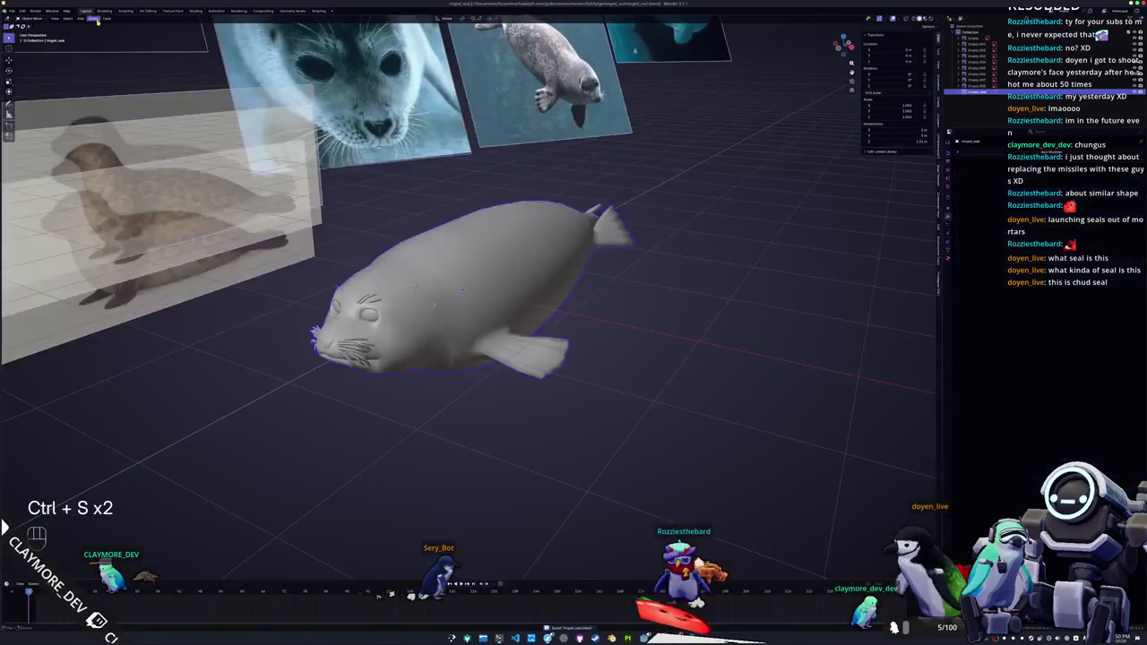
key("ctrl+a")
left_click(368, 274)
key("ctrl+s")
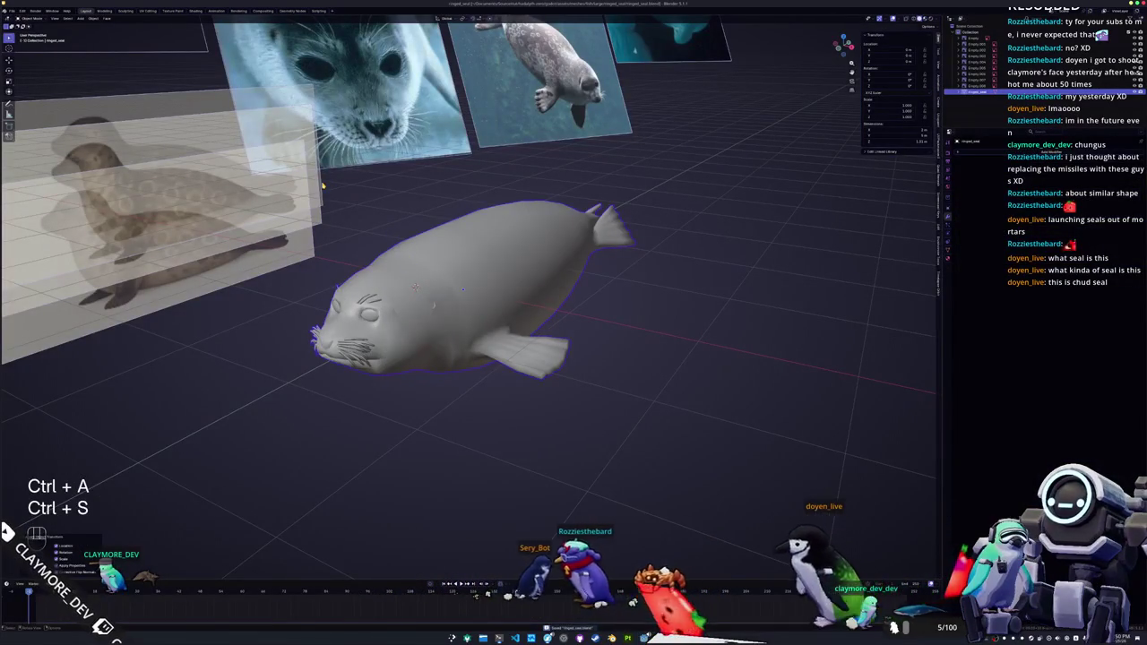
left_click(11, 10)
mouse_move(23, 101)
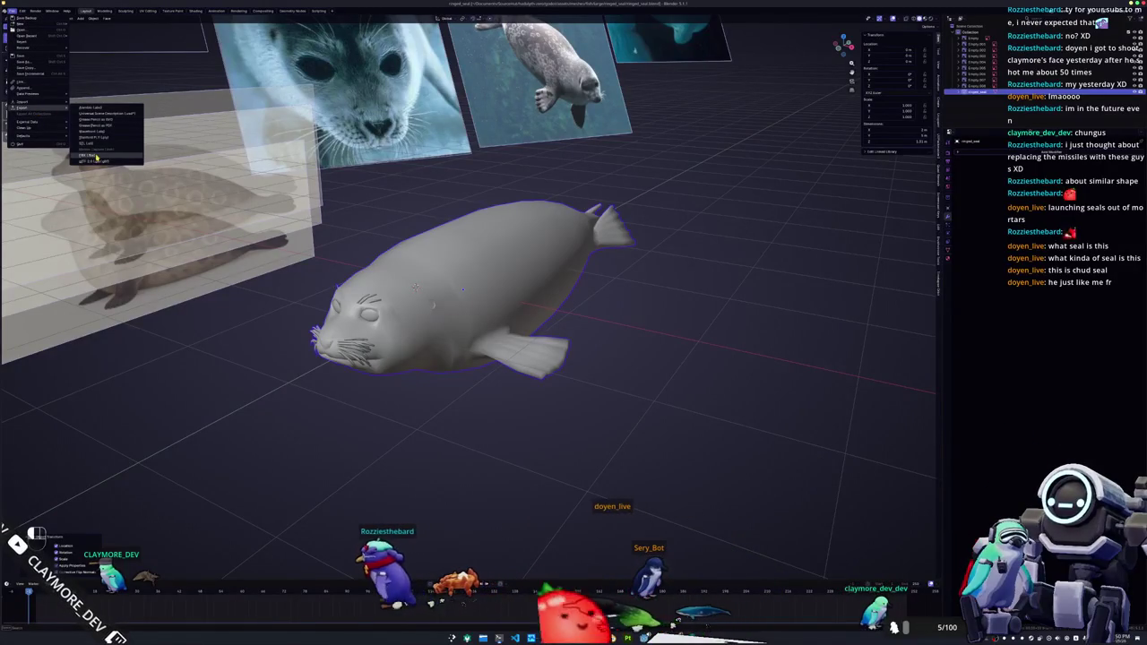
left_click(90, 156)
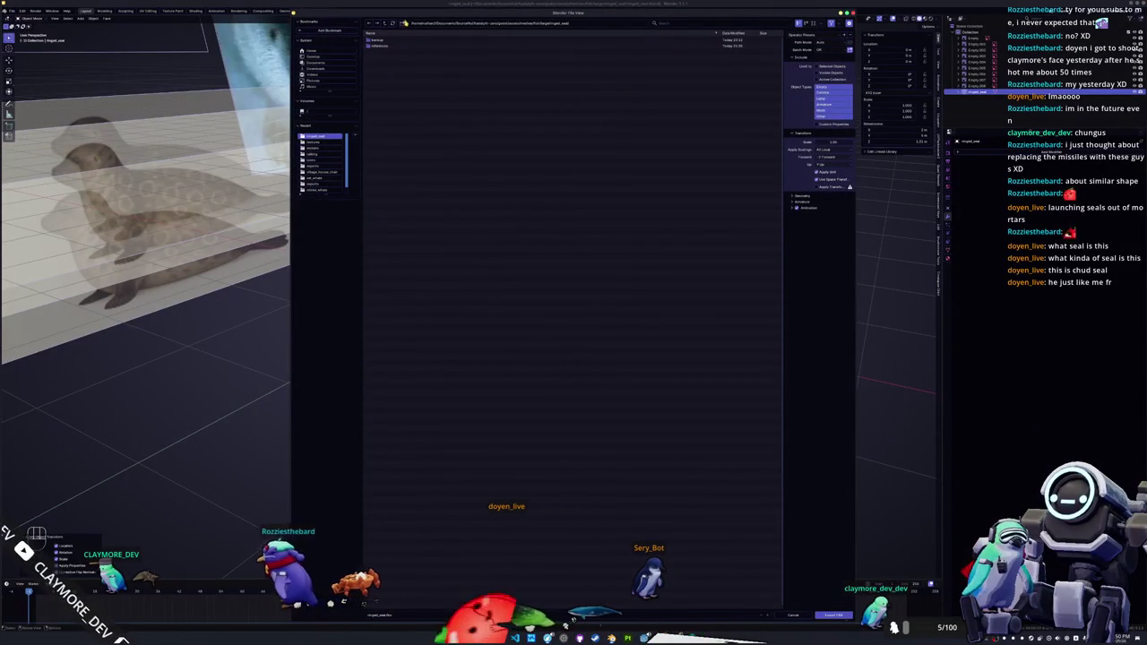
- Export the seal as an FBX into the exports folder
type("i")
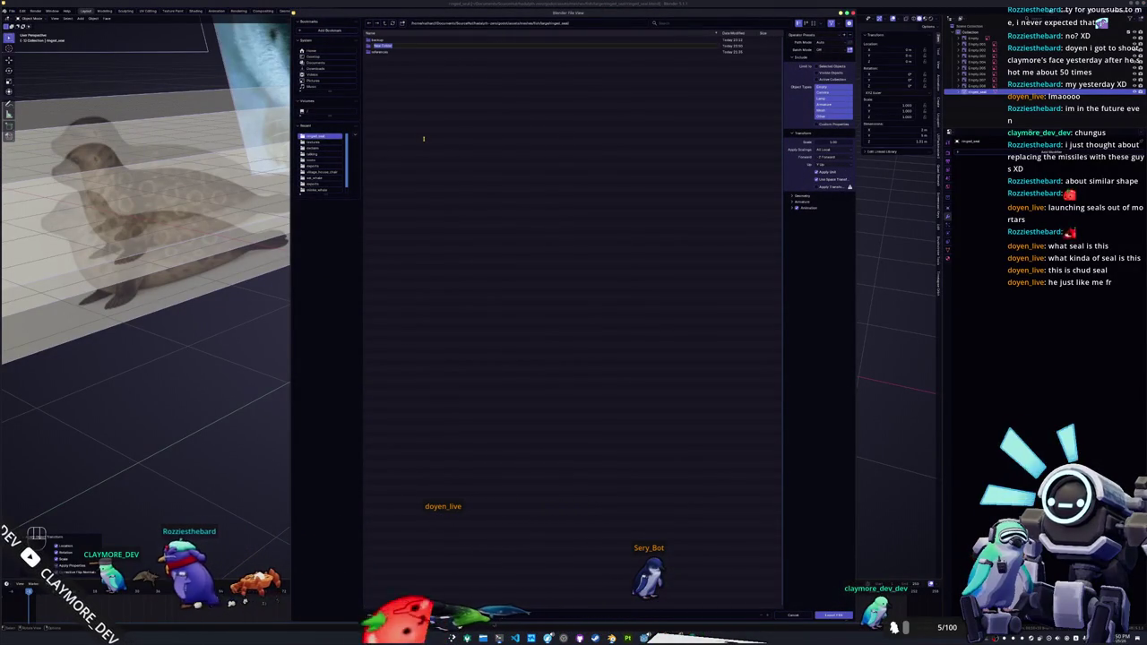
type("ref")
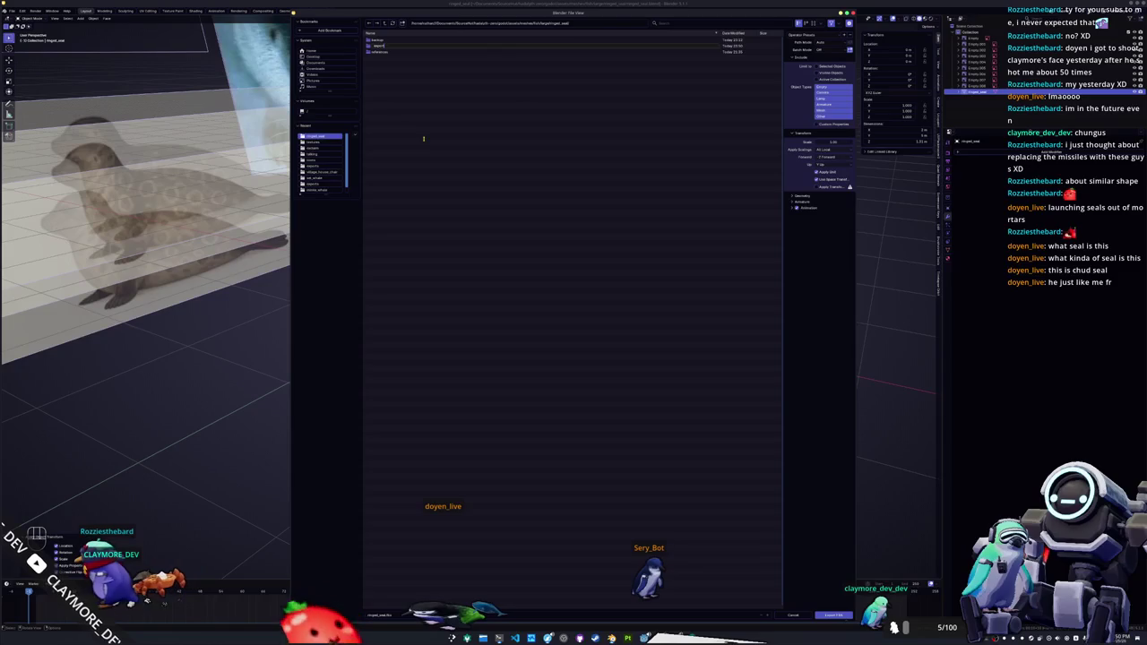
double_click(727, 46)
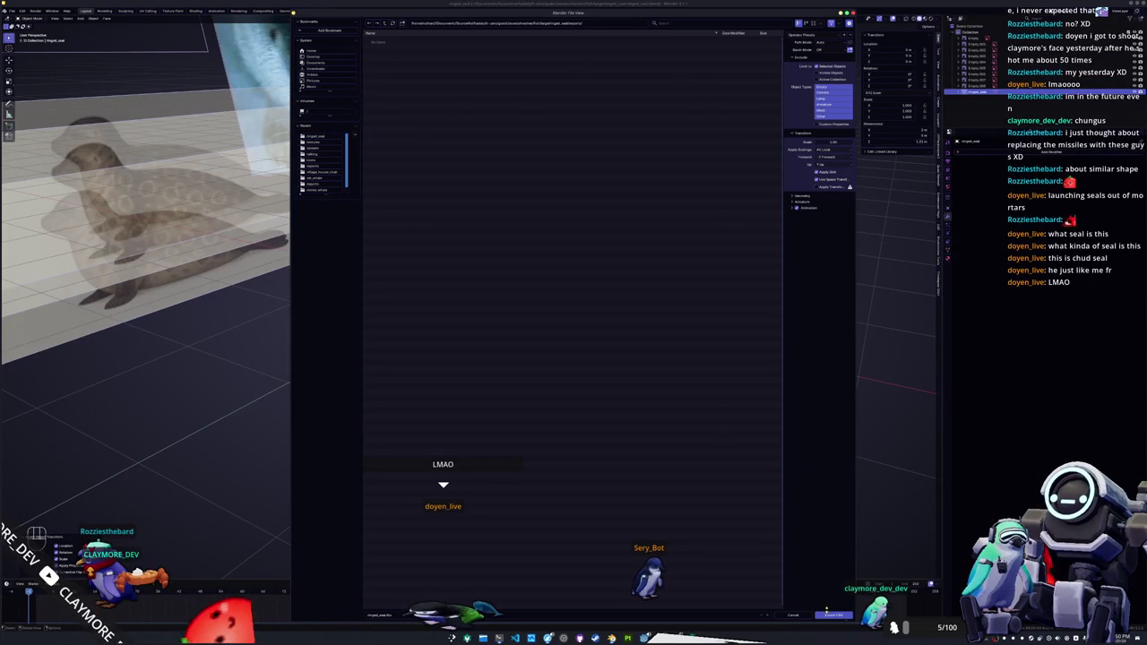
left_click(826, 613)
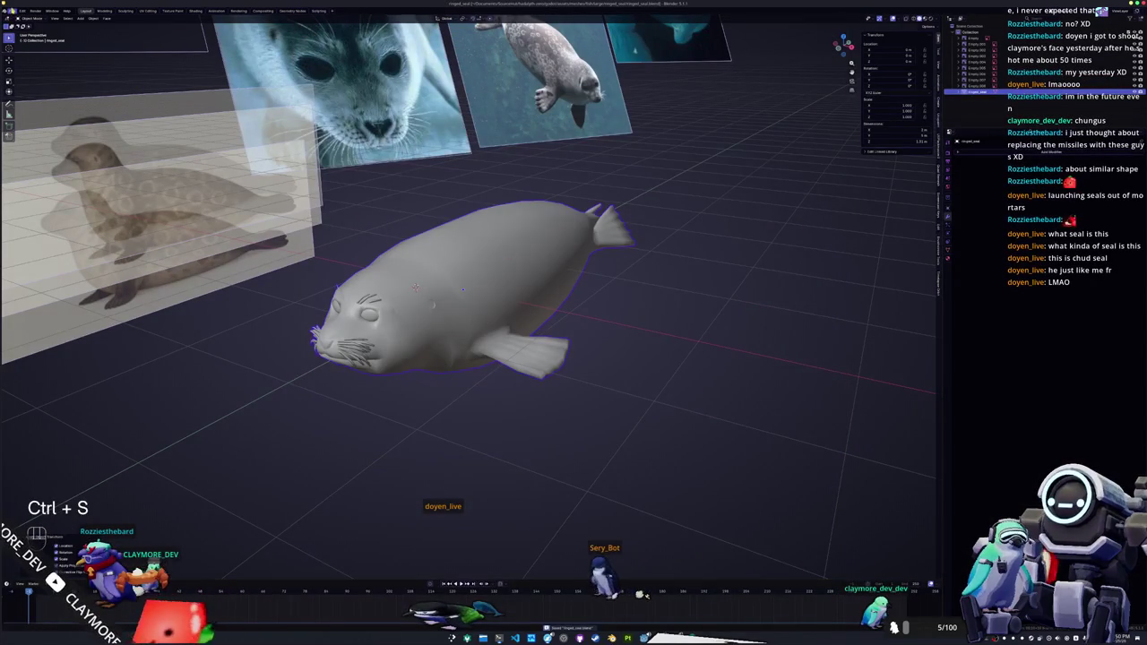
- Export the seal a second time as a Wavefront OBJ
left_click(12, 11)
mouse_move(23, 108)
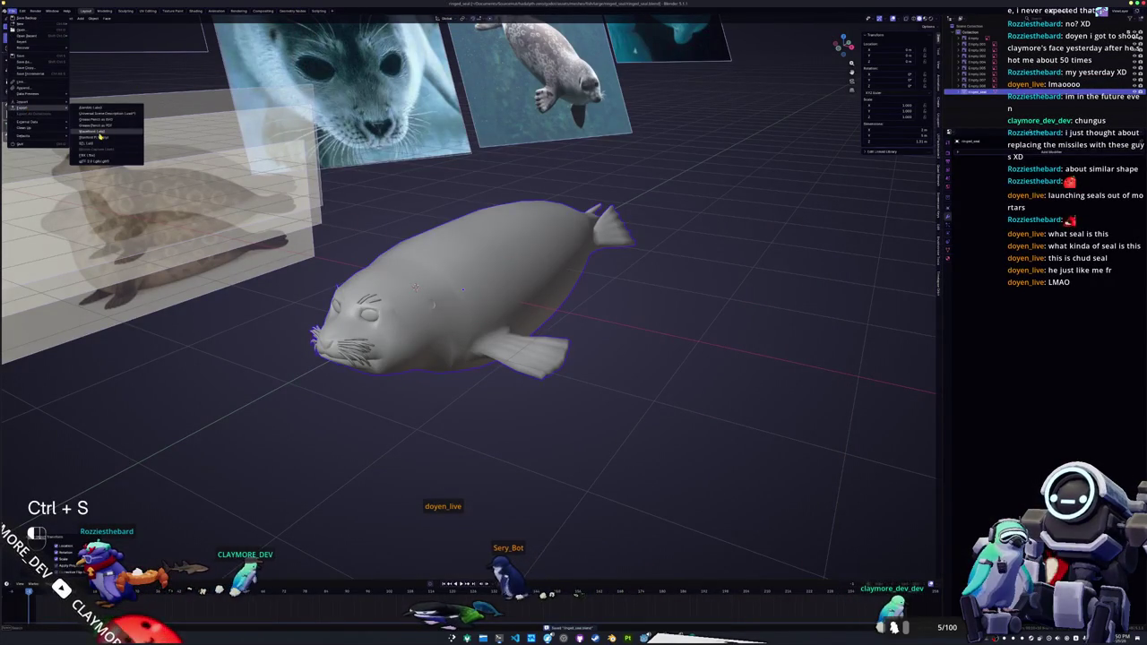
left_click(100, 135)
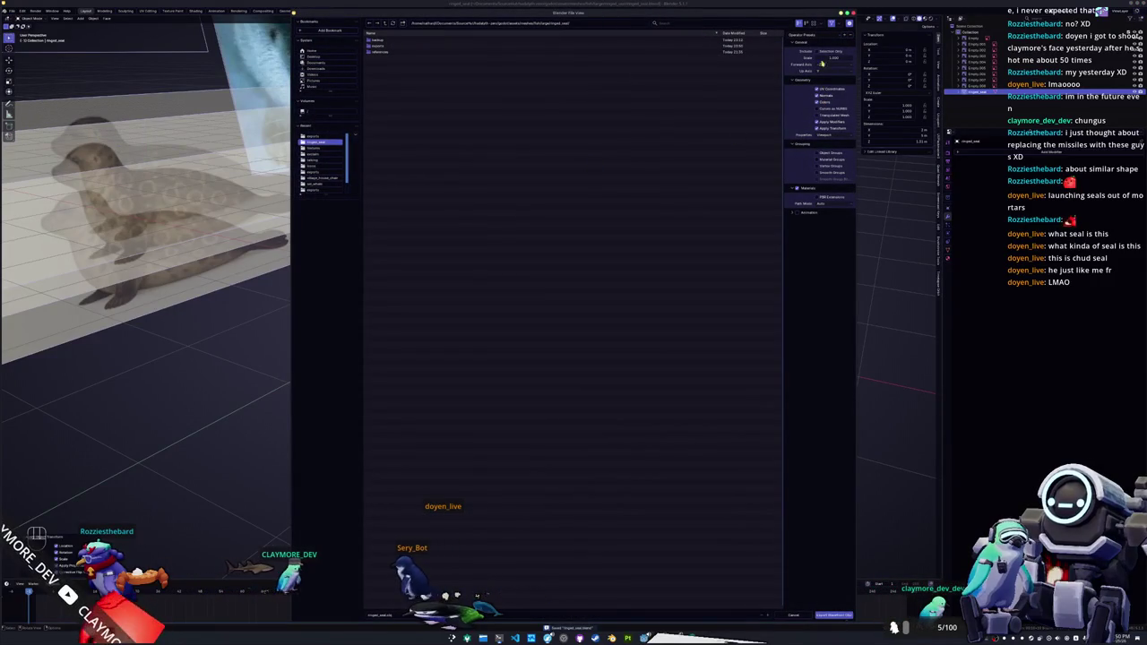
left_click(829, 616)
middle_click_drag(671, 460, 589, 415)
scroll(537, 403, "up", 3)
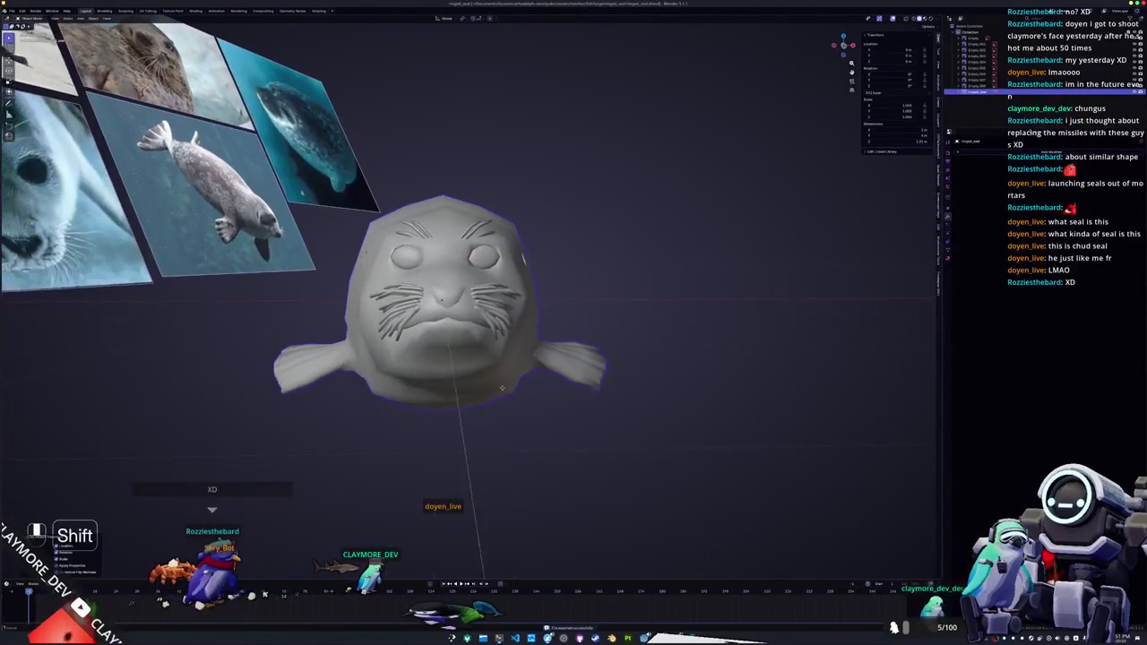
- Add a new cube to the scene beside the seal's face
scroll(501, 391, "up", 1)
scroll(524, 391, "up", 3)
middle_click_drag(527, 391, 573, 399)
scroll(555, 392, "up", 3)
scroll(561, 392, "up", 2)
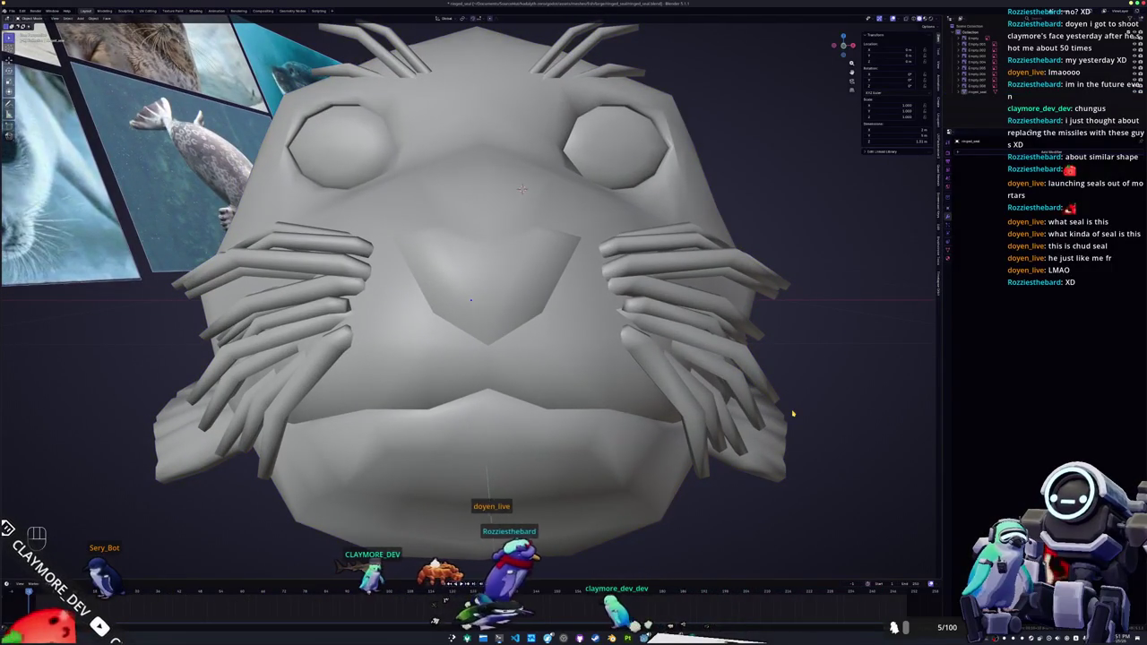
scroll(792, 413, "down", 5)
middle_click_drag(770, 412, 681, 410)
scroll(663, 408, "up", 5)
key("shift+a")
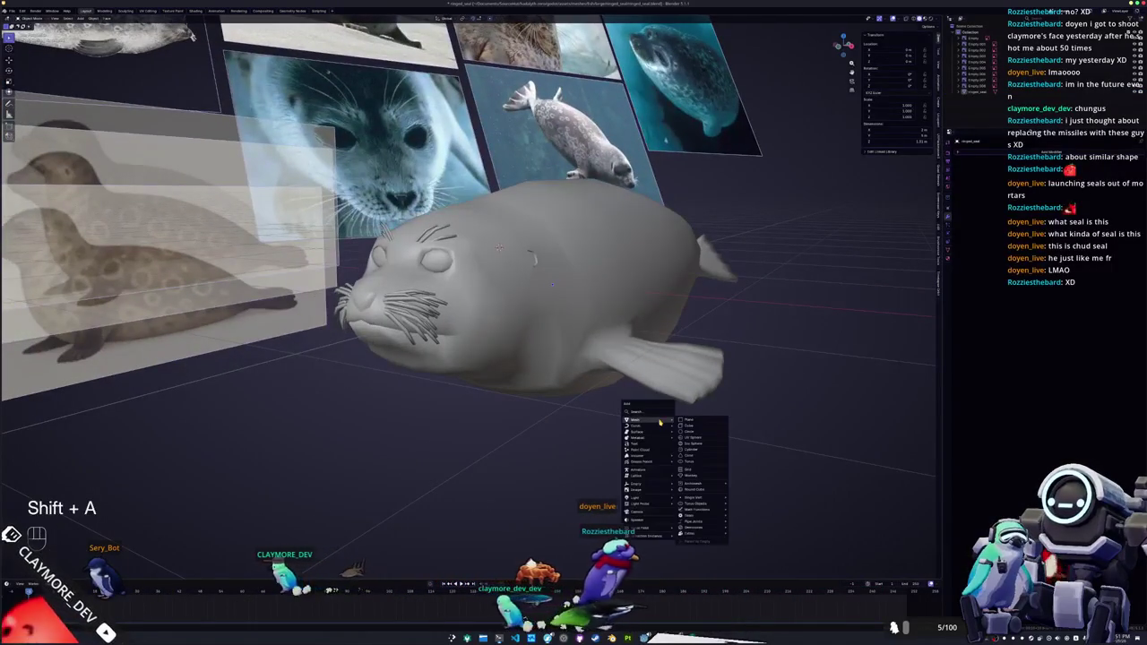
left_click(695, 432)
- Shrink the cube, position it along Y and Z, stretch it in X, and subdivide at level 2
key("s")
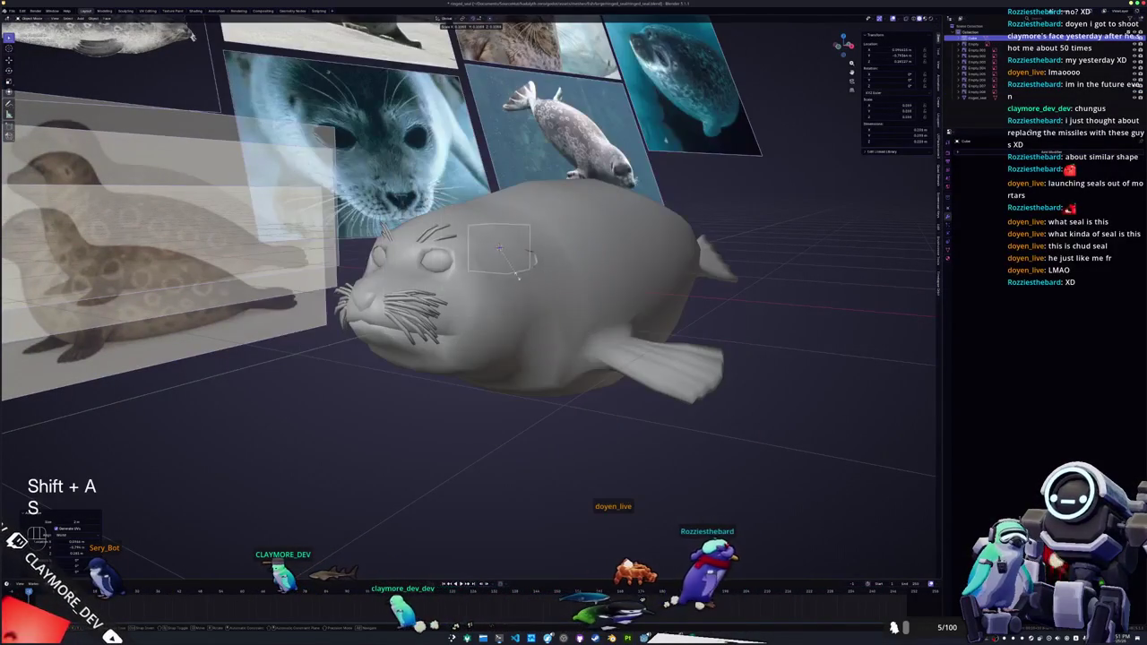
left_click(518, 277)
key("g")
key("y")
key("g")
key("z")
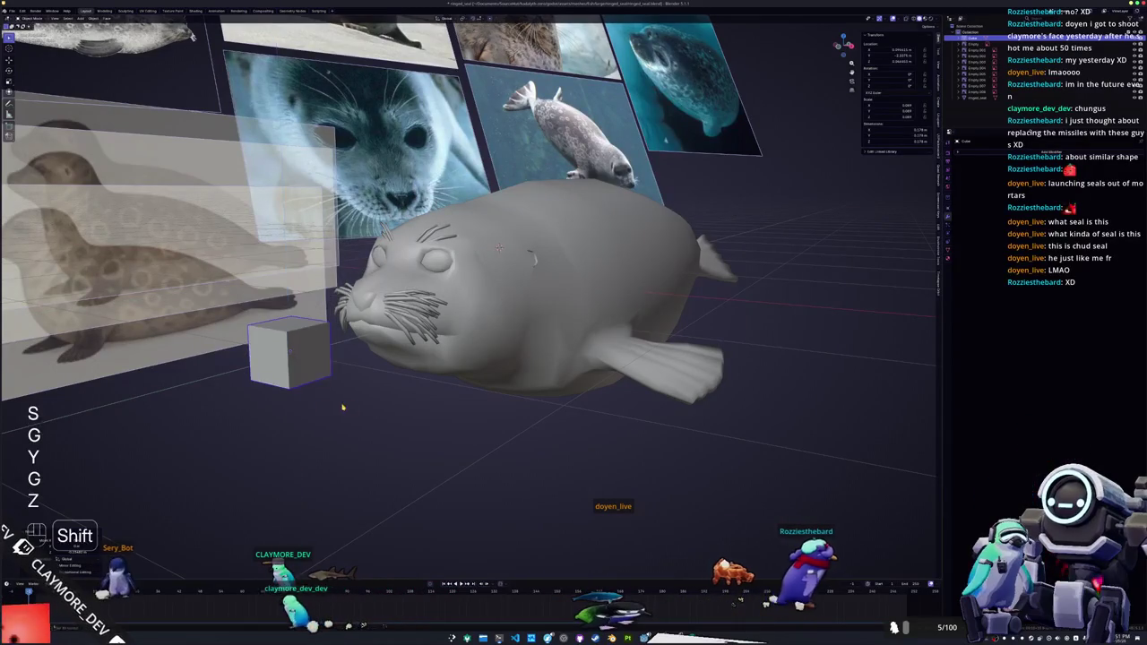
middle_click_drag(339, 408, 403, 394, "shift")
key("s")
key("s")
key("x")
left_click(629, 382)
key("ctrl+2")
scroll(629, 382, "up", 3)
- Crease the cube's edges, then duplicate its top face and separate it into a new slab object
key("Tab")
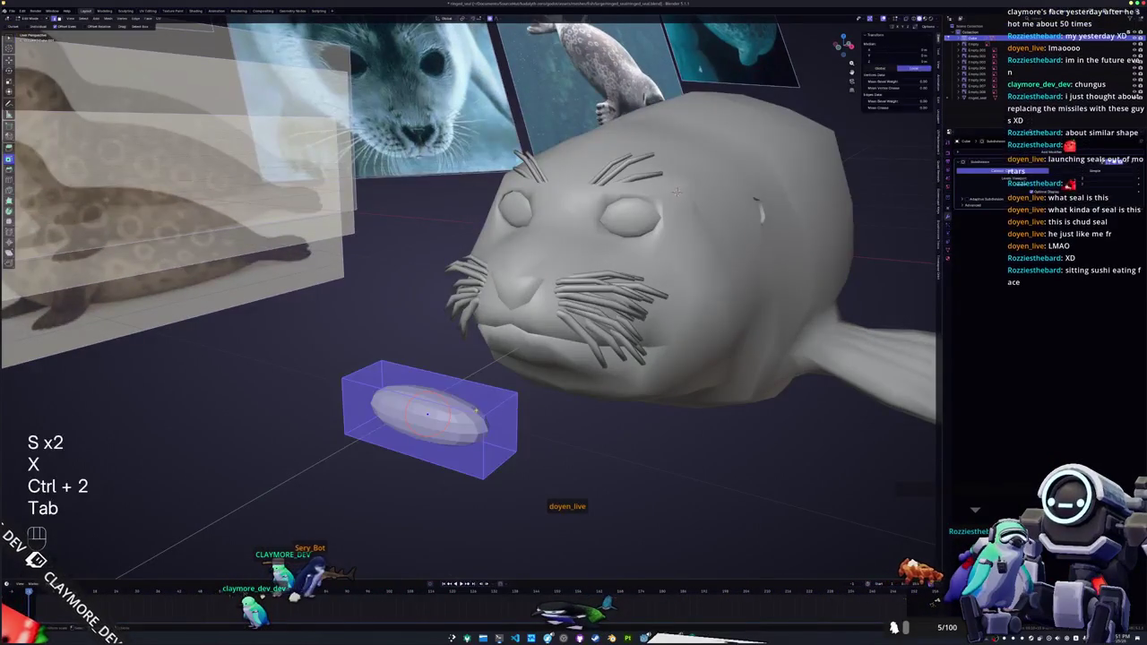
key("shift+e")
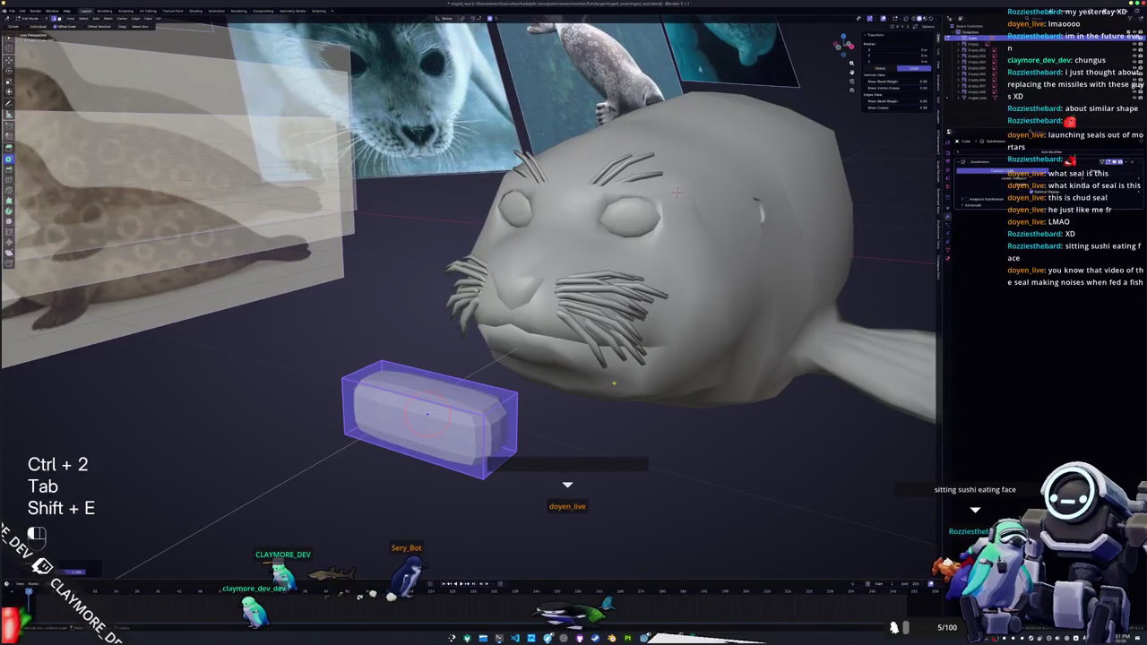
key("3")
left_click(429, 380)
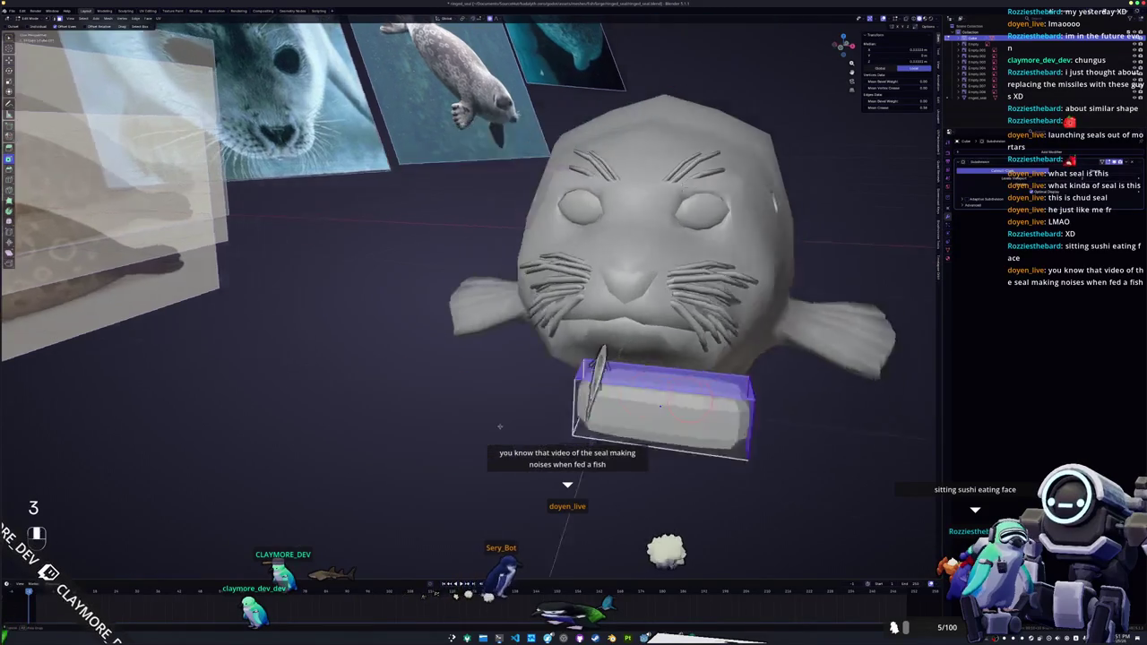
middle_click_drag(428, 381, 699, 345)
key("shift+d")
key("z")
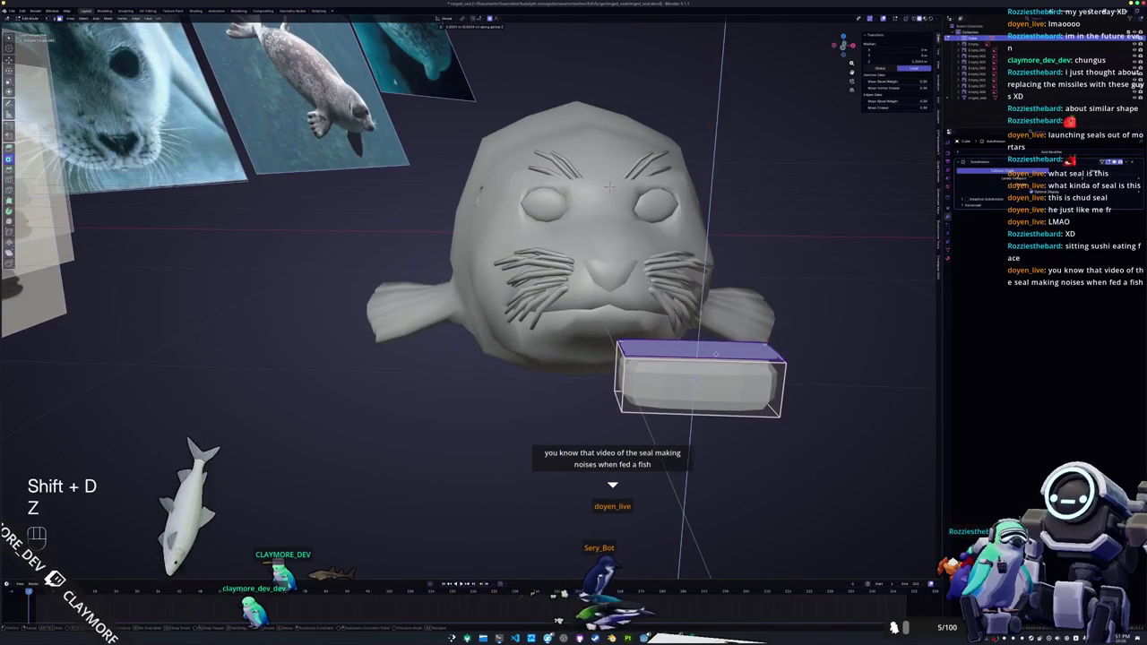
right_click(701, 344)
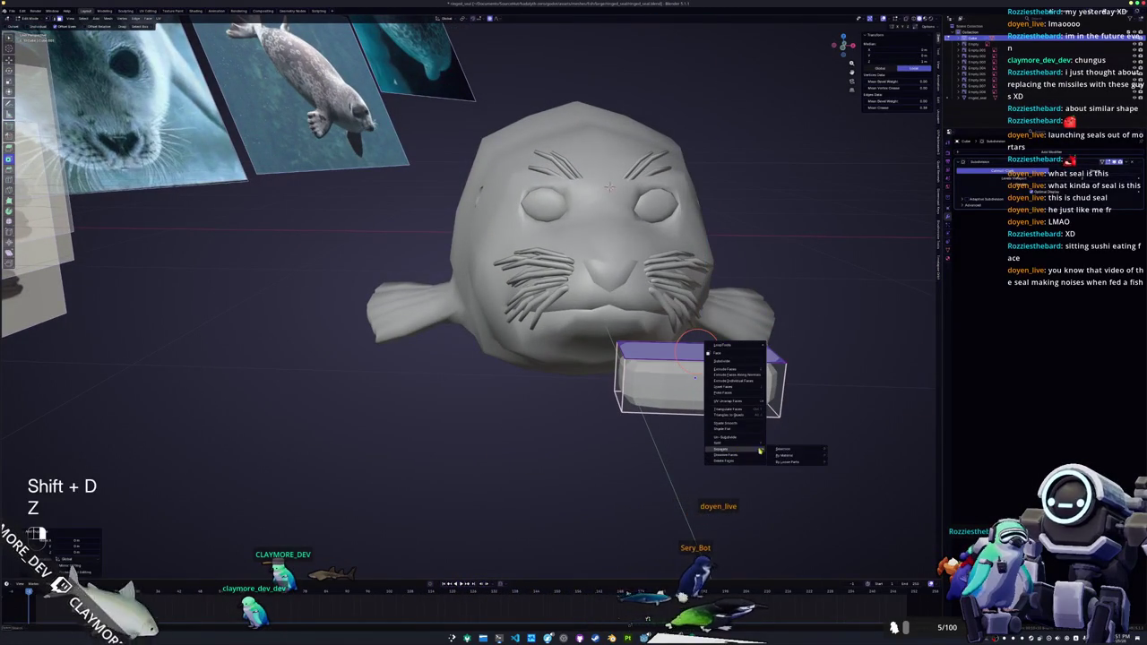
left_click(782, 448)
key("ctrl+Tab")
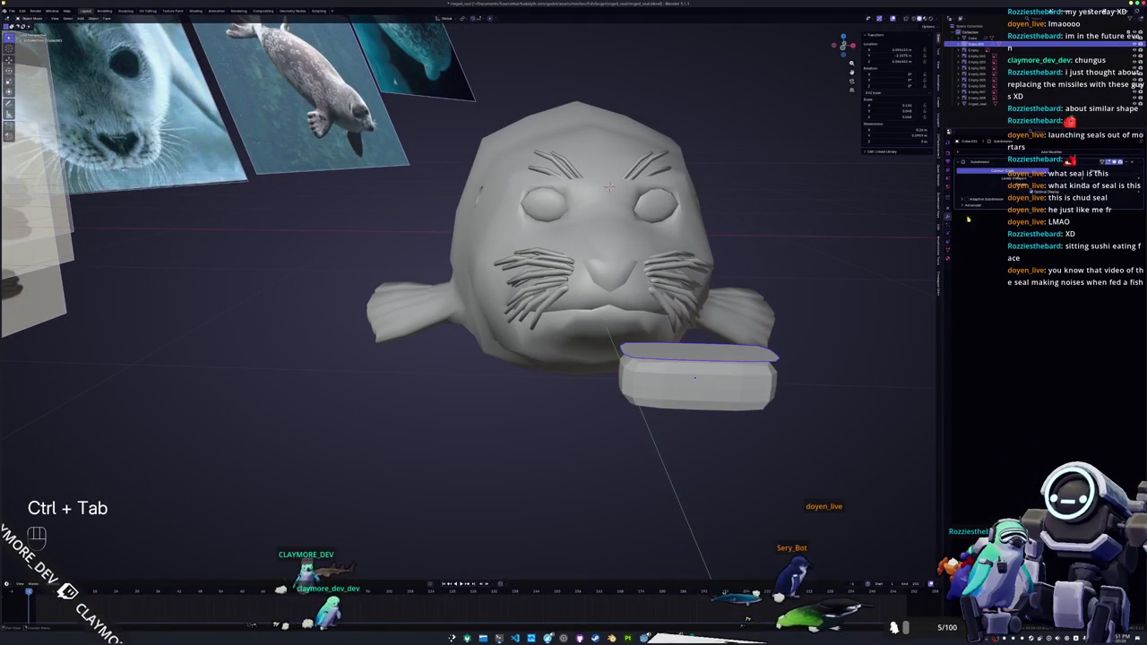
- Add a Solidify modifier to the slab and apply all its transforms, then undo and redo
left_click(1051, 152)
left_click(1016, 202)
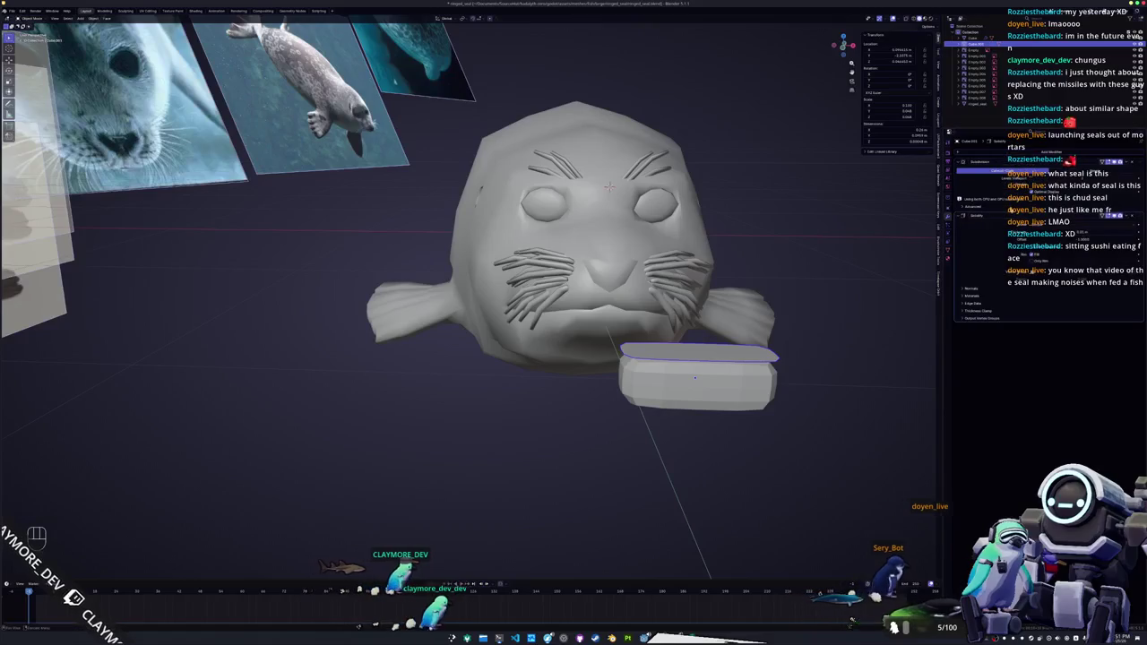
key("ctrl+a")
left_click(853, 293)
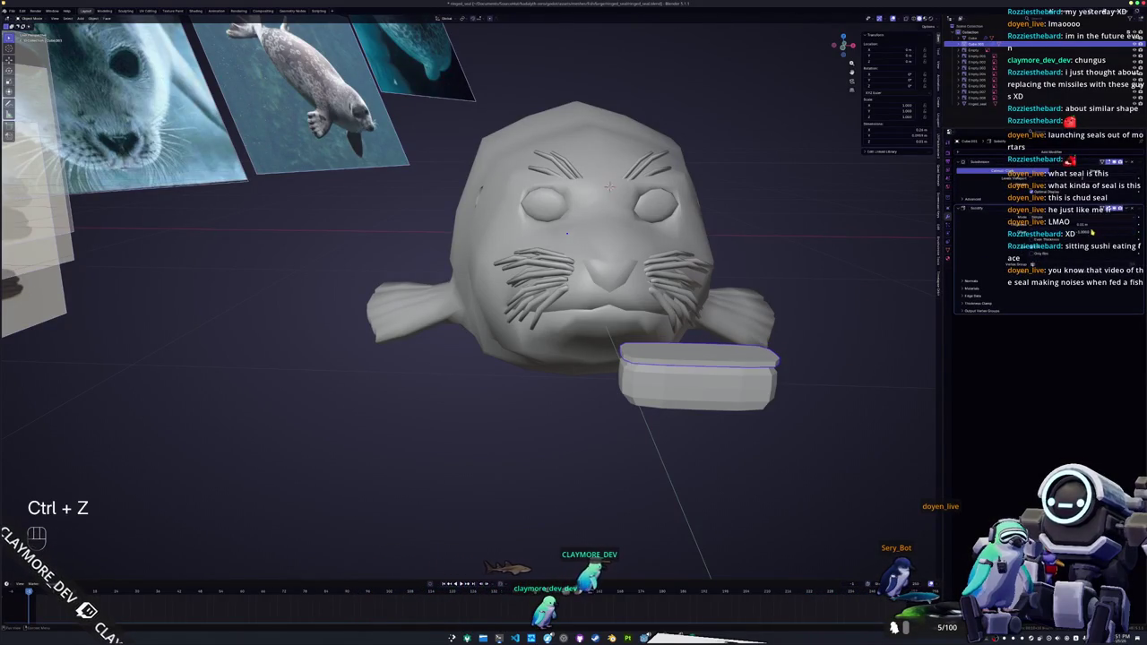
key("ctrl+z")
key("ctrl+shift+z")
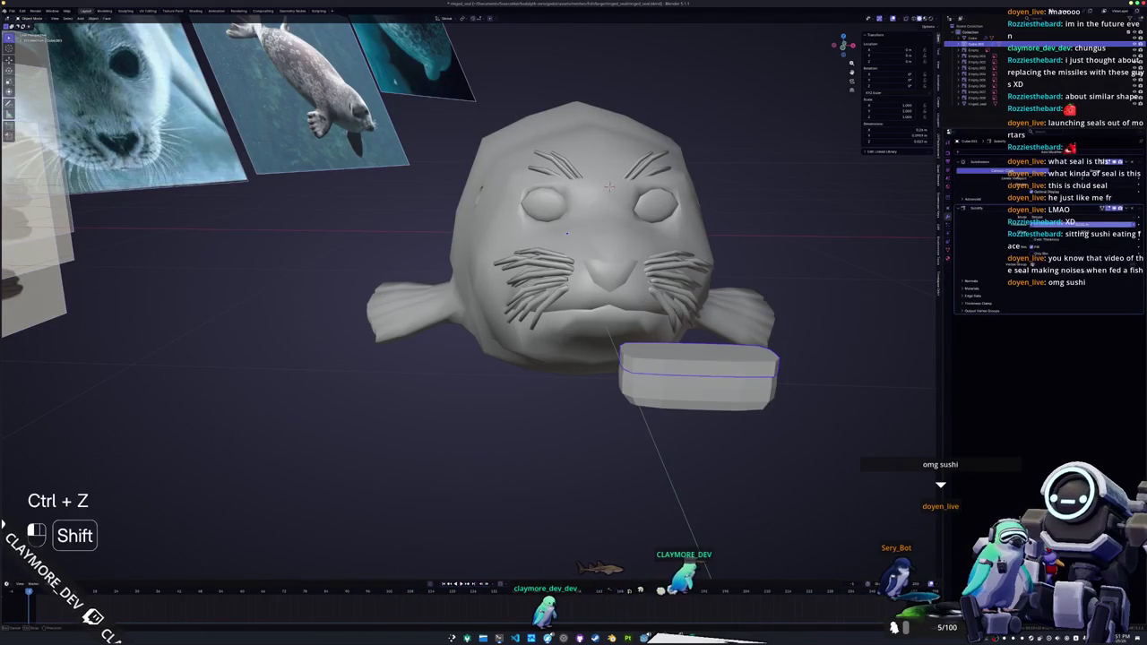
- Extrude the slab vertically, bevel its top edge with 2 segments, and narrow it along X
middle_click_drag(810, 364, 787, 356)
key("Tab")
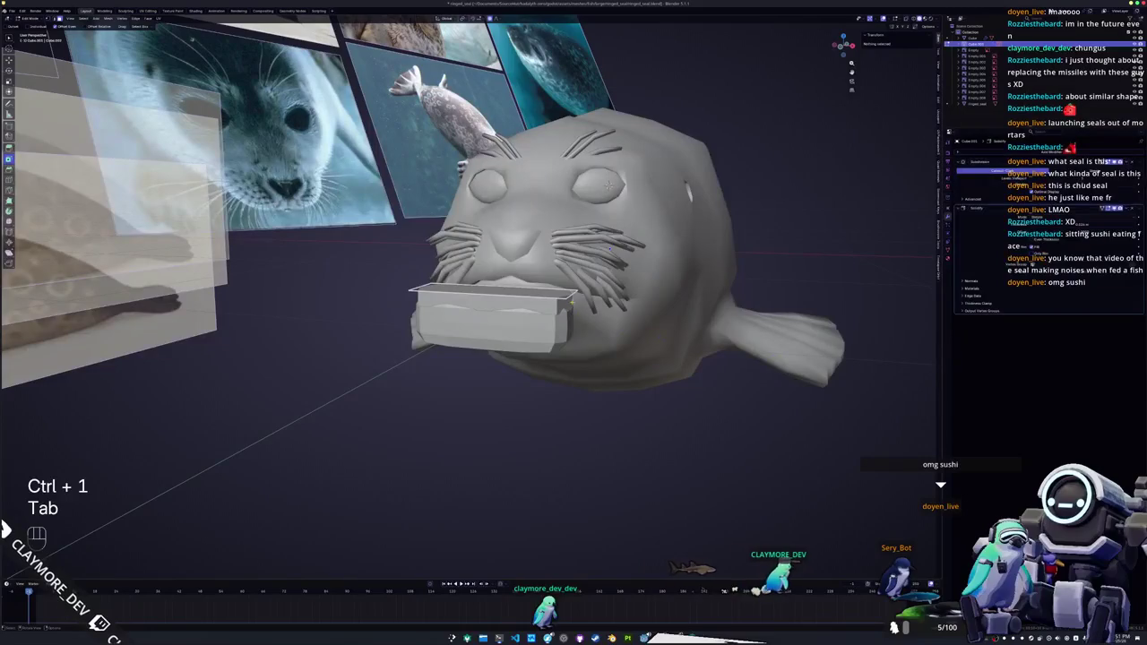
key("z")
key("2")
left_click(573, 300)
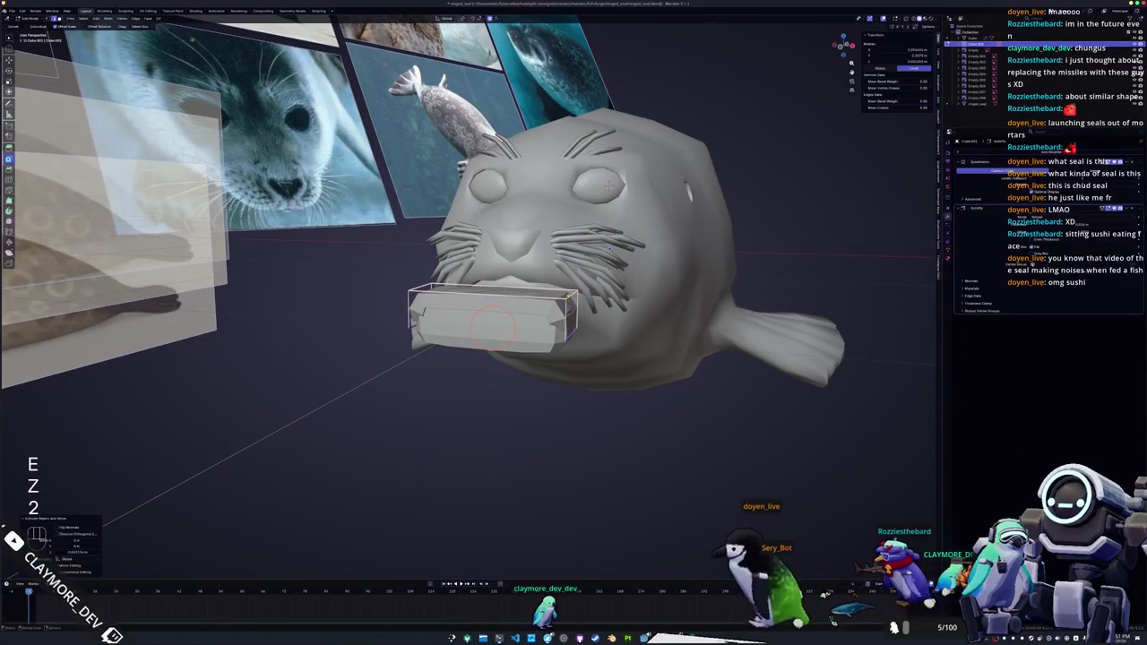
key("ctrl+b")
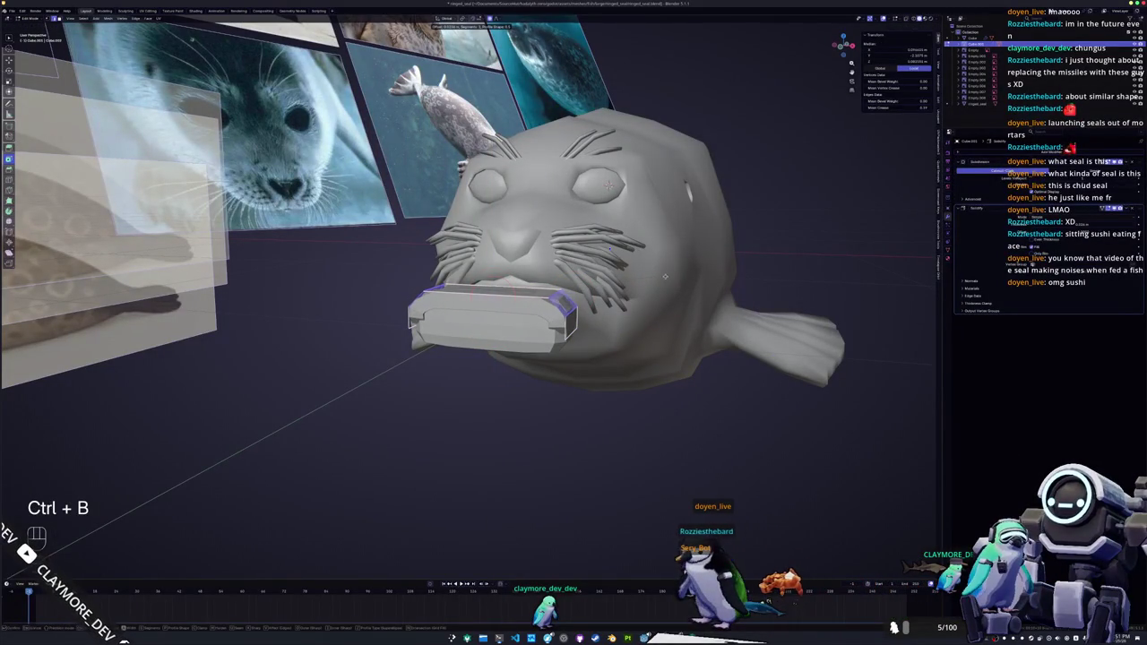
key("2")
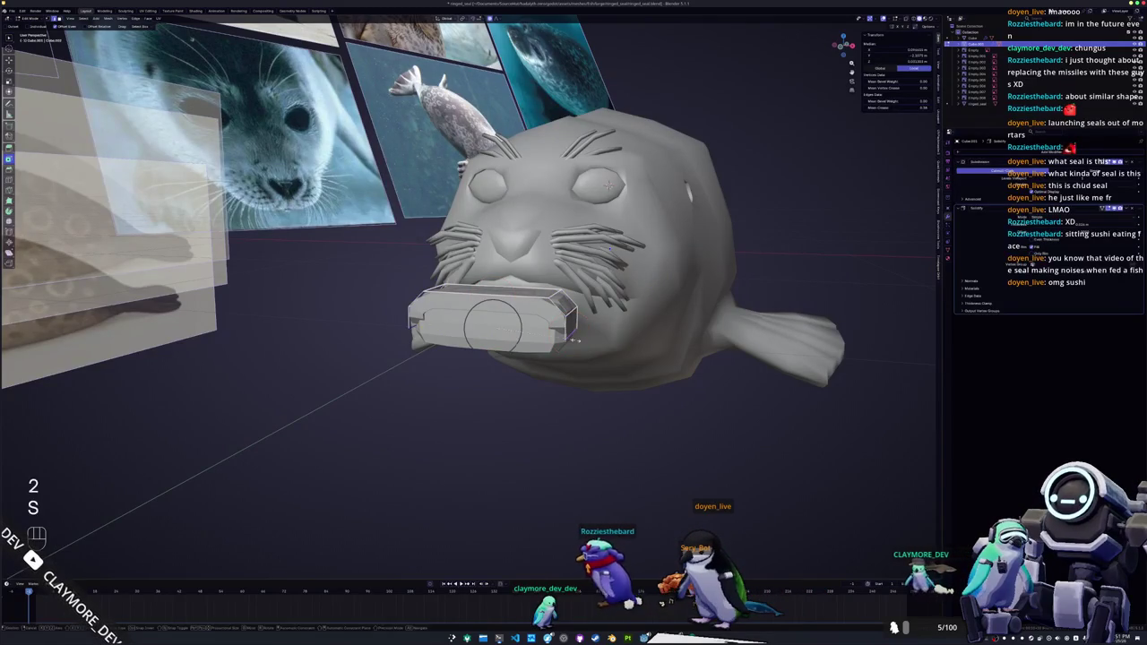
key("s")
key("y")
key("x")
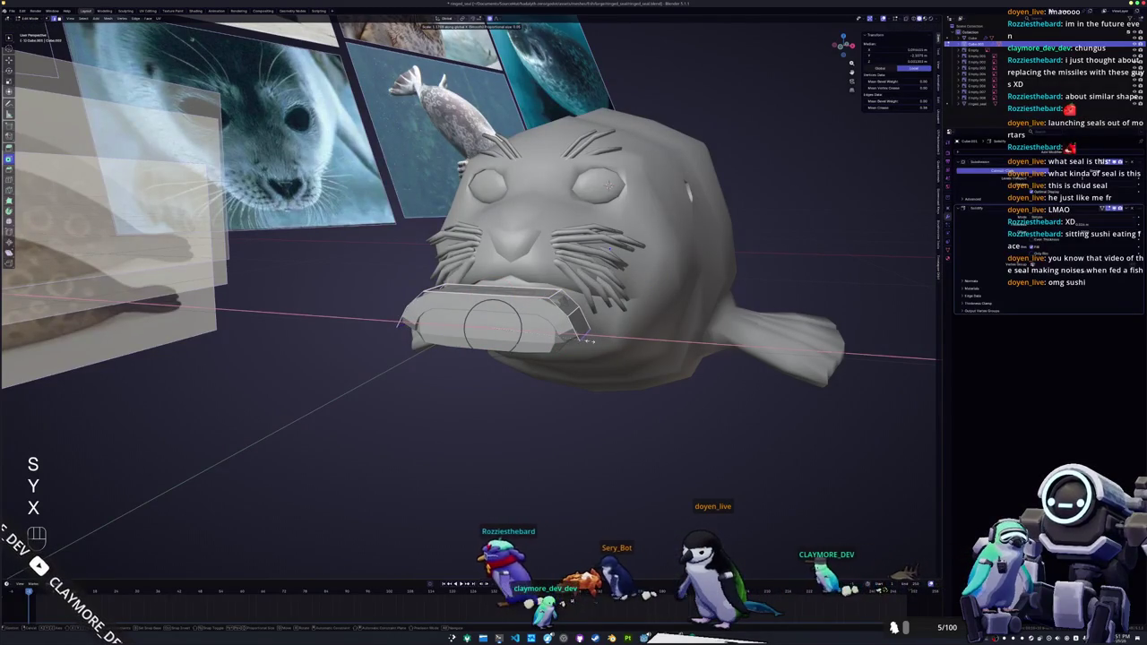
left_click(583, 330)
key("Tab")
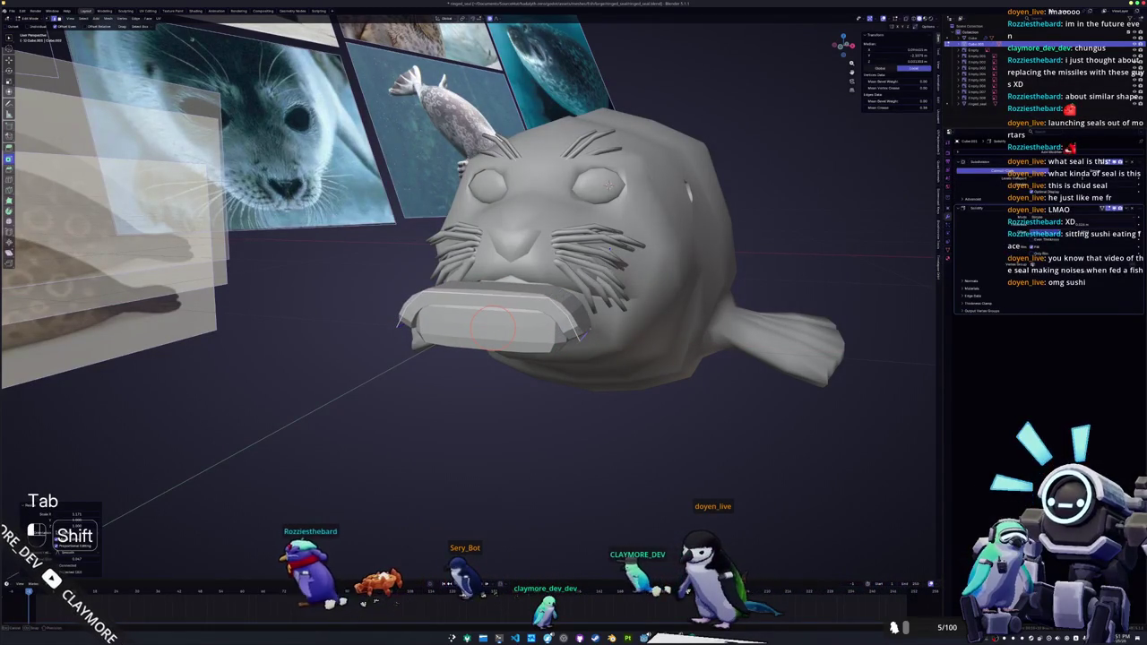
- Move the slab into place at the seal's mouth
middle_click_drag(608, 185, 594, 189)
key("g")
key("y")
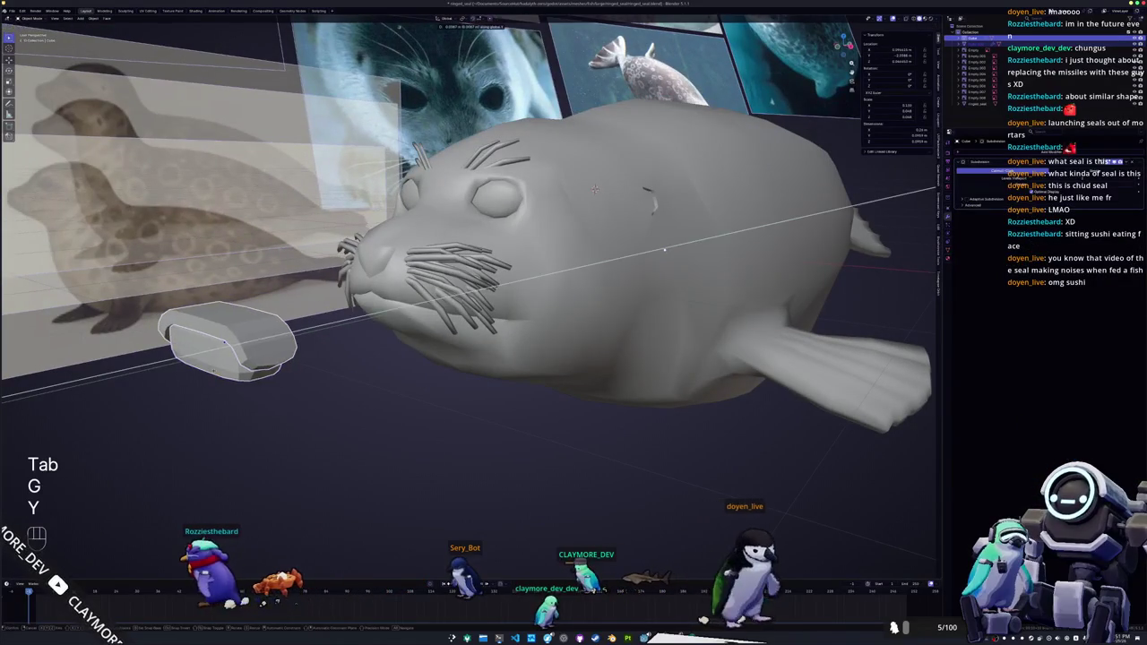
left_click(694, 242)
key("g")
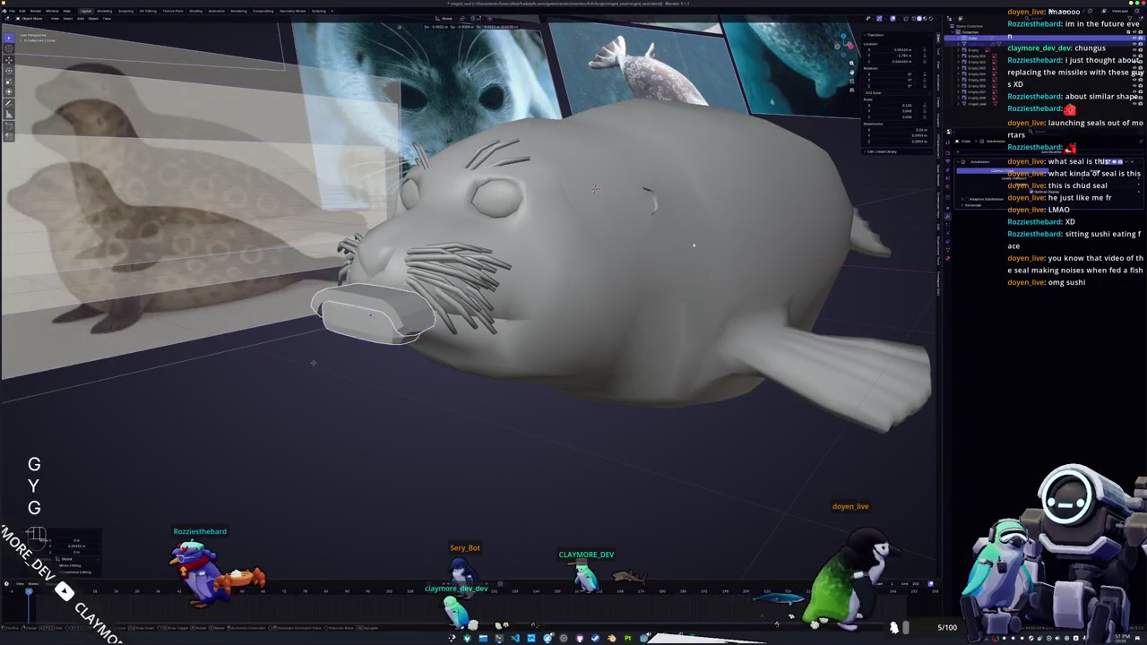
left_click(318, 357)
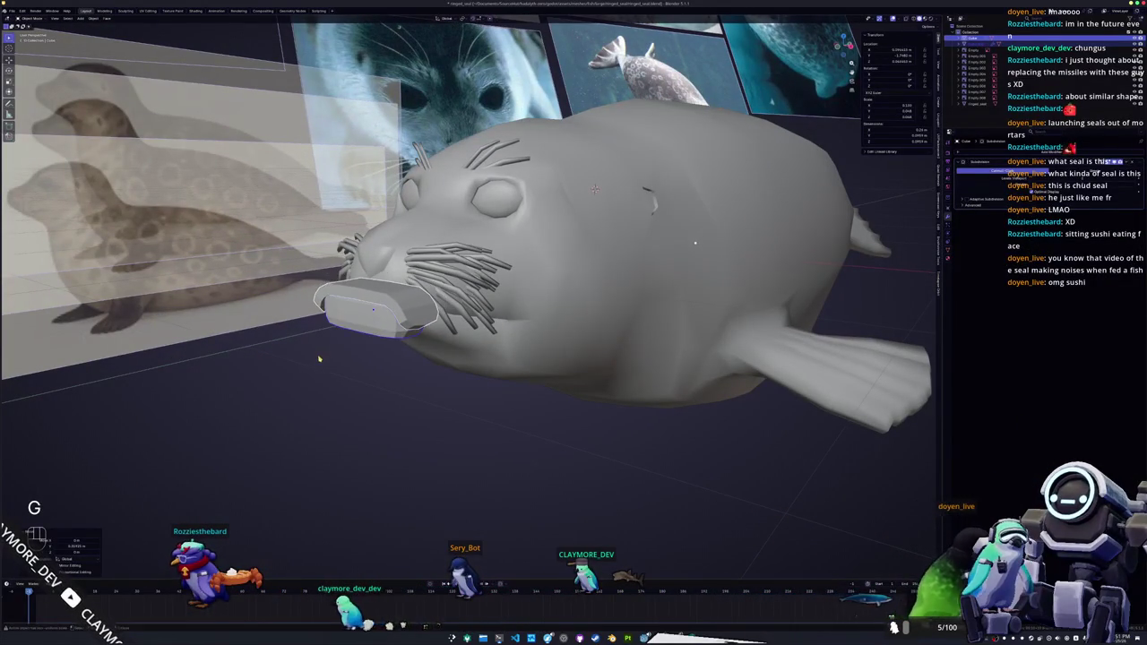
- Delete the slab block and save the file
left_click(349, 386)
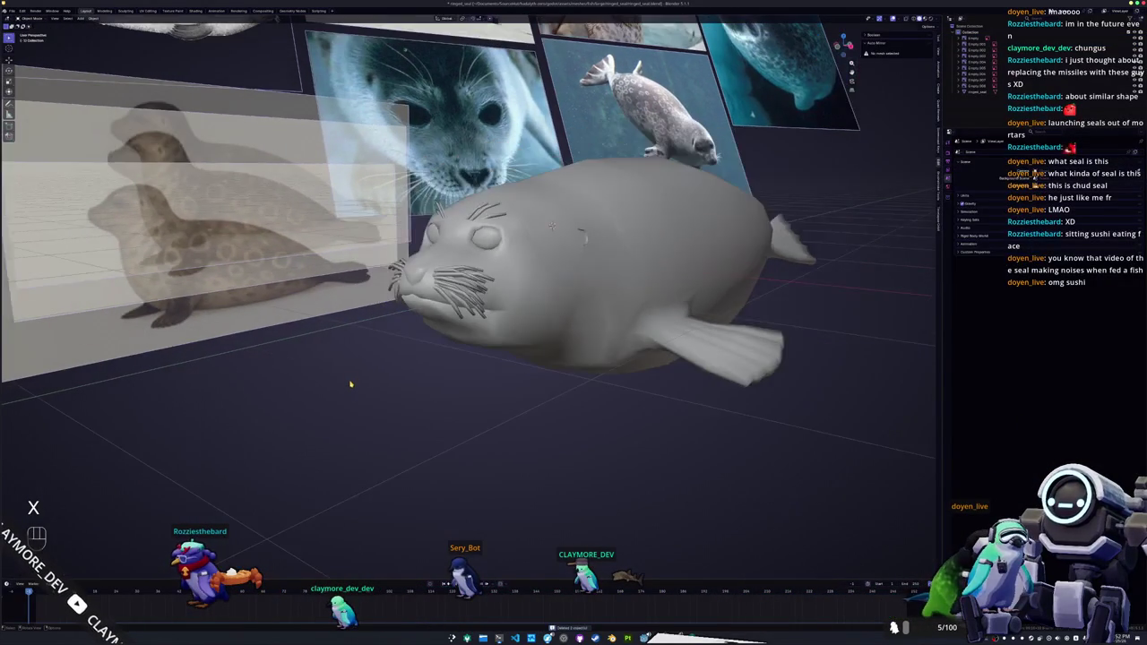
middle_click_drag(350, 388, 428, 356)
key("ctrl+s")
- Select the seal, save, and export it as FBX
left_click(588, 293)
scroll(589, 292, "down", 2)
key("ctrl+s")
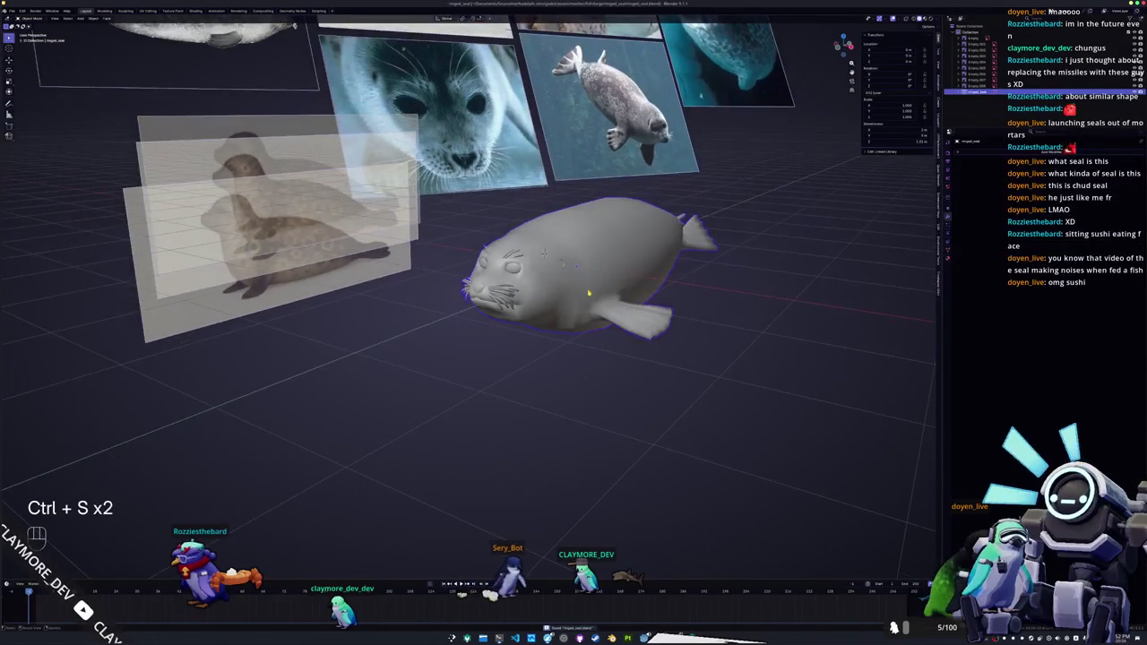
left_click(11, 11)
mouse_move(23, 107)
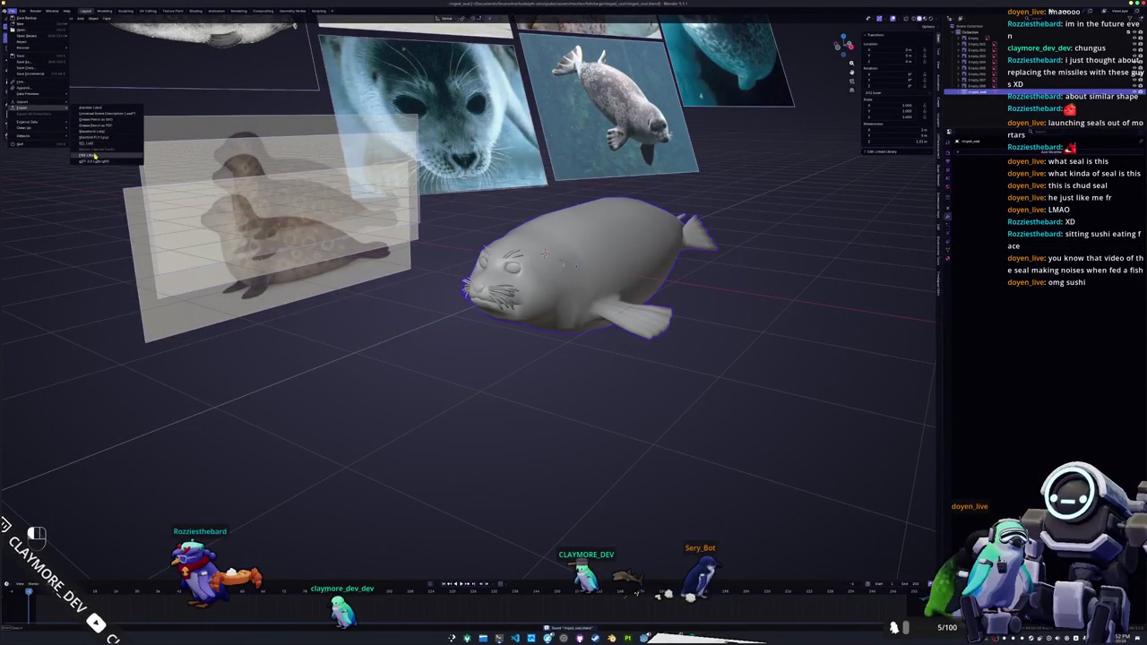
left_click(89, 156)
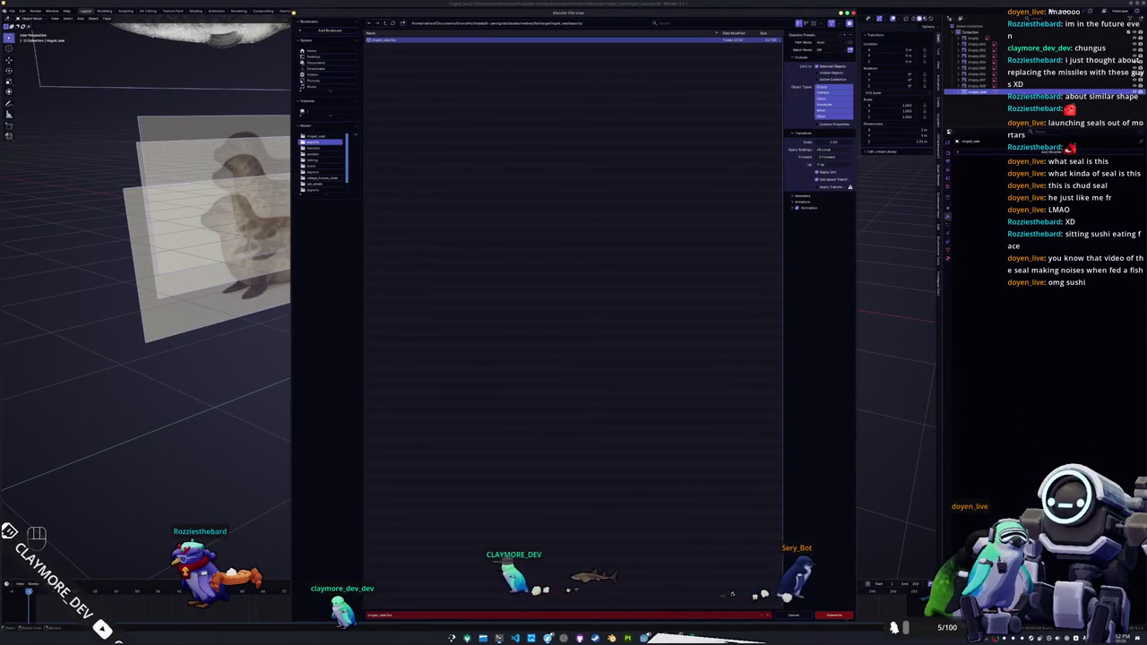
left_click(833, 615)
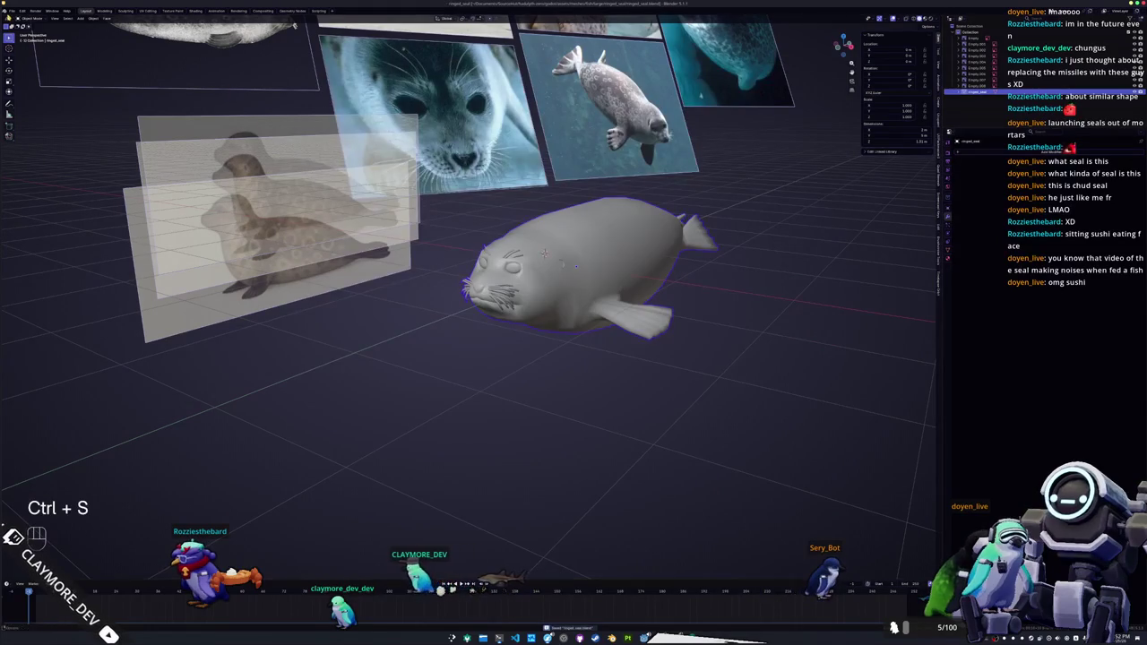
- Re-export the seal as a Wavefront OBJ and launch Substance 3D Painter
left_click(11, 10)
mouse_move(23, 107)
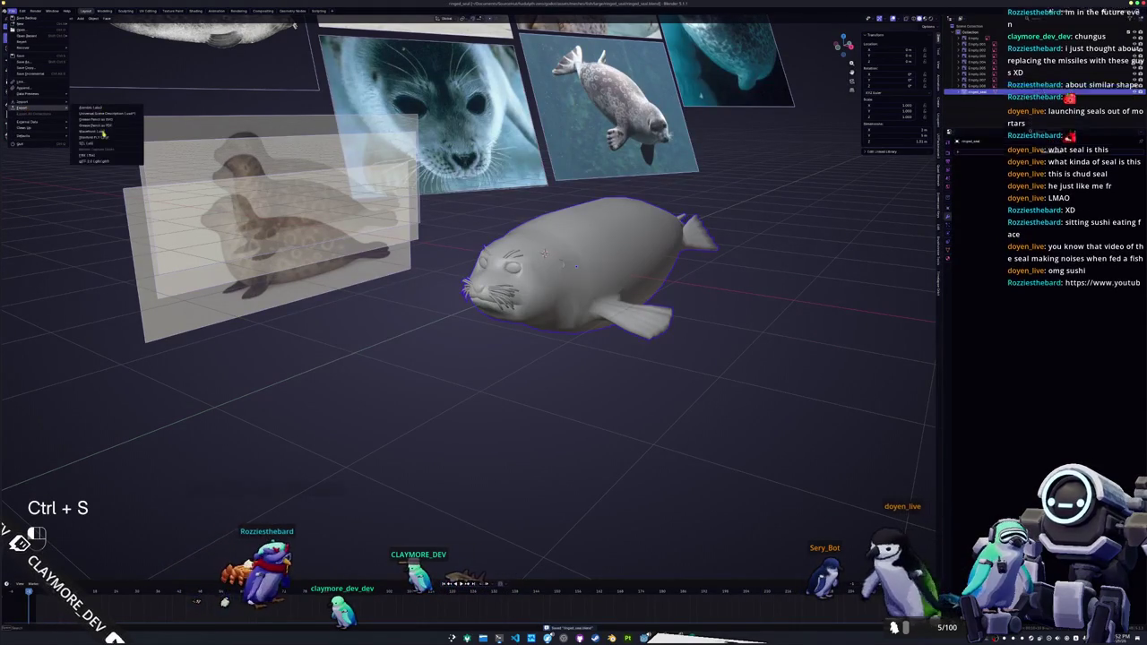
left_click(98, 136)
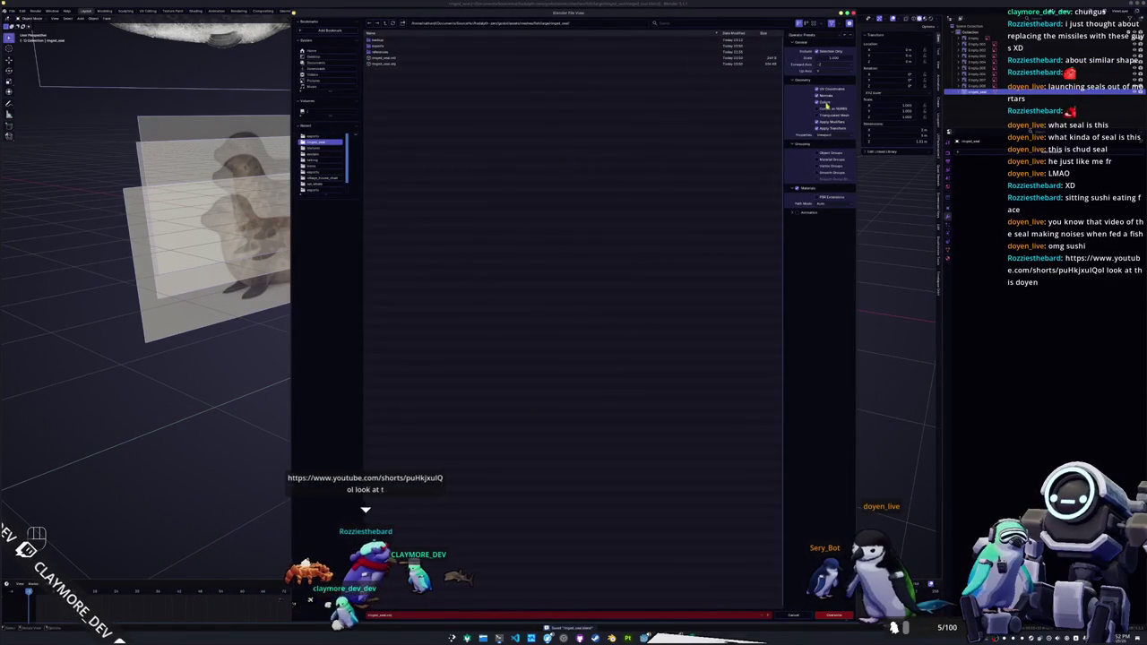
key("Return")
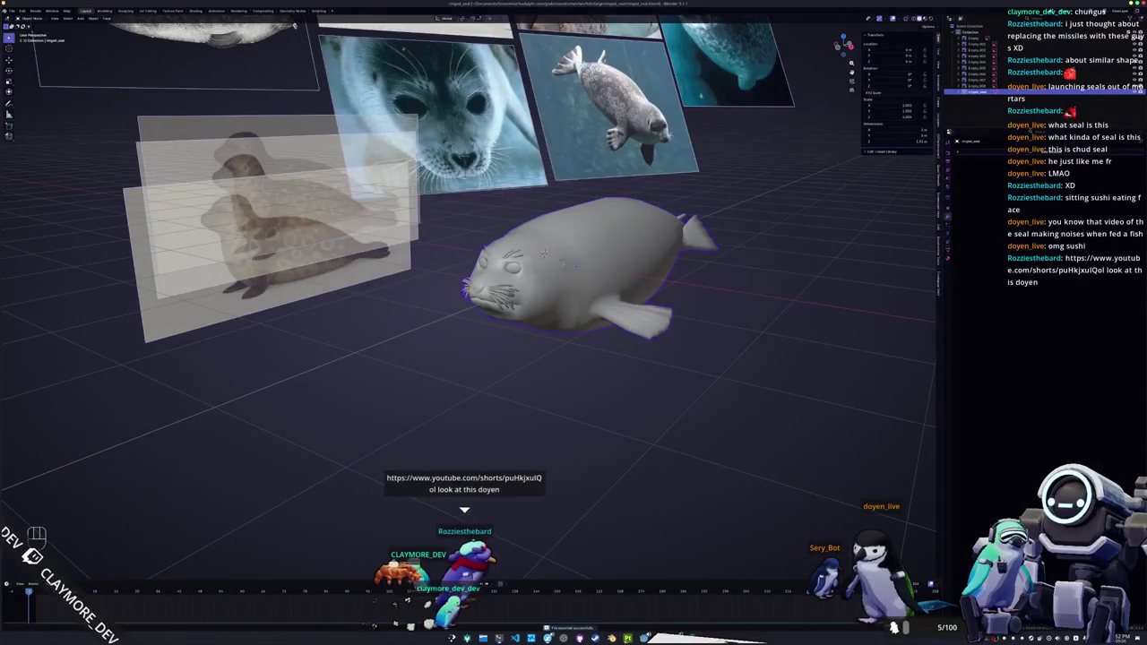
left_click(681, 637)
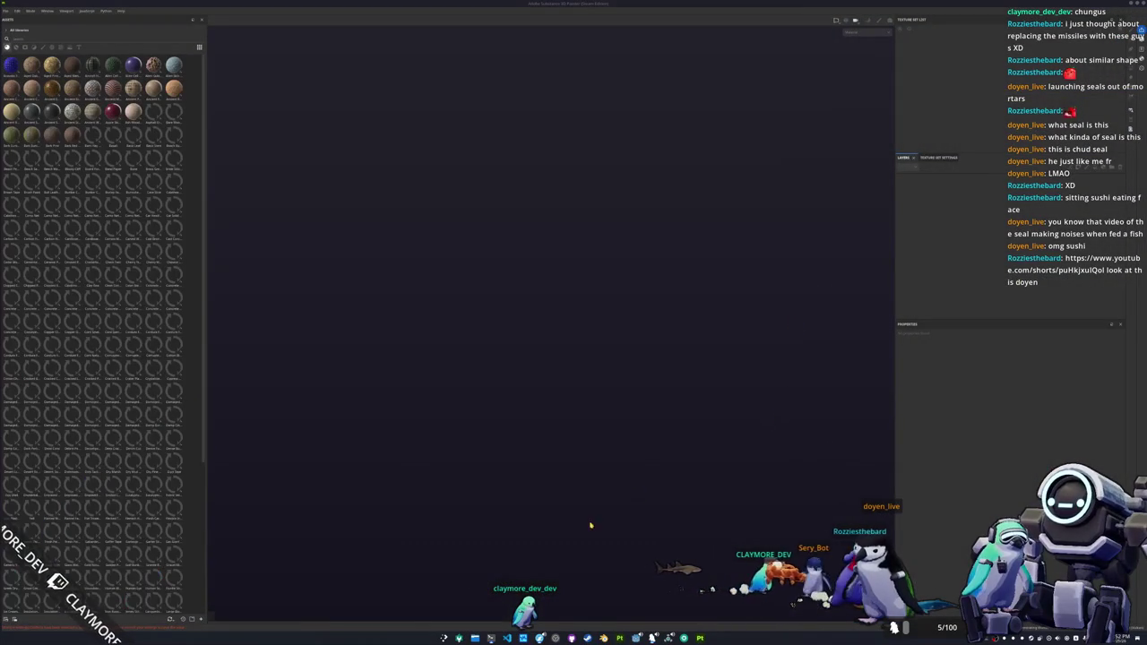
- Play and pause the seal YouTube Short, close it, and return to Substance 3D Painter
key("alt+Tab")
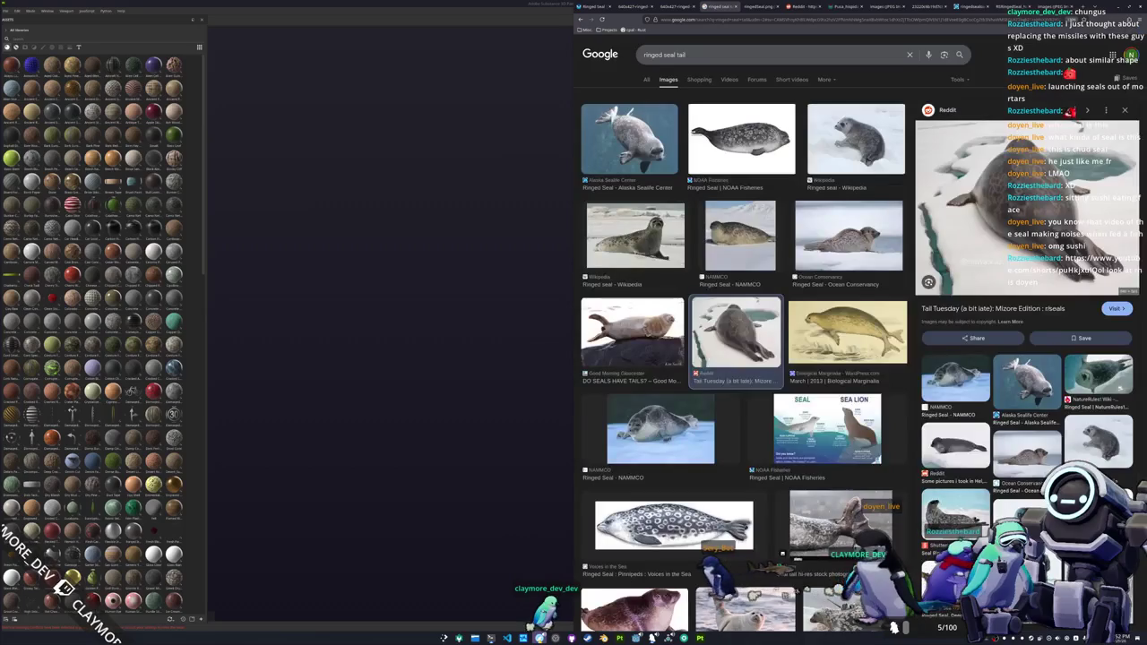
left_click_drag(816, 323, 785, 373)
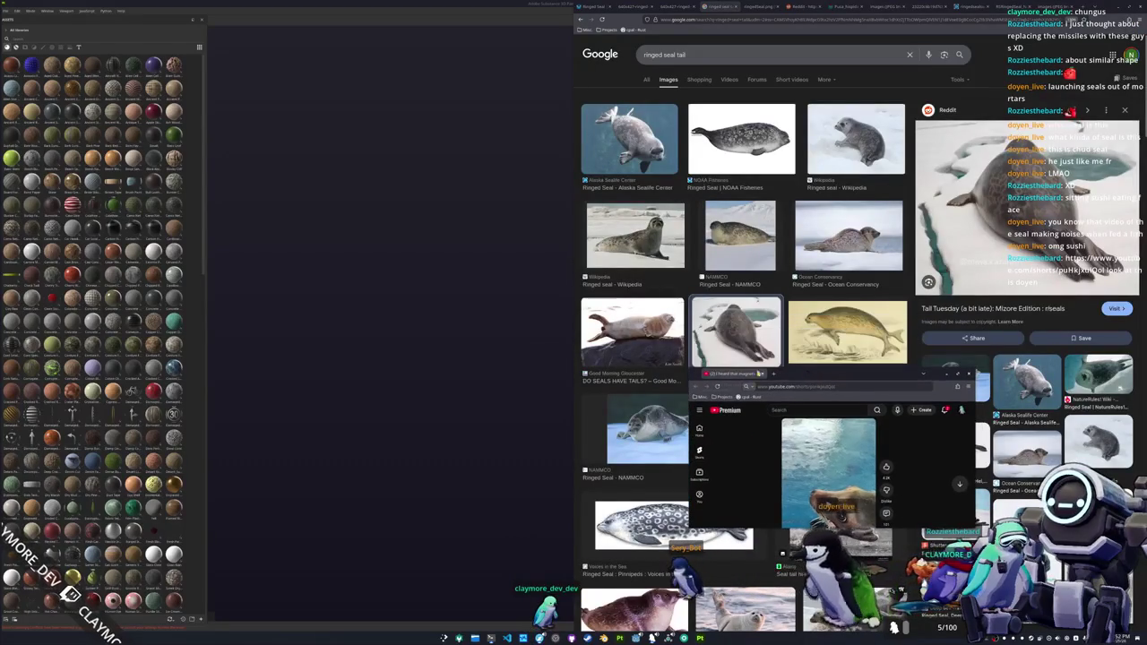
left_click_drag(688, 368, 516, 131)
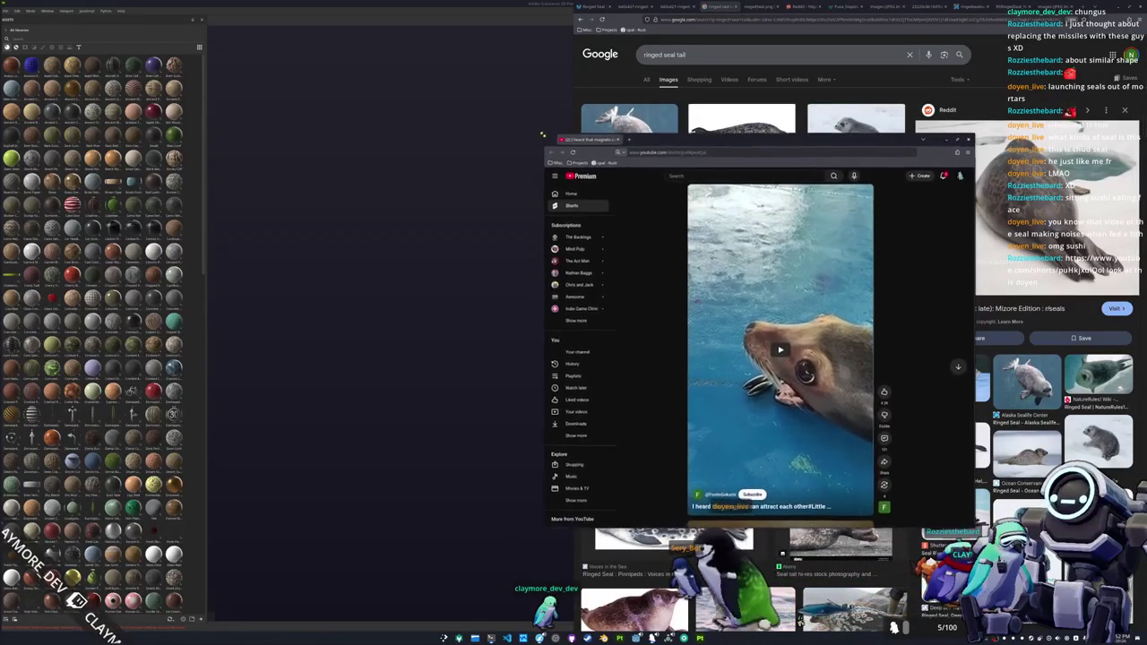
left_click(779, 348)
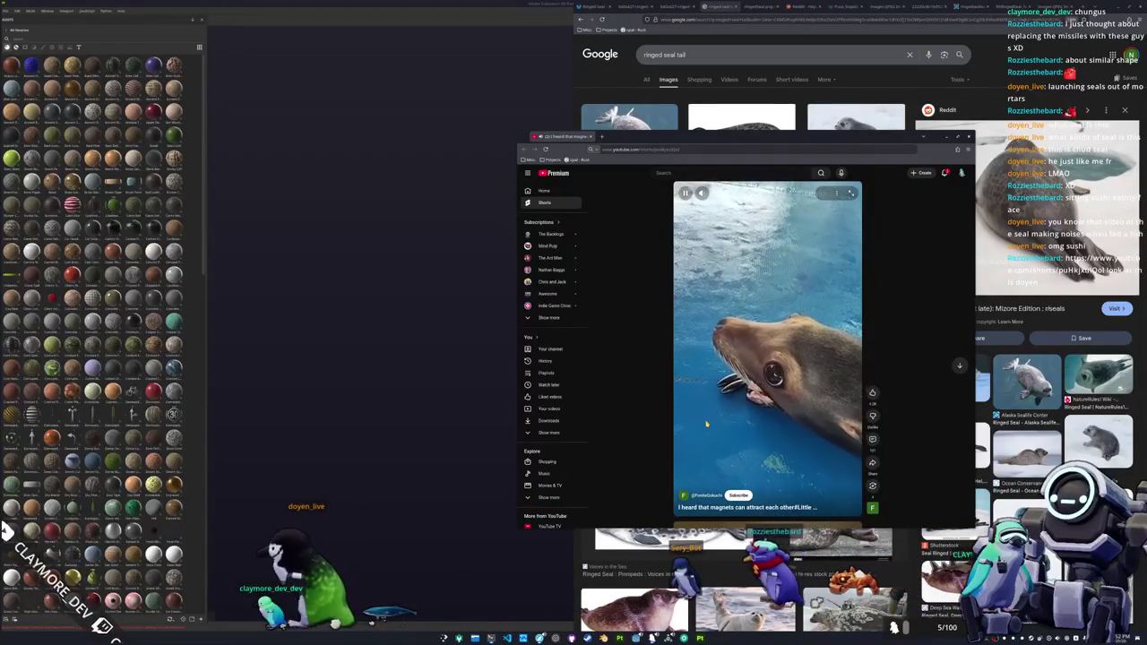
left_click(705, 421)
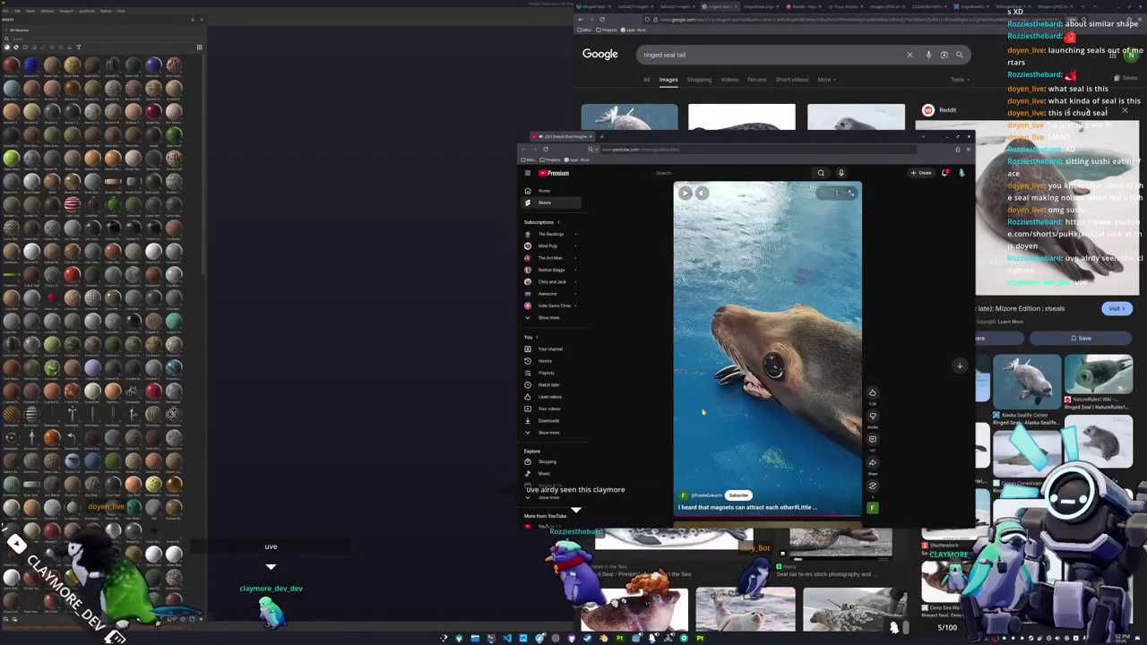
middle_click(568, 137)
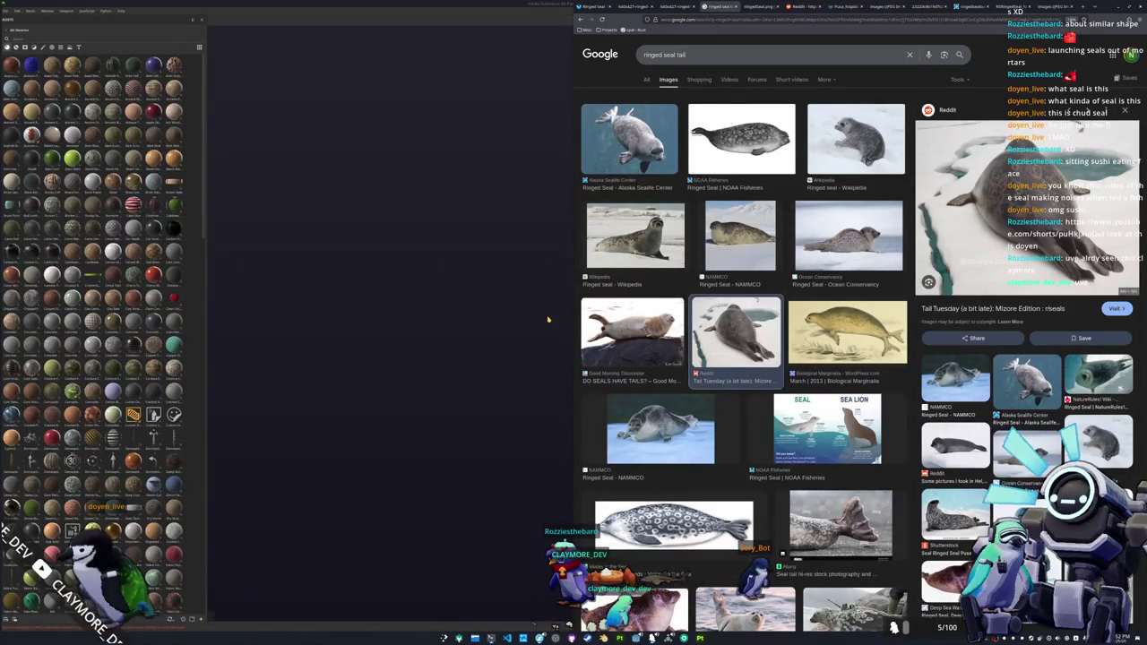
left_click(547, 319)
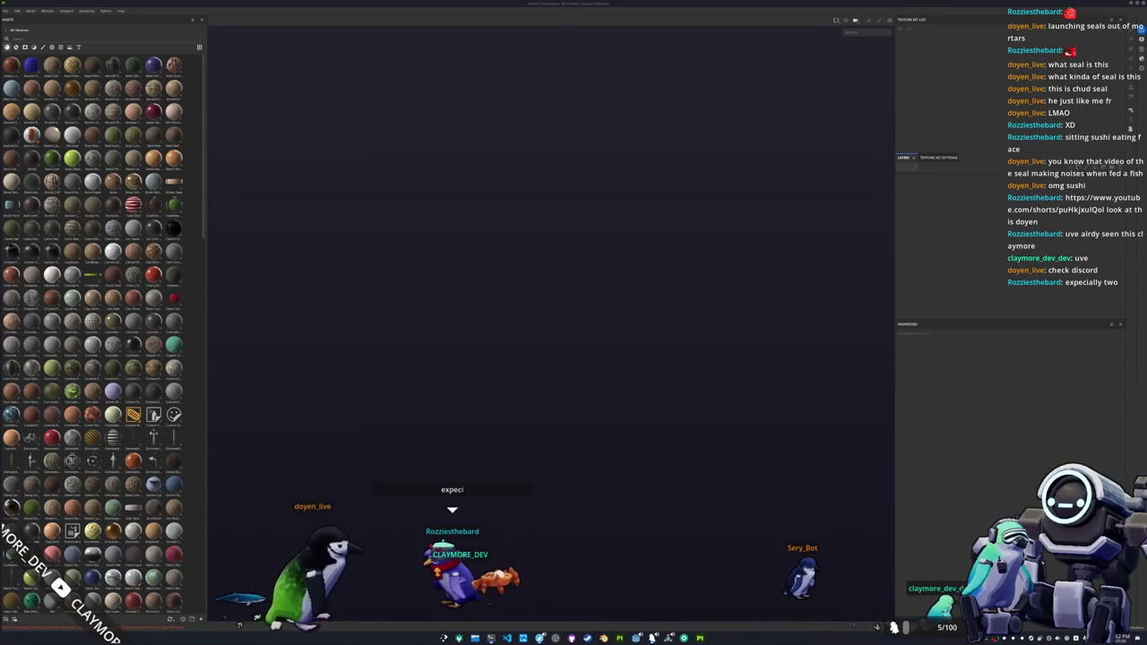
mouse_move(1138, 358)
left_mouse_down()
mouse_move(1029, 331)
mouse_move(665, 107)
mouse_move(632, 109)
left_mouse_up()
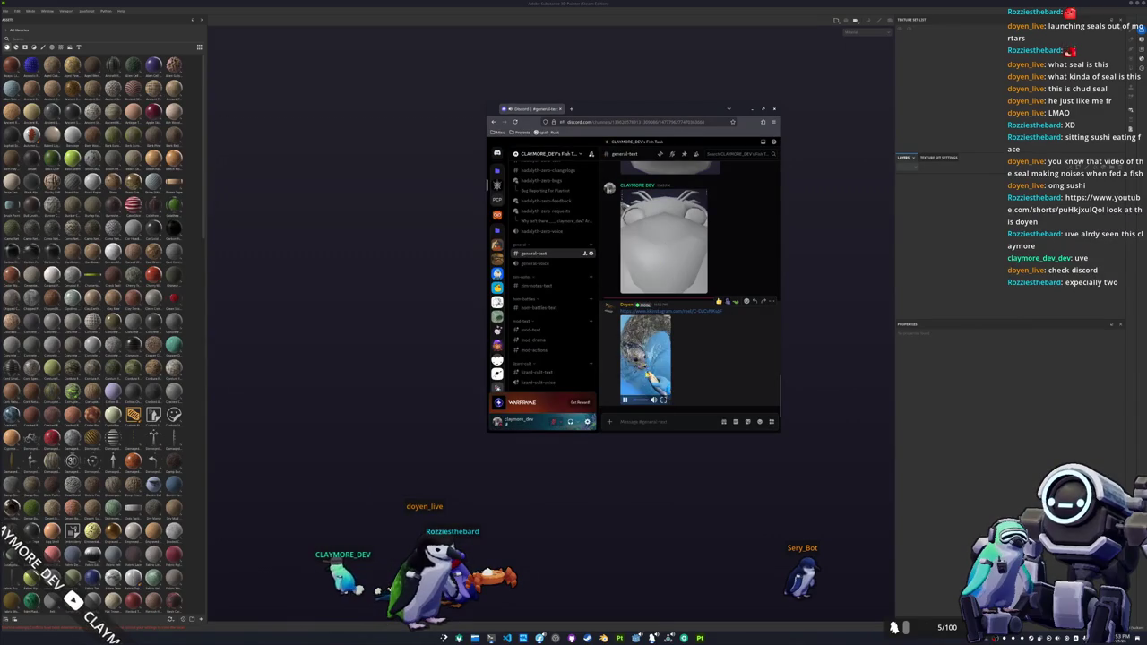
left_click(663, 399)
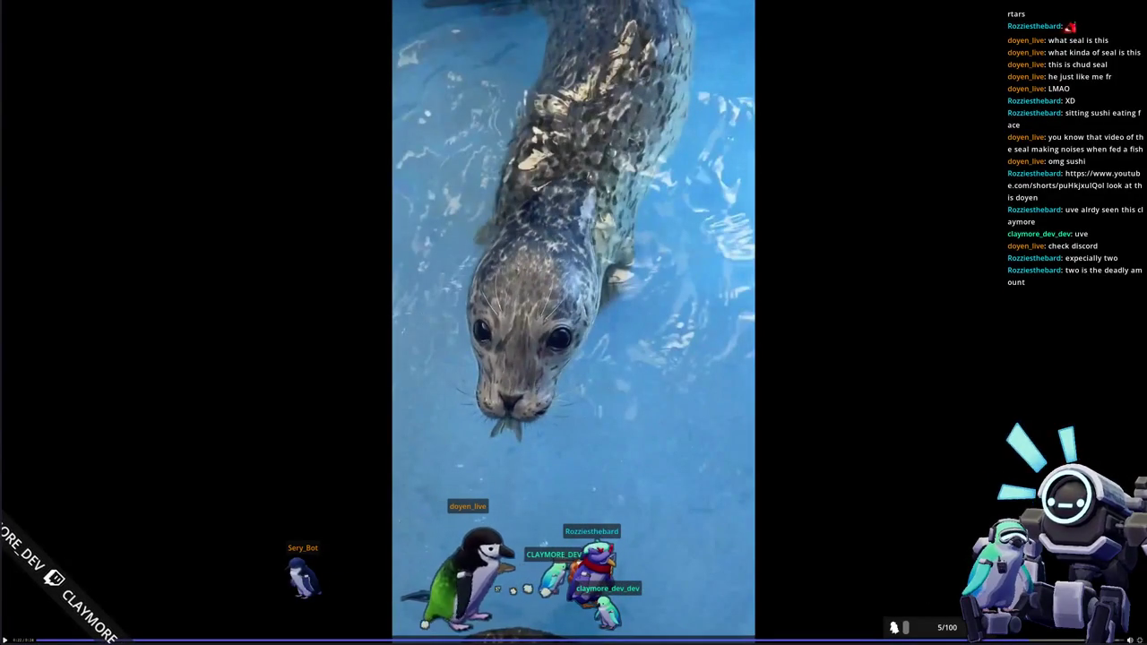
key("Escape")
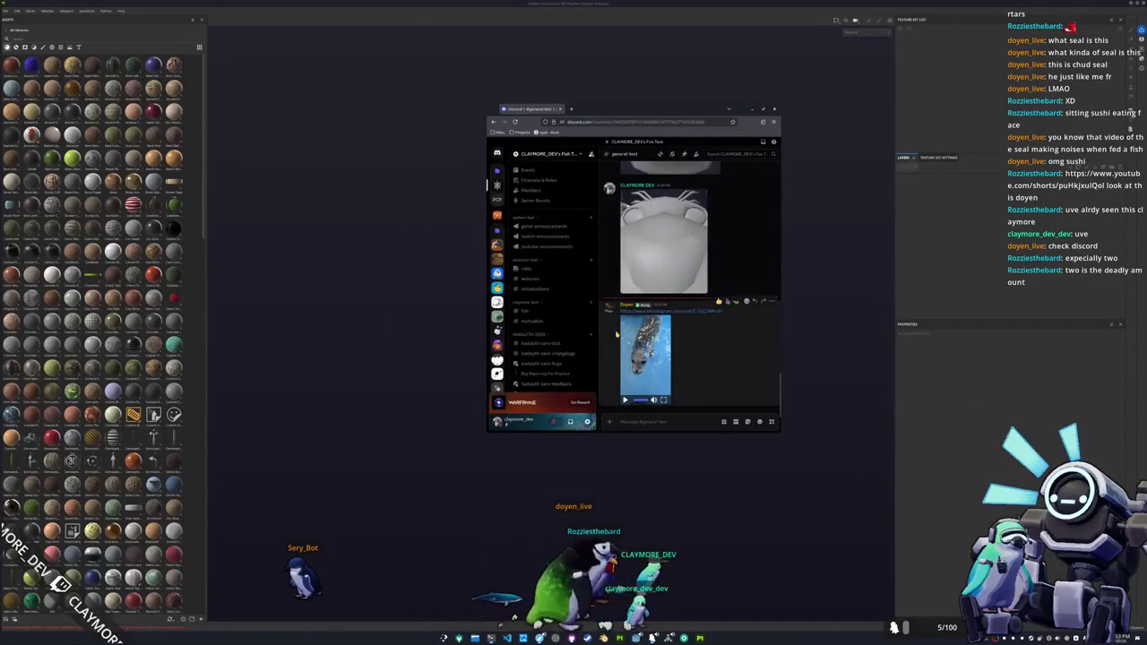
left_click(663, 238)
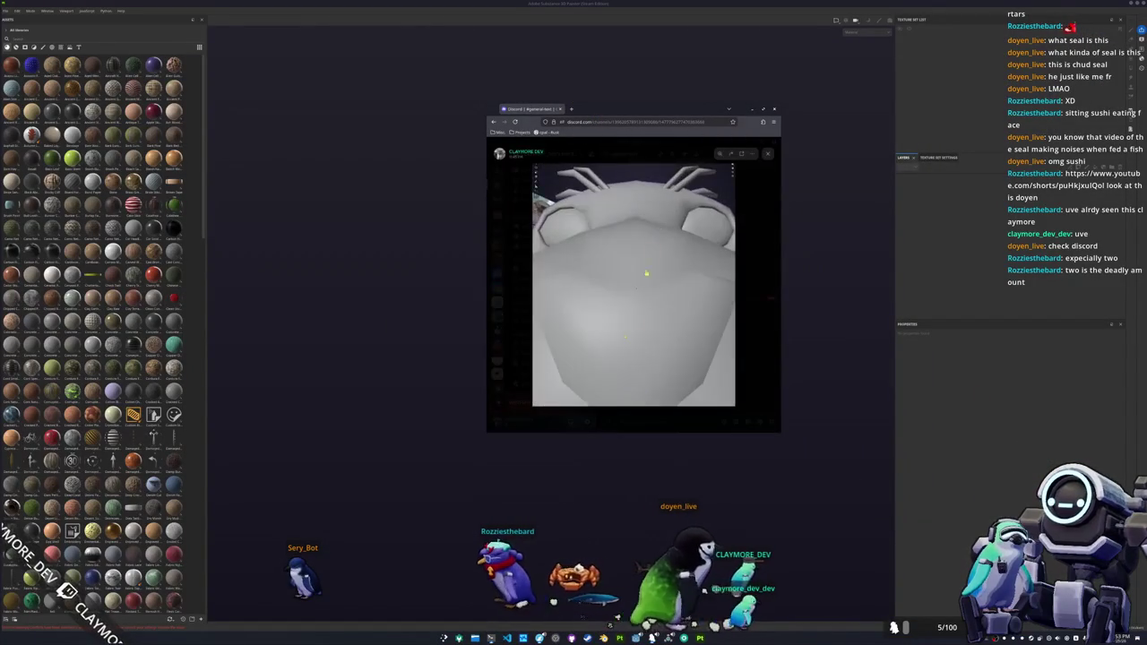
left_click(763, 313)
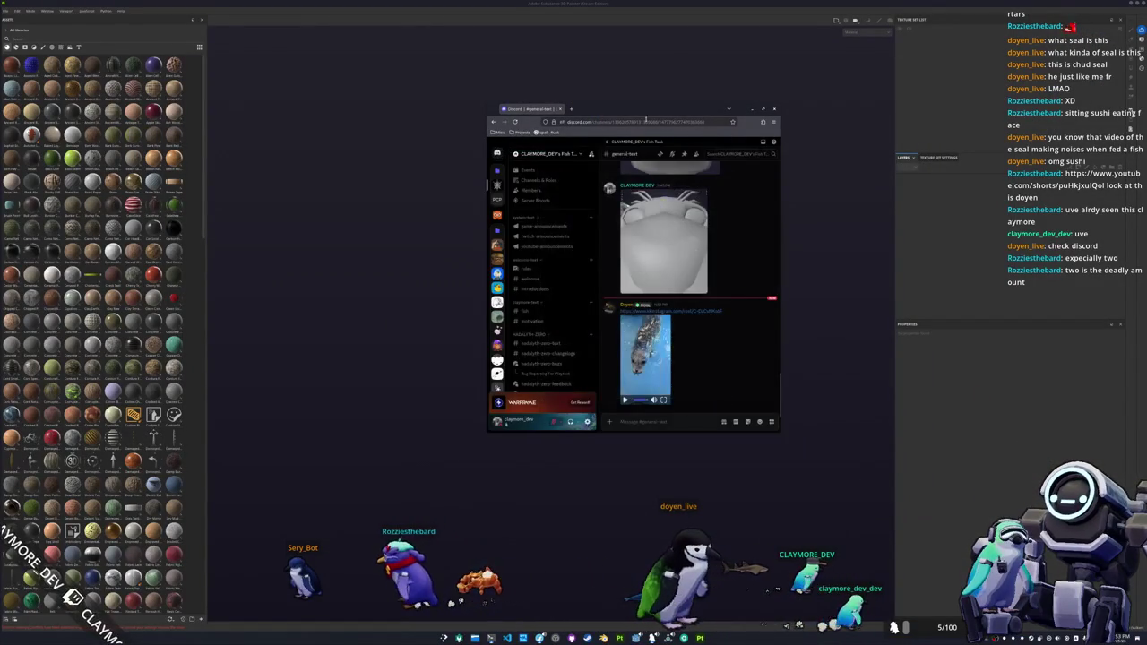
left_click_drag(652, 115, 666, 137)
key("alt+Tab")
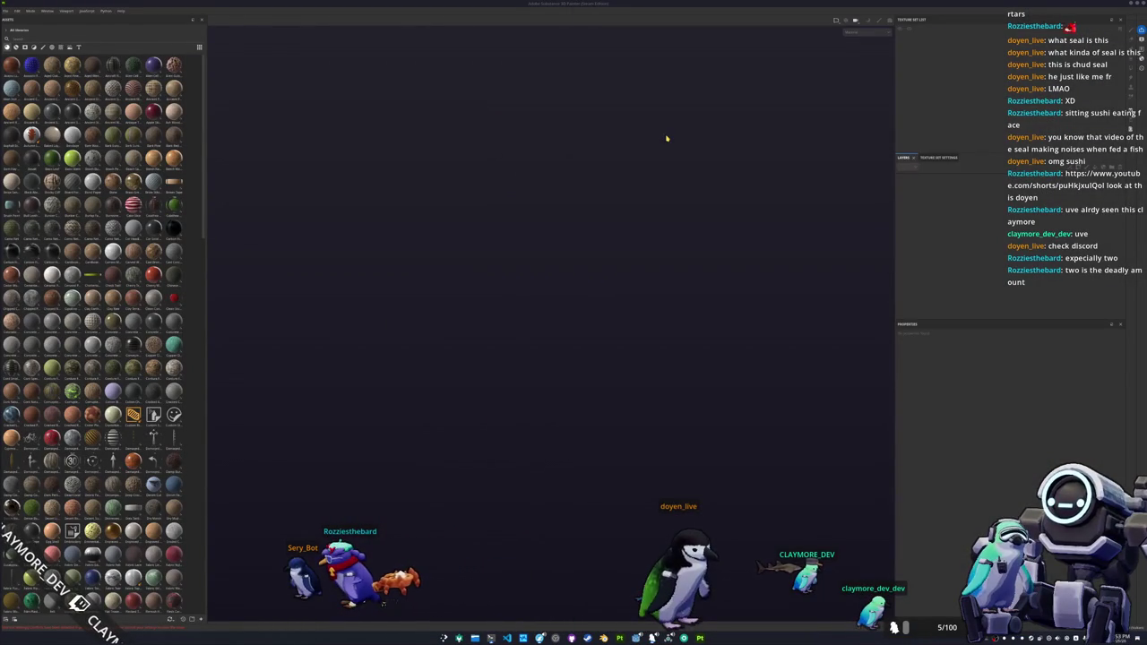
- Start a new project and browse up two folders for the mesh file
left_click(7, 11)
left_click(23, 20)
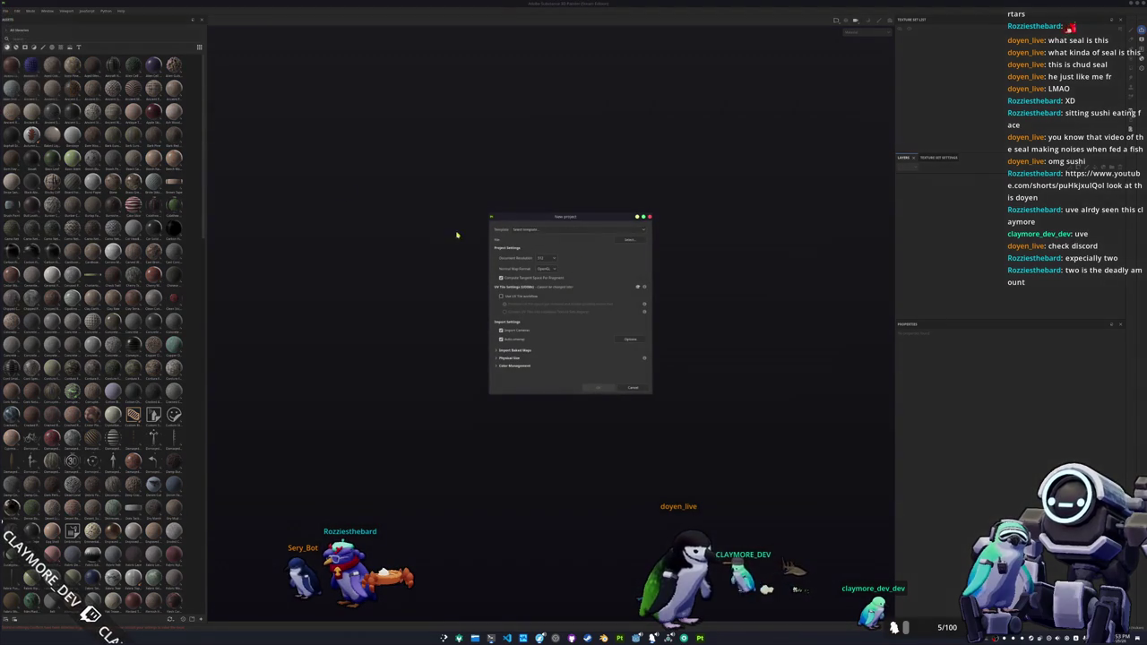
left_click(630, 240)
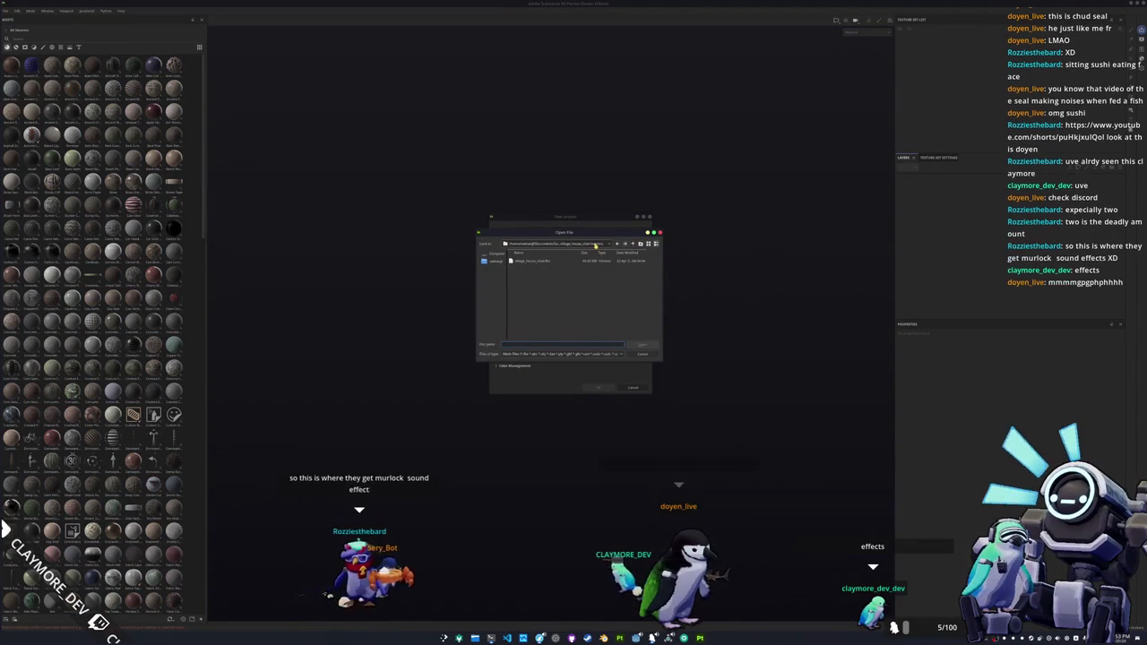
left_click(598, 244)
scroll(573, 297, "down", 3)
left_click(634, 284)
left_click(632, 243)
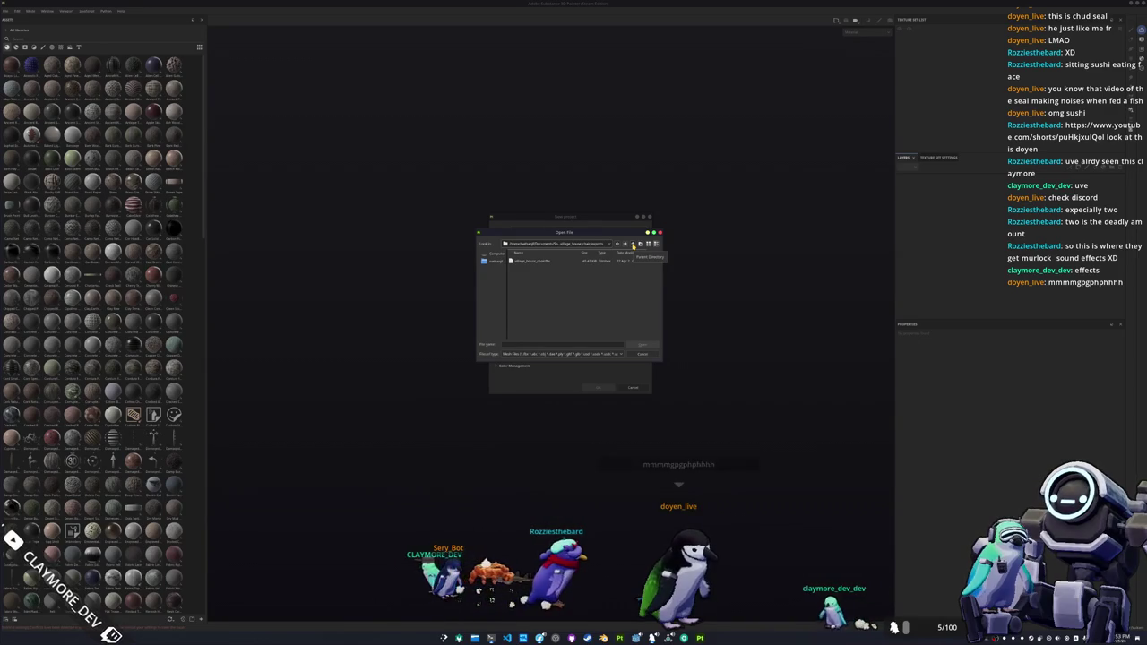
left_click(633, 244)
- Choose the exported seal mesh from the asset folders and create the project
double_click(589, 262)
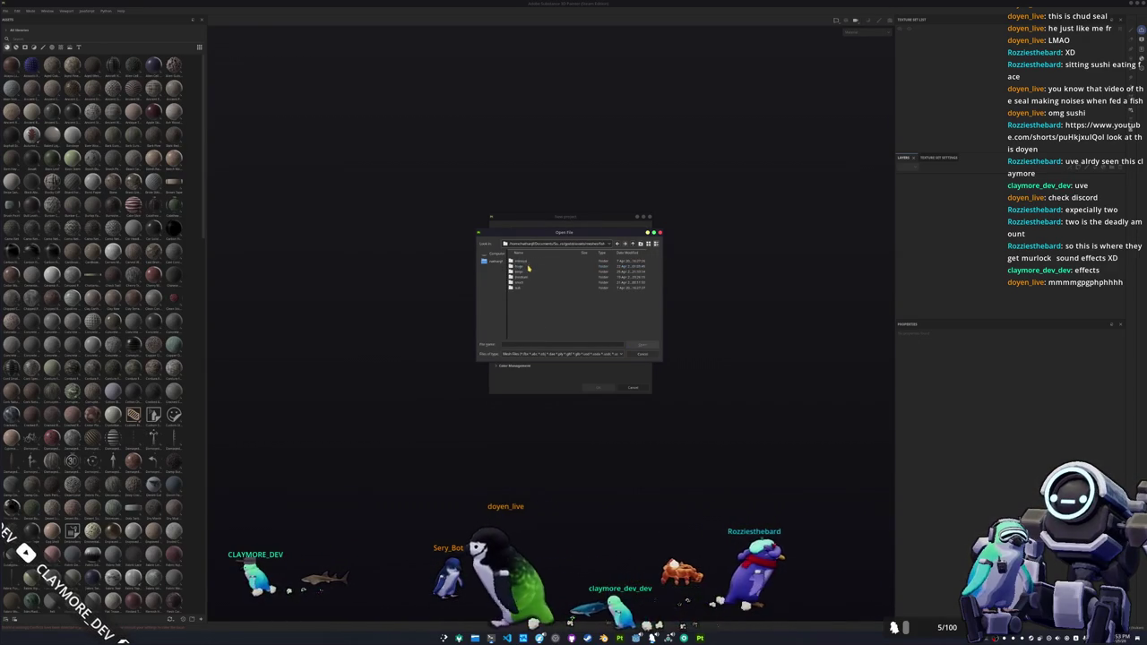
double_click(524, 271)
scroll(541, 325, "down", 5)
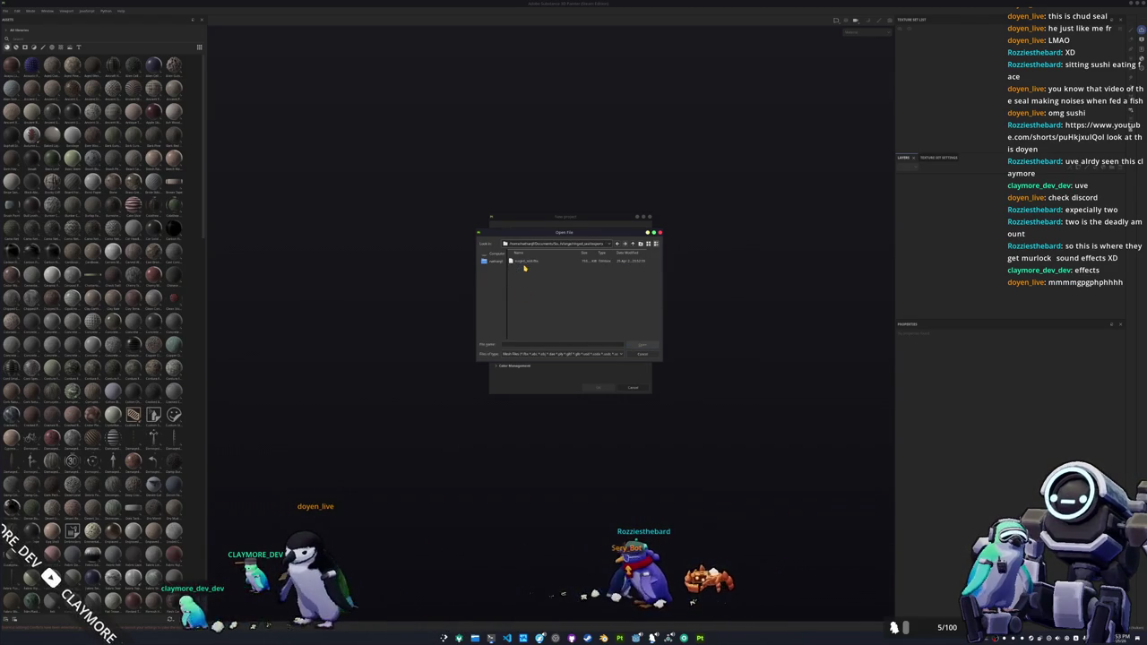
double_click(526, 261)
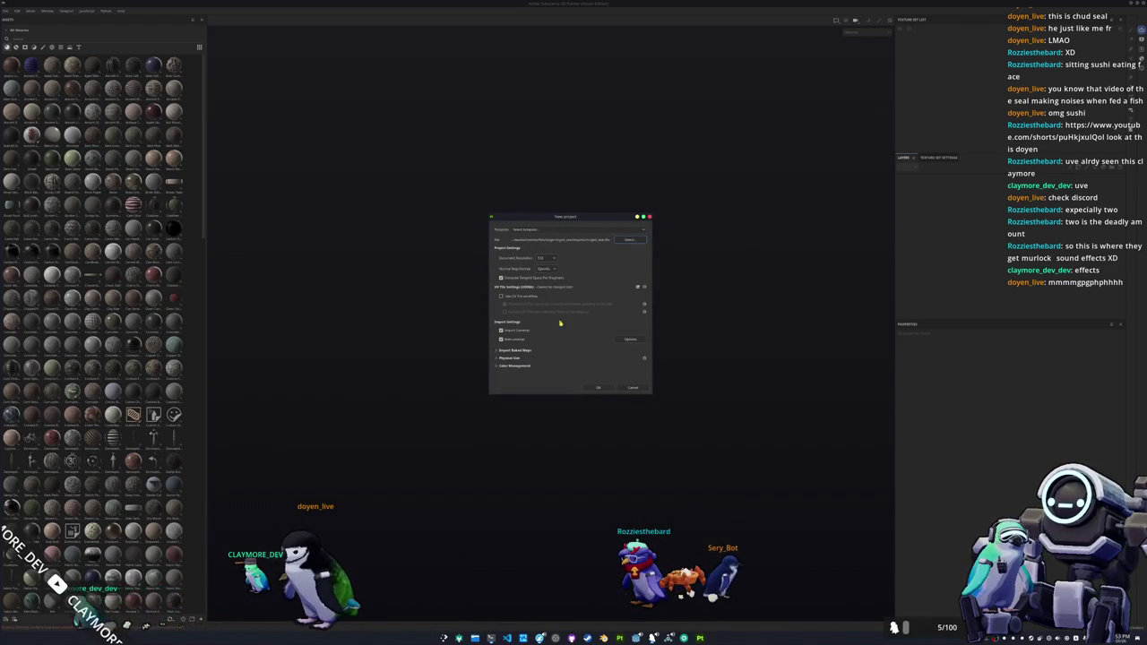
left_click(596, 388)
- Orbit the seal in painting mode and briefly enter bake mode before returning
key("1")
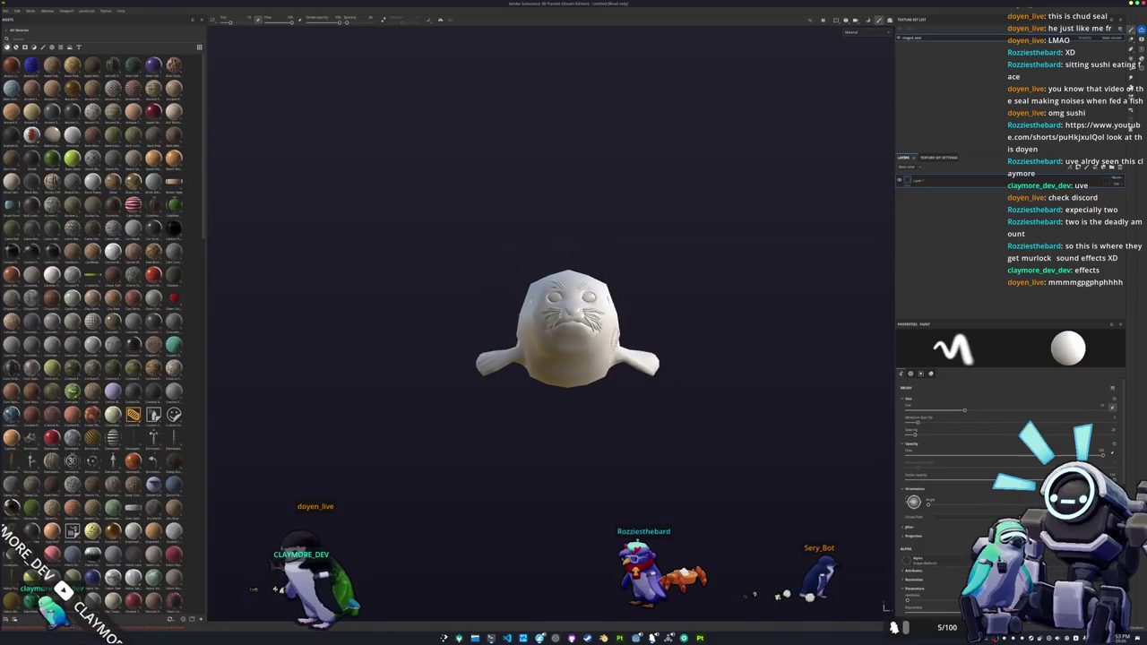
left_click_drag(573, 358, 513, 358, "alt")
key("ctrl+shift+b")
left_click(700, 608)
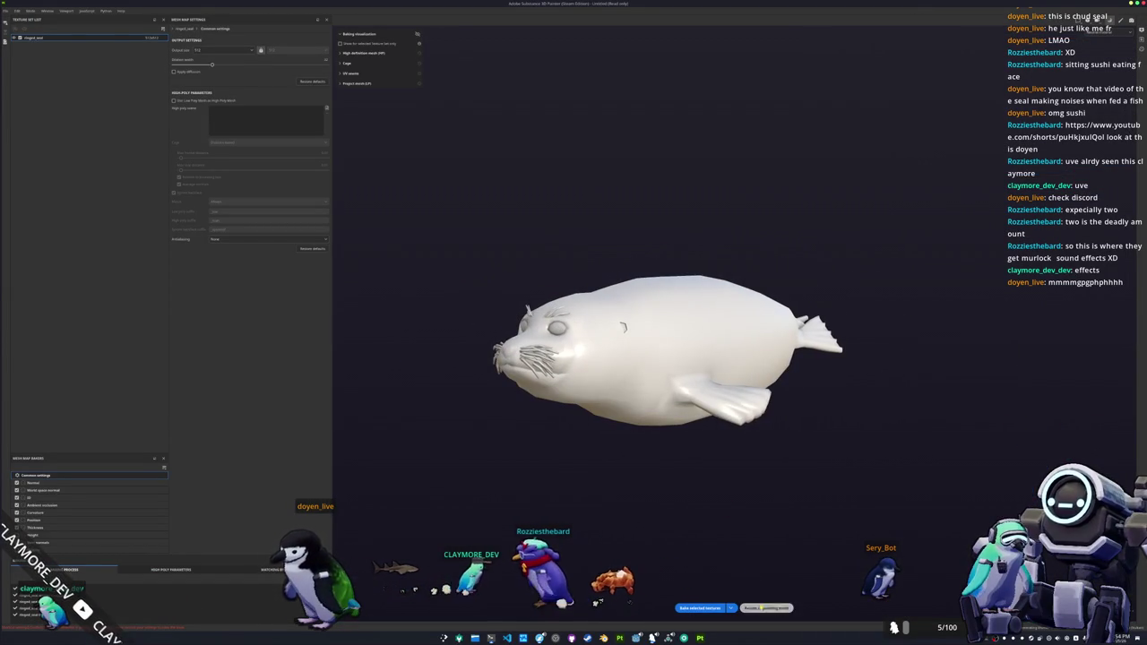
left_click(765, 607)
- Apply the tan shelf material as a new fill layer and show base colour only
left_click_drag(684, 478, 678, 491, "alt")
scroll(98, 341, "down", 3)
scroll(99, 340, "down", 3)
scroll(99, 341, "down", 5)
scroll(98, 340, "down", 3)
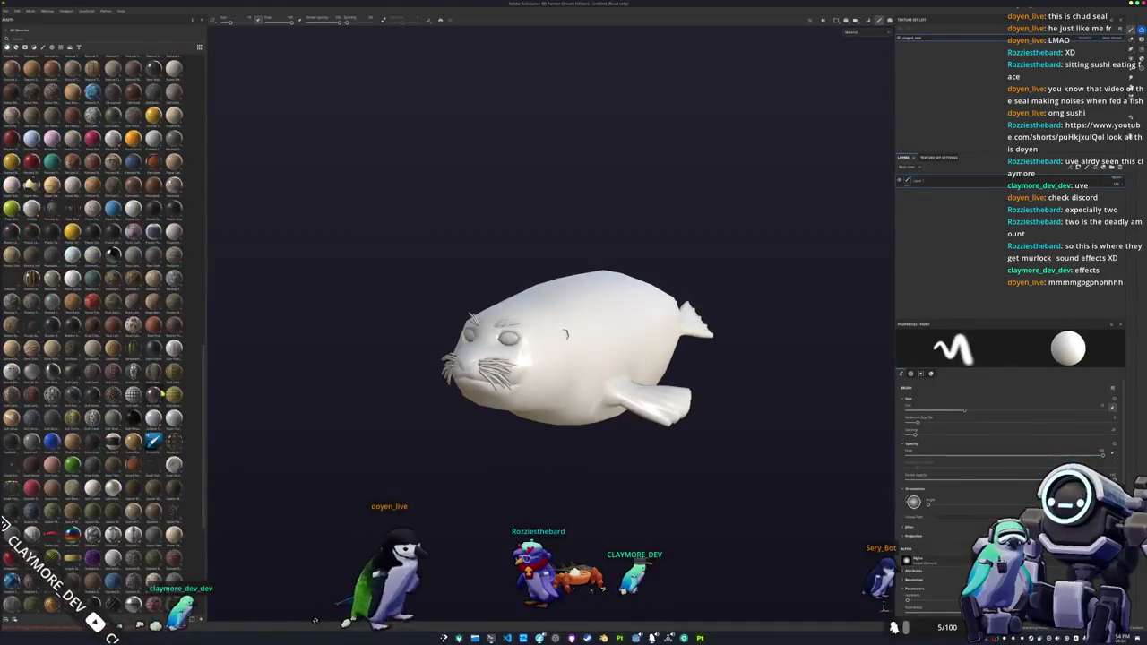
left_click_drag(173, 603, 963, 198)
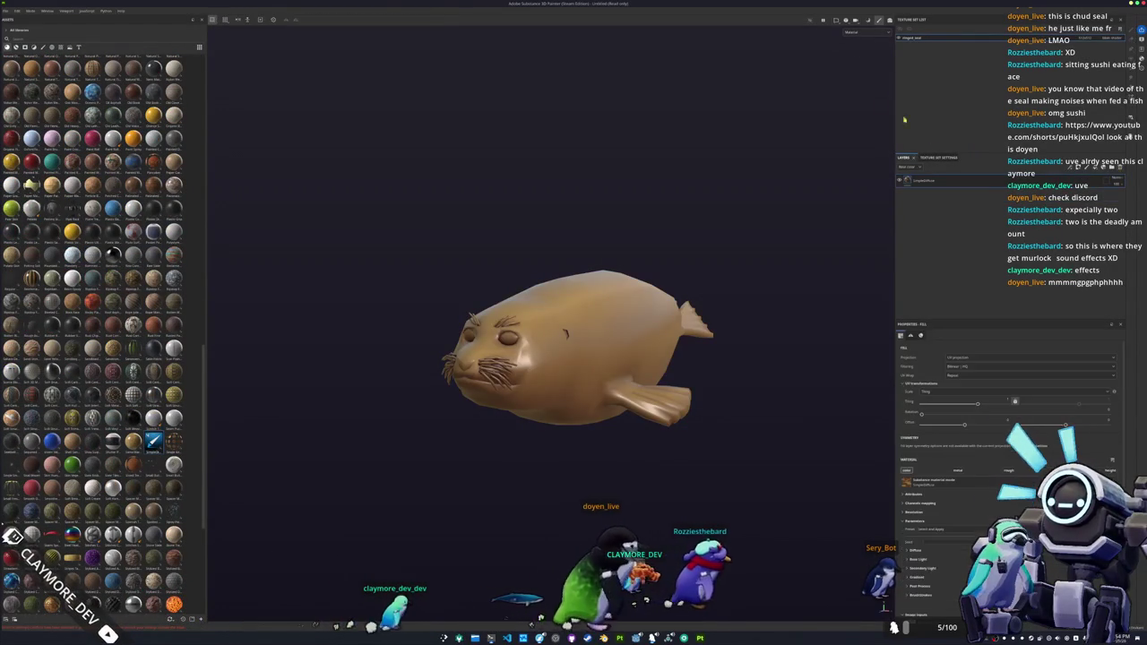
left_click(850, 31)
left_click(913, 49)
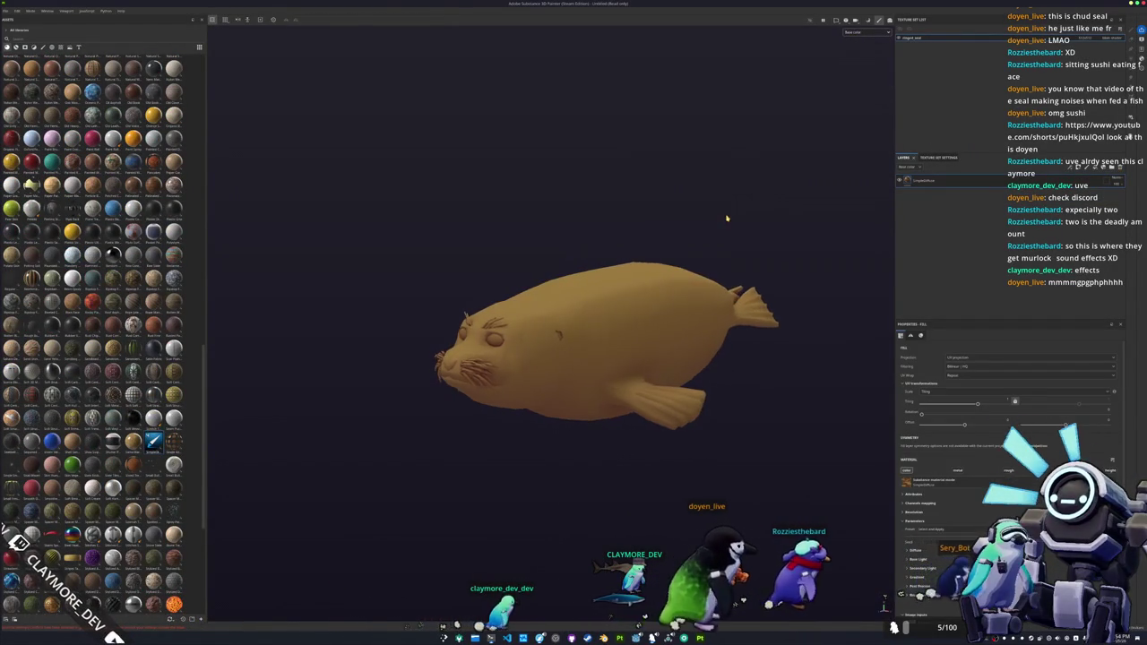
- Bake the seal's mesh maps at 1024 output size, then return to painting
key("ctrl+shift+b")
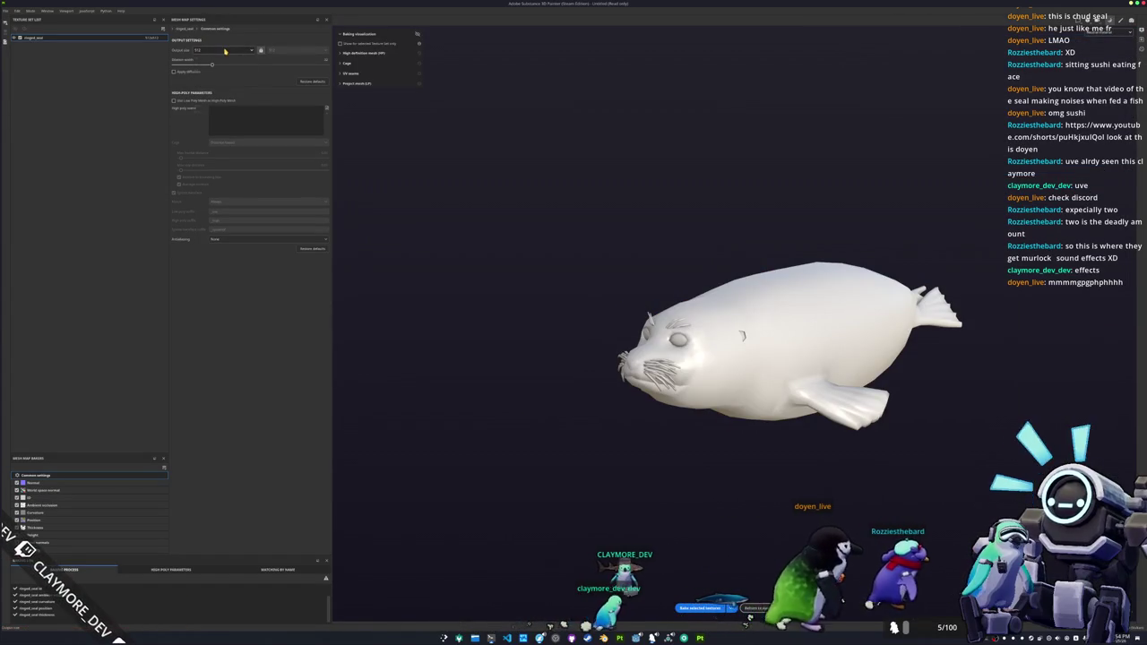
left_click(224, 51)
left_click(215, 85)
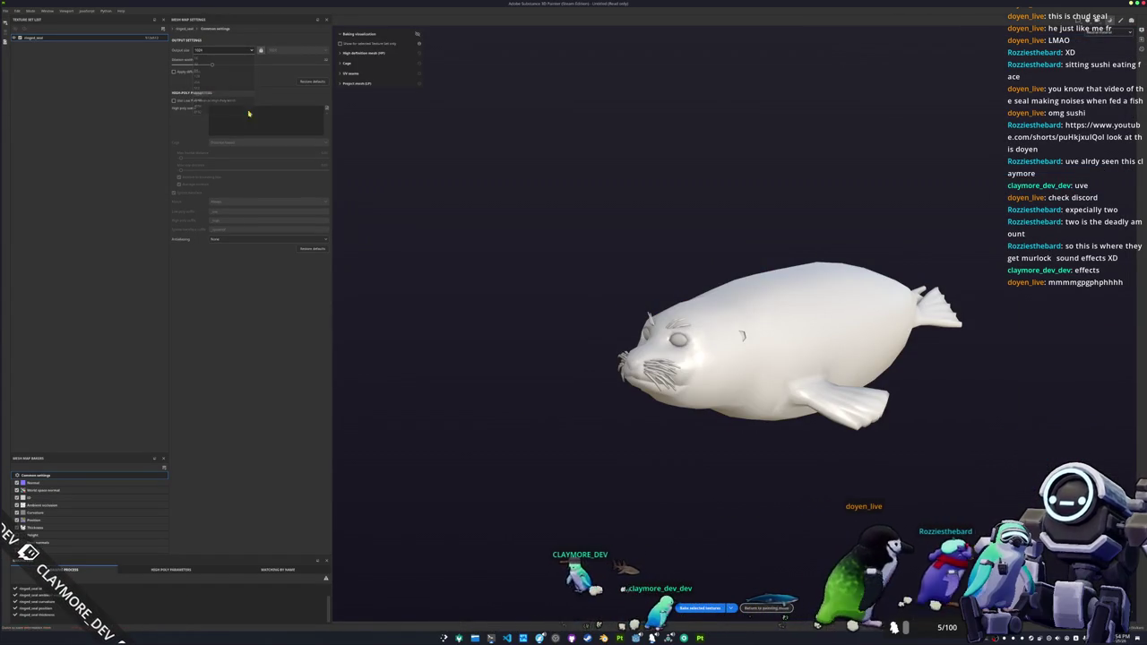
left_click(687, 608)
left_click_drag(691, 506, 740, 571, "alt")
left_click(766, 608)
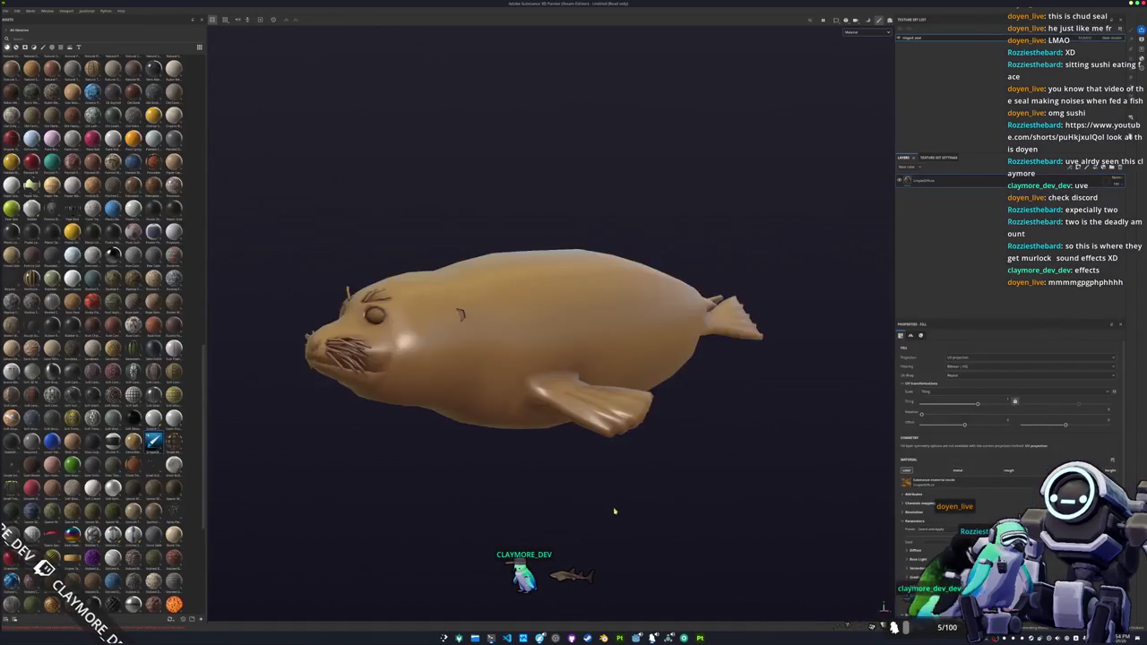
- Switch the viewport from Material to Base color and view the tan seal in side profile
left_click_drag(621, 512, 725, 472, "alt")
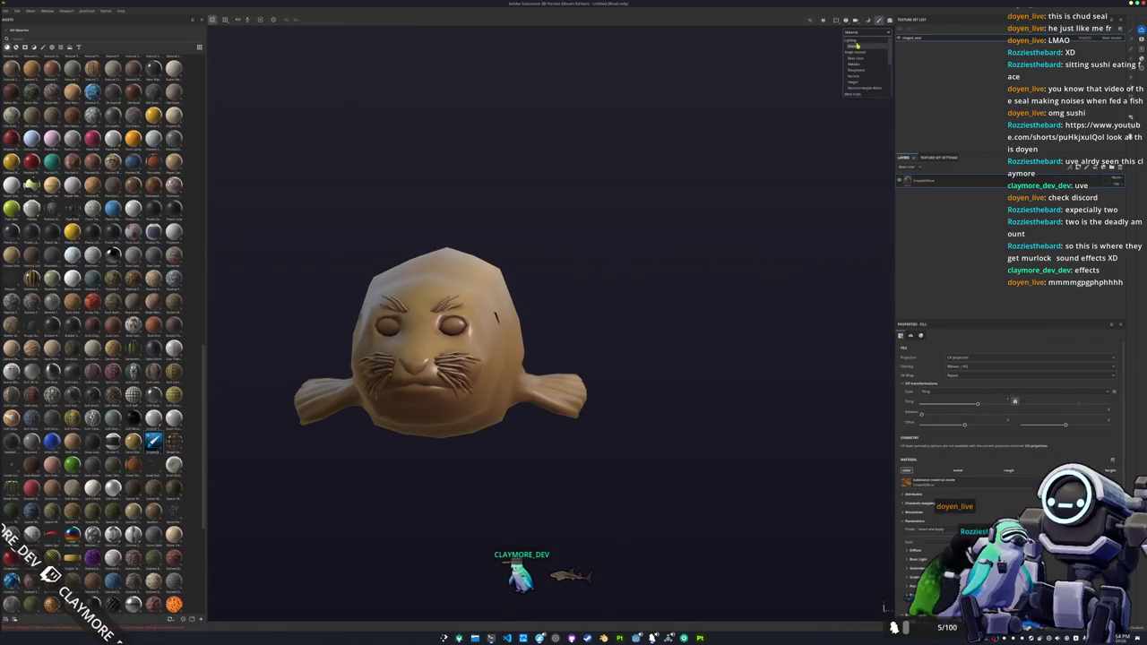
left_click(857, 59)
left_click_drag(857, 59, 725, 256, "alt")
mouse_move(720, 248)
right_mouse_down("alt")
mouse_move(661, 260)
mouse_move(722, 302)
mouse_move(667, 273)
mouse_move(661, 289)
mouse_move(685, 287)
right_mouse_up("alt")
scroll(685, 286, "down", 2)
scroll(681, 304, "down", 5)
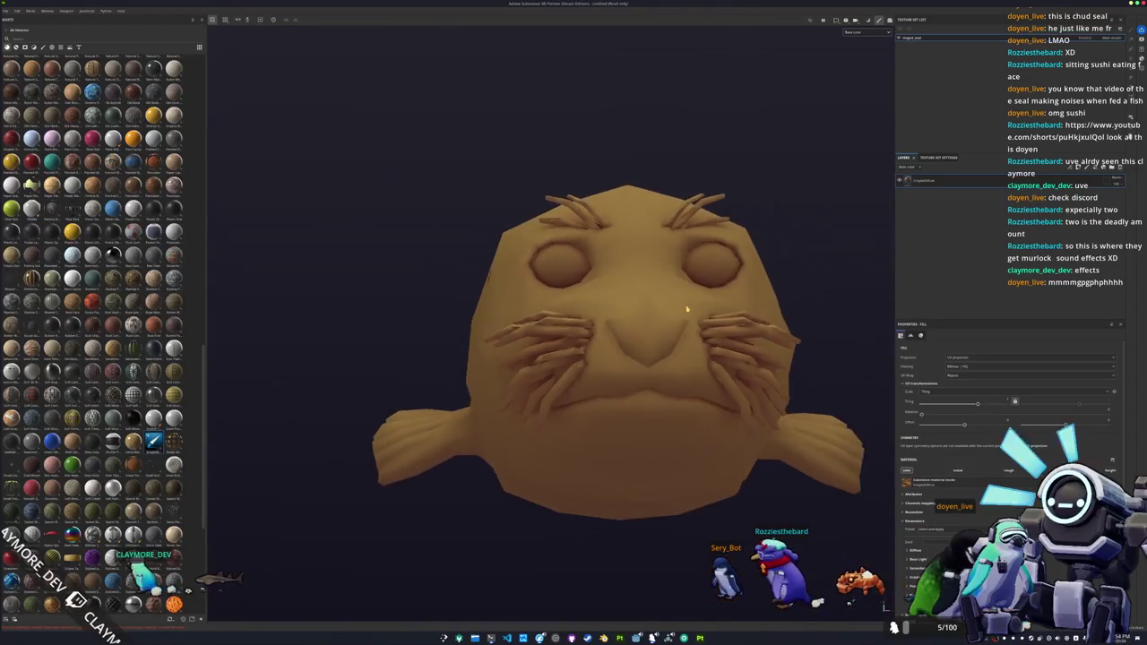
scroll(686, 312, "down", 3)
mouse_move(691, 313)
left_mouse_down("alt")
mouse_move(636, 356)
mouse_move(729, 379)
mouse_move(543, 396)
mouse_move(494, 389)
left_mouse_up("alt")
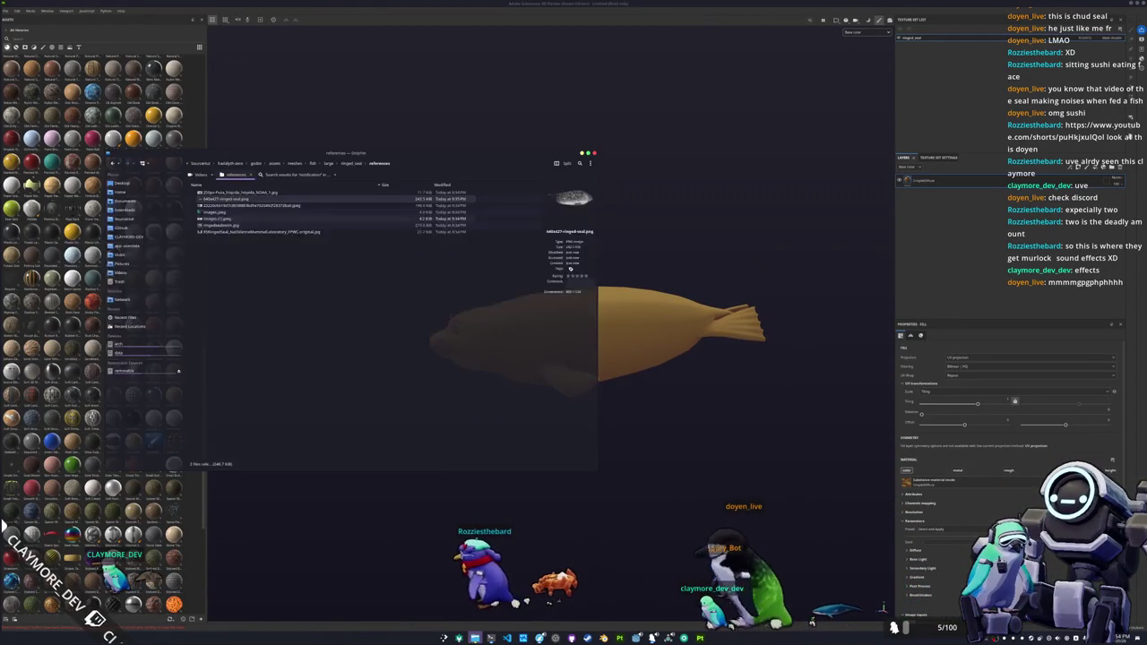
- Open images.jpeg from the references folder in Gwenview and enlarge it to 200%
key("alt+Tab")
left_click_drag(554, 175, 822, 248)
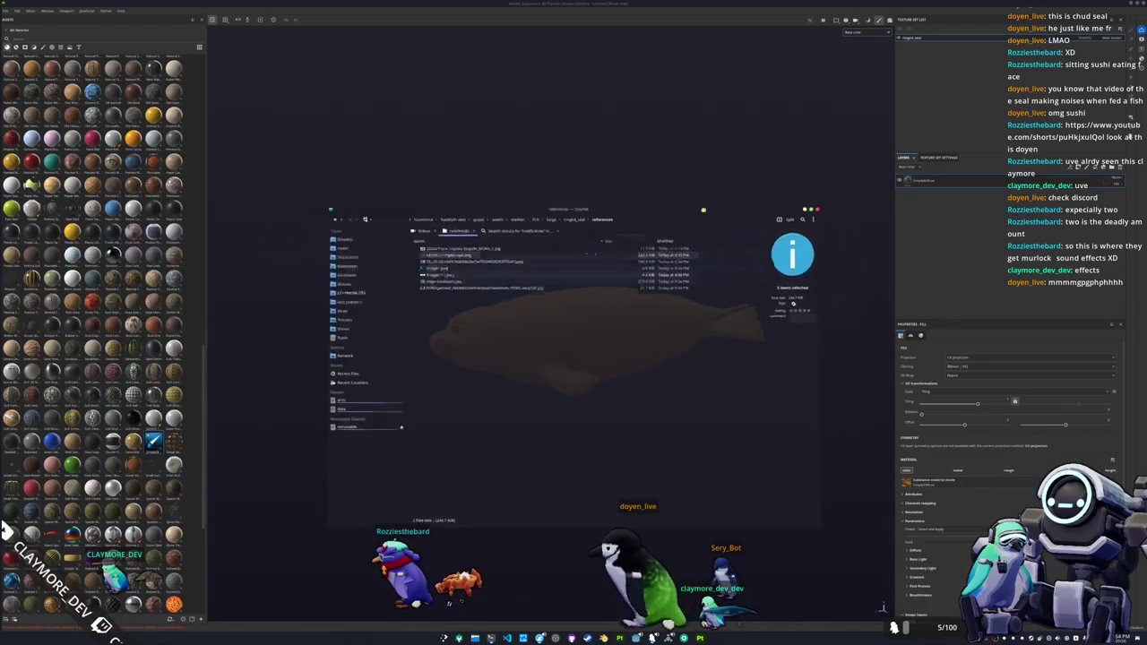
left_click(574, 289)
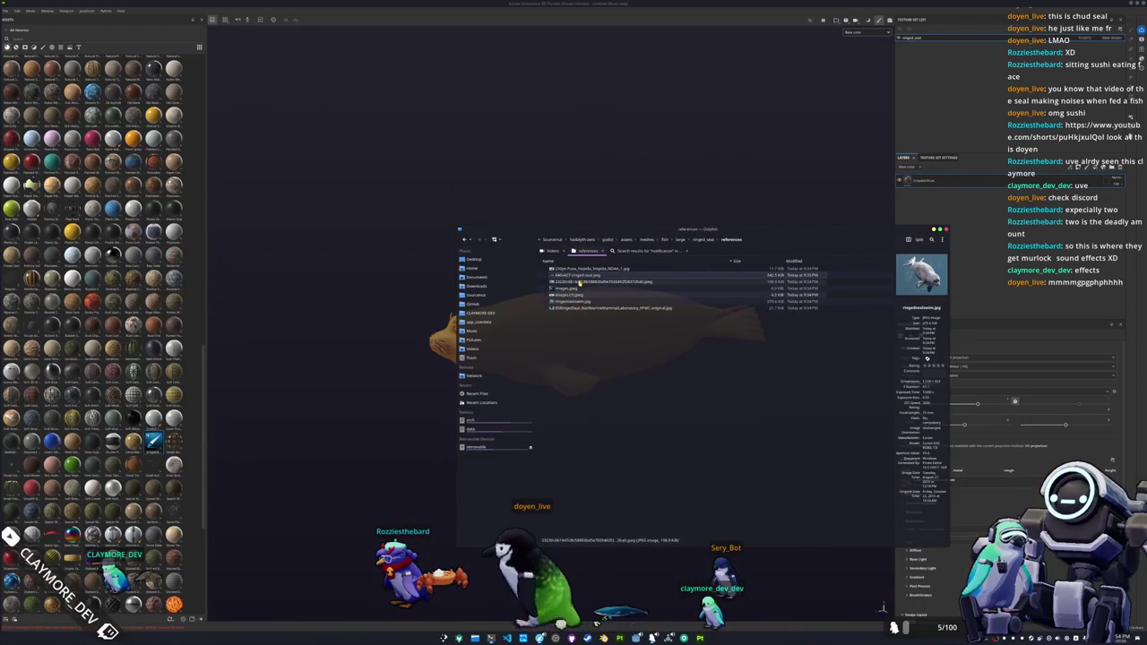
double_click(573, 289)
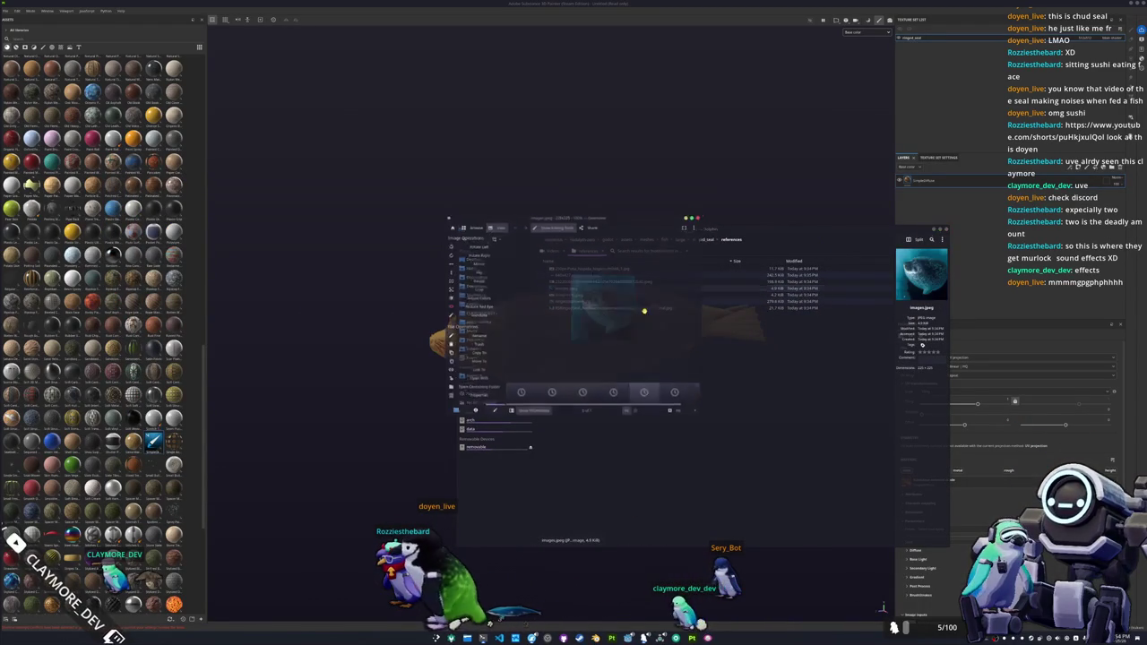
mouse_move(621, 211)
left_mouse_down()
mouse_move(390, 45)
mouse_move(408, 54)
left_mouse_up()
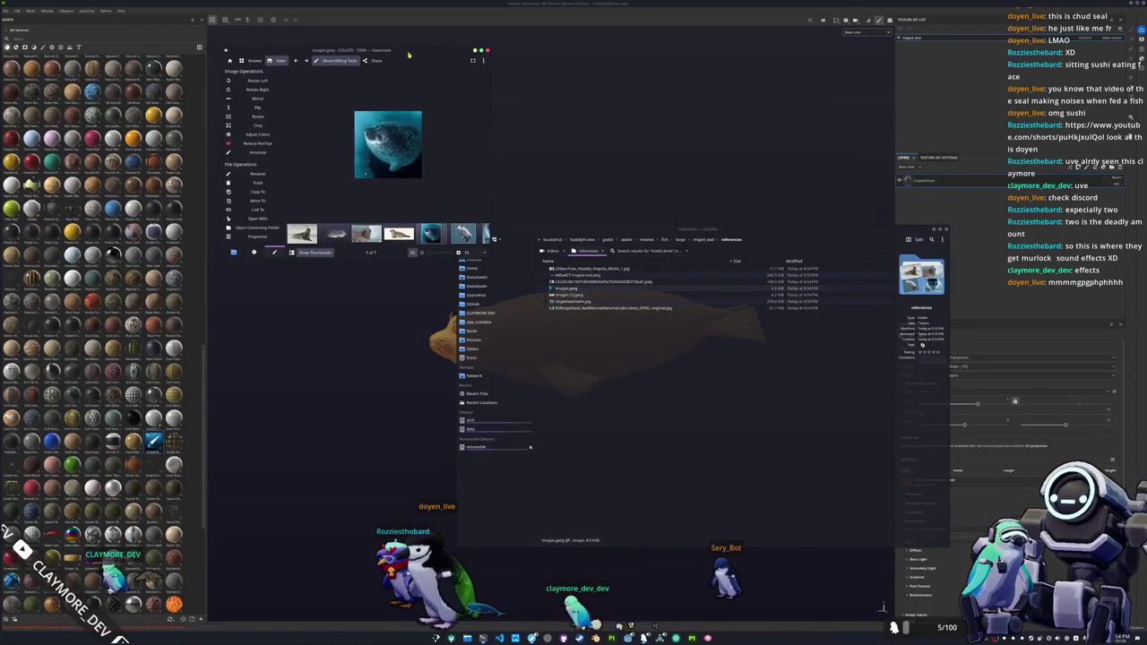
key("ctrl+plus")
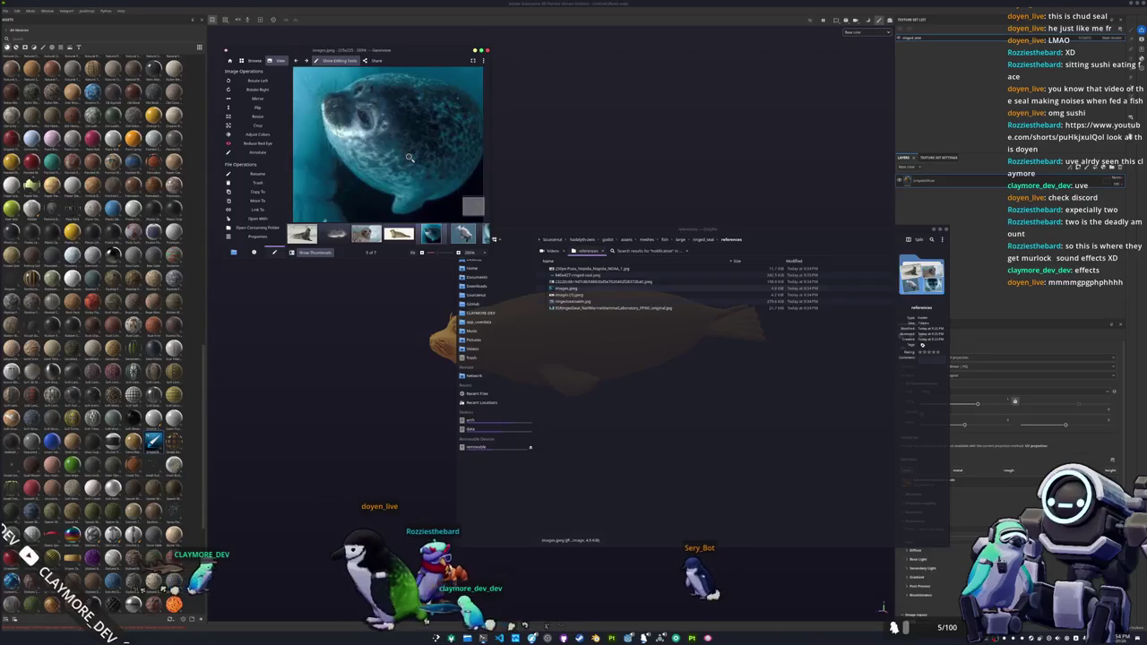
mouse_move(591, 275)
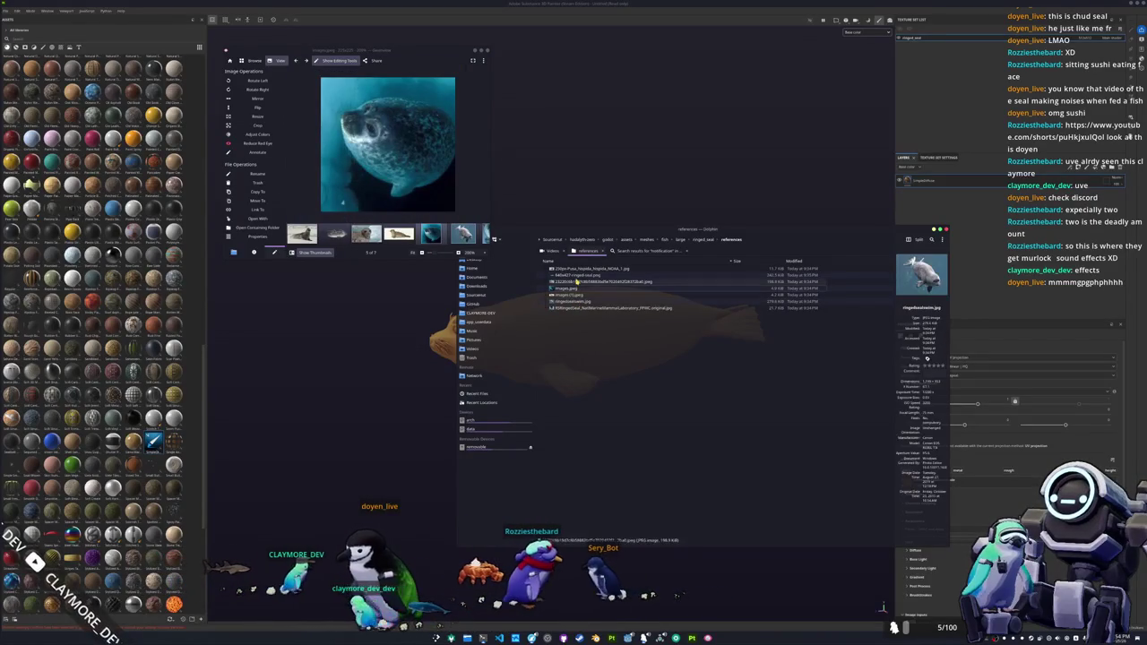
- Open 640x427-ringed-seal.png above the model and close the file manager
double_click(578, 278)
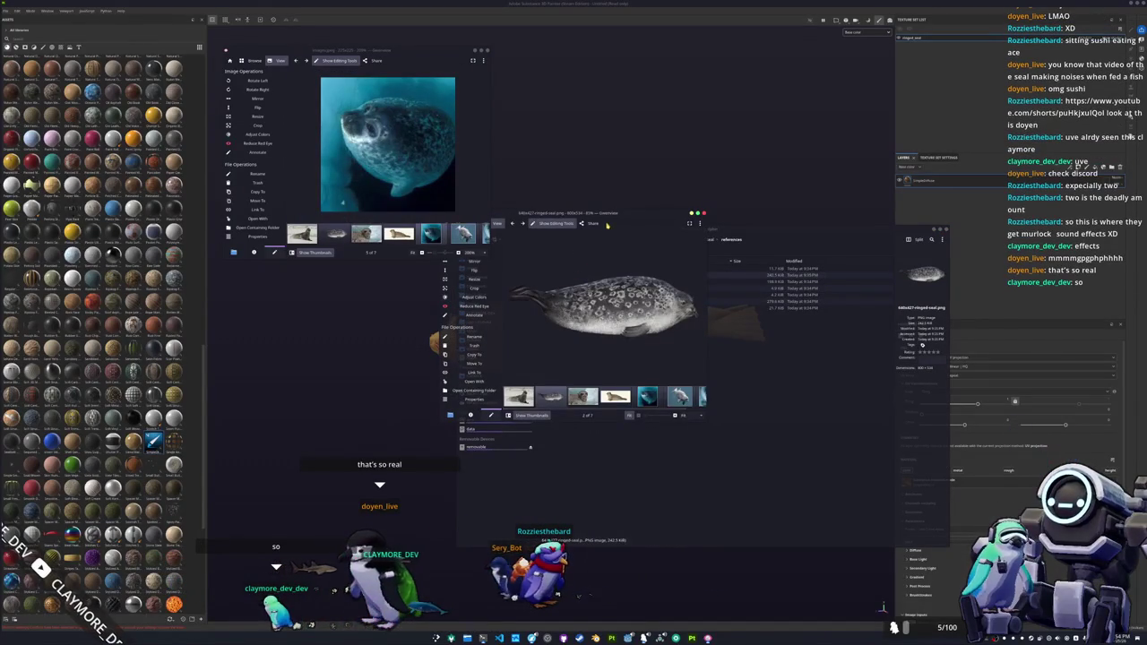
mouse_move(588, 216)
left_mouse_down()
mouse_move(691, 80)
mouse_move(455, 79)
mouse_move(399, 38)
left_mouse_up()
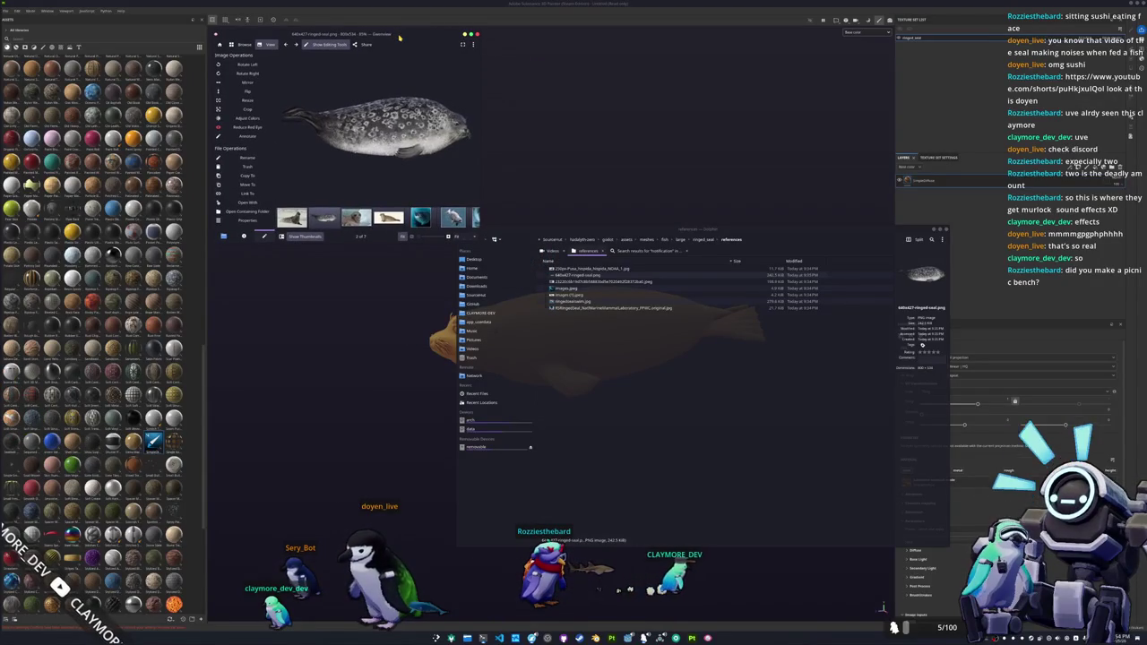
left_click(944, 231)
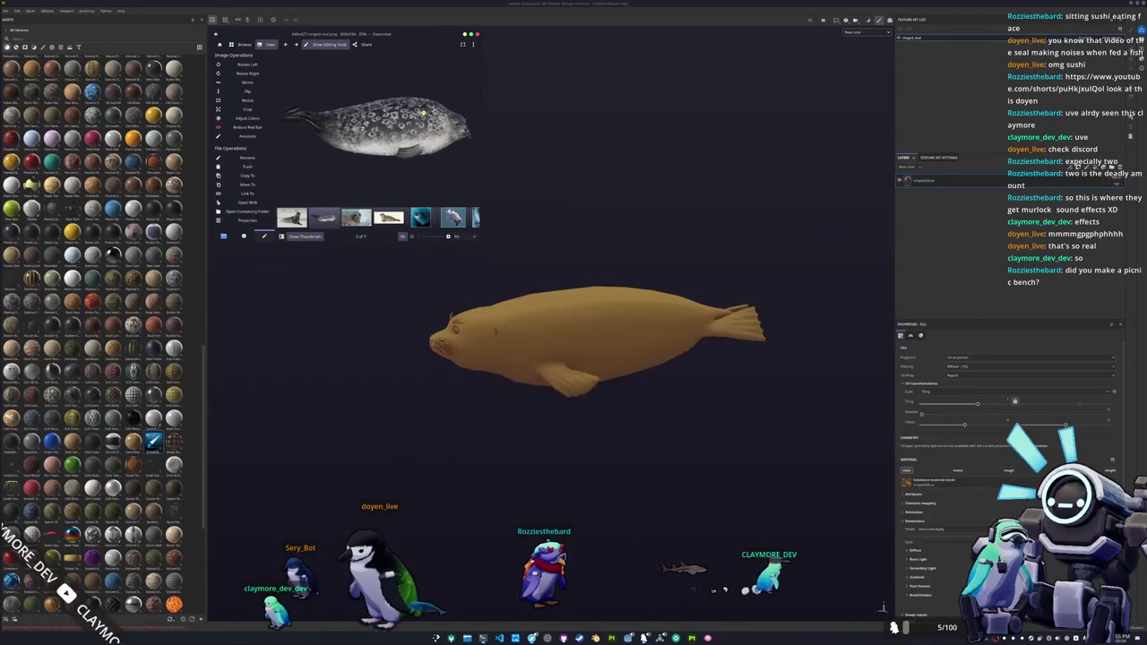
mouse_move(538, 259)
left_mouse_down("alt")
mouse_move(671, 263)
mouse_move(631, 297)
mouse_move(581, 275)
mouse_move(648, 274)
mouse_move(623, 284)
left_mouse_up("alt")
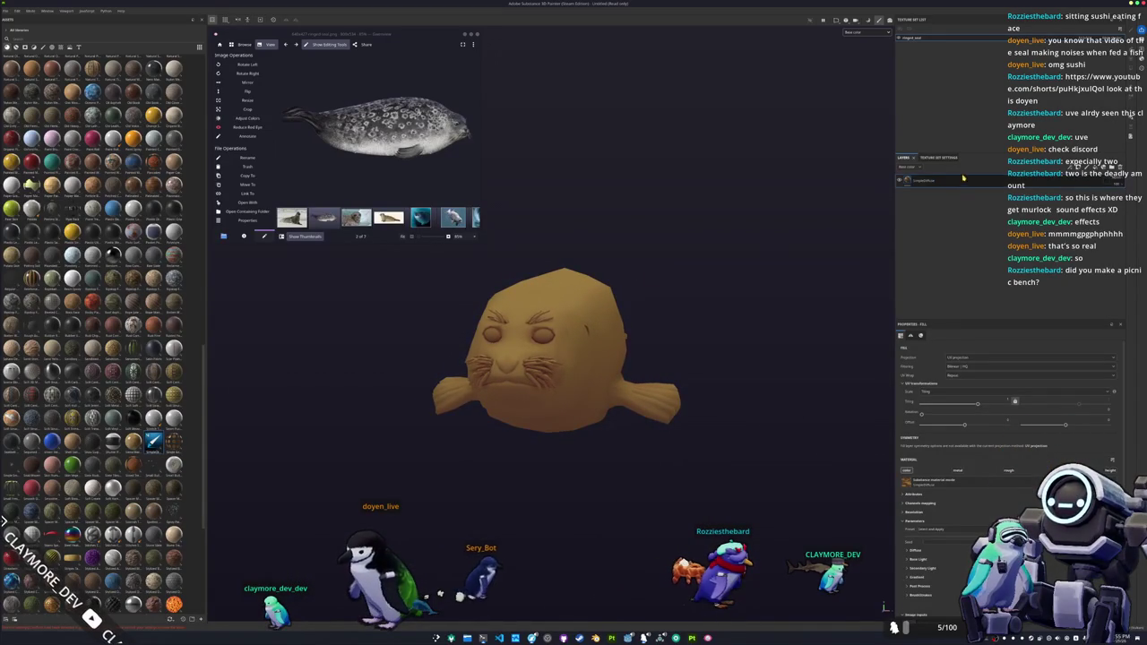
- Launch the colour chooser and pick light grey RGB 206/207/206 for the seal's fill
scroll(957, 527, "down", 3)
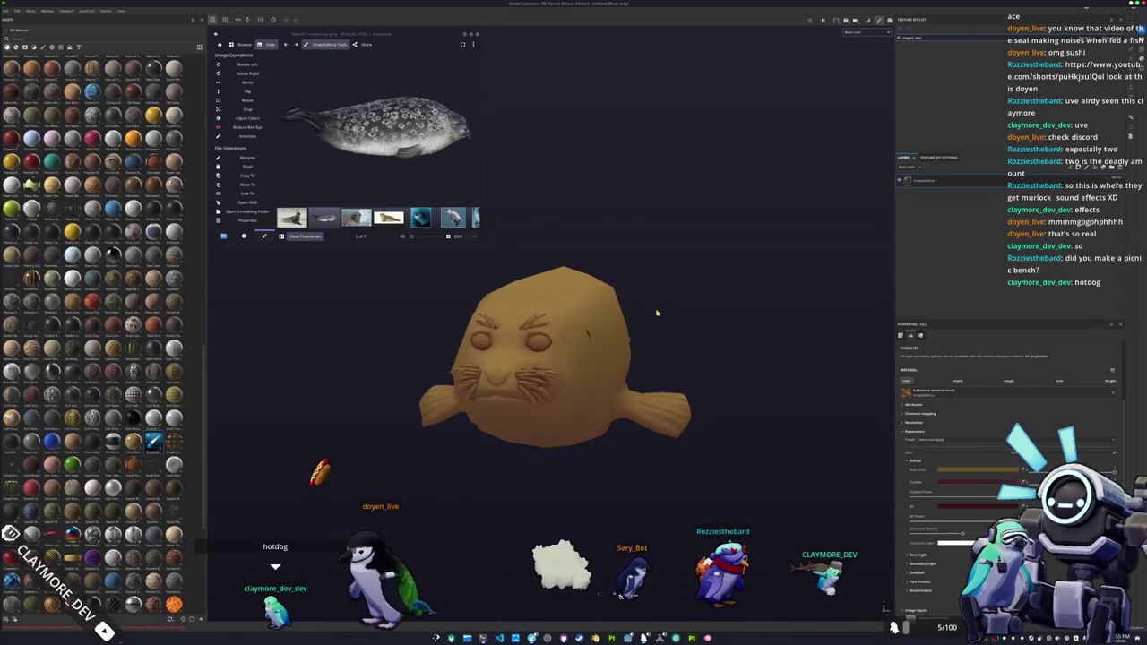
key("super")
type("subst")
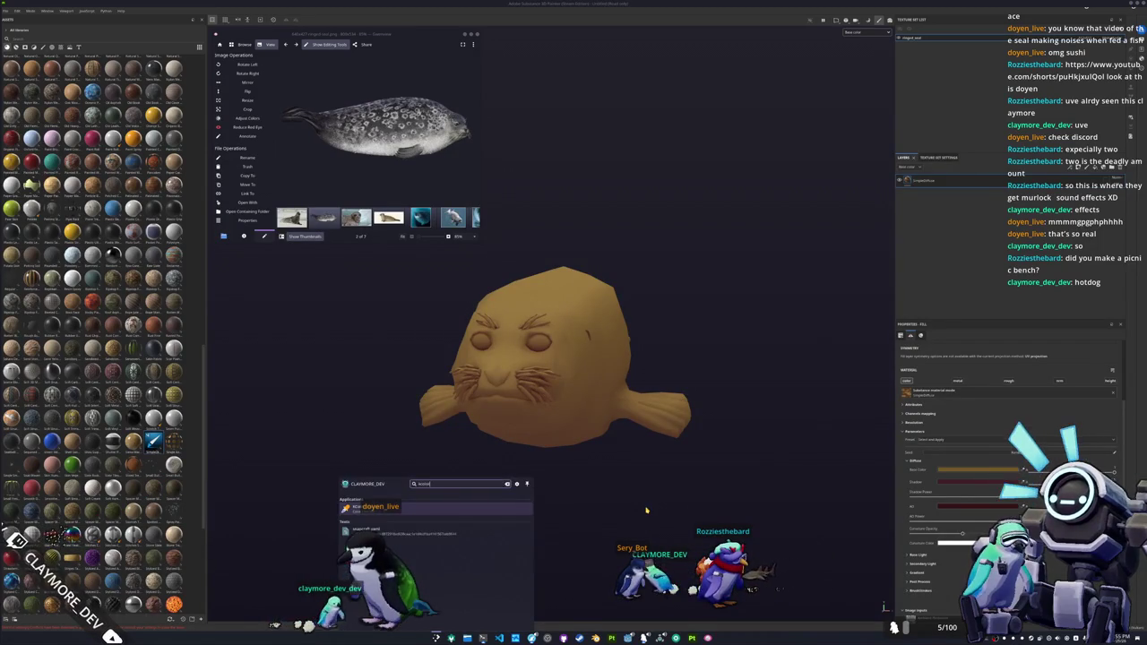
key("Return")
mouse_move(537, 243)
left_mouse_down()
mouse_move(555, 89)
mouse_move(538, 34)
left_mouse_up()
left_click(516, 95)
left_click(458, 189)
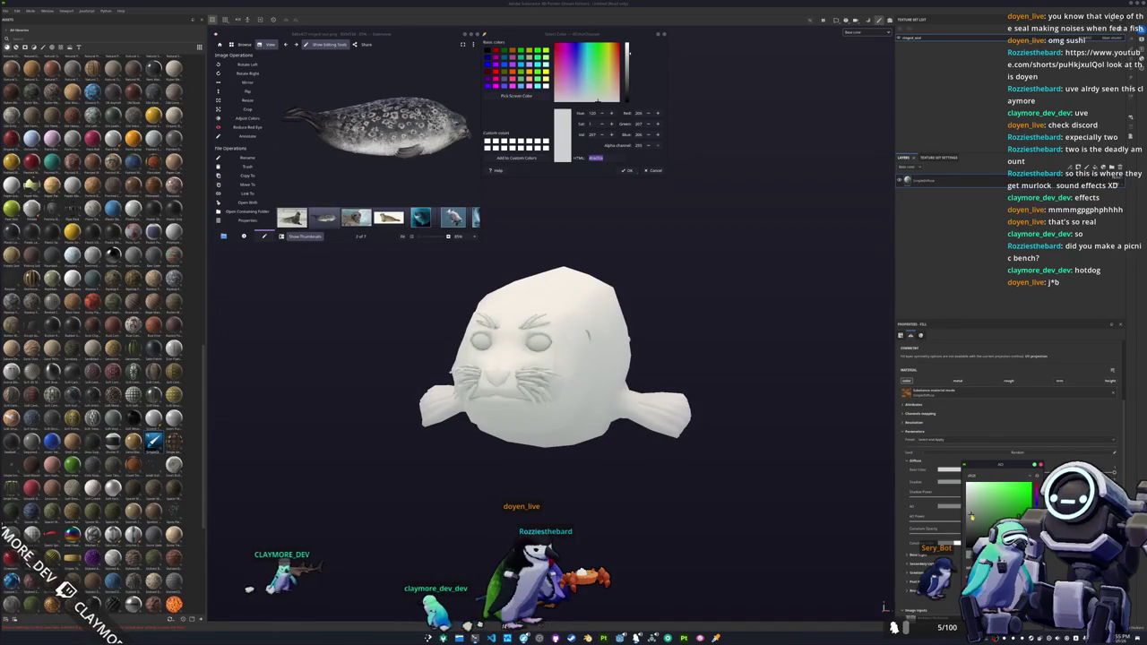
- Change the material's Specular Color under Base Light from orange to a pale neutral
left_click_drag(702, 435, 609, 419, "alt")
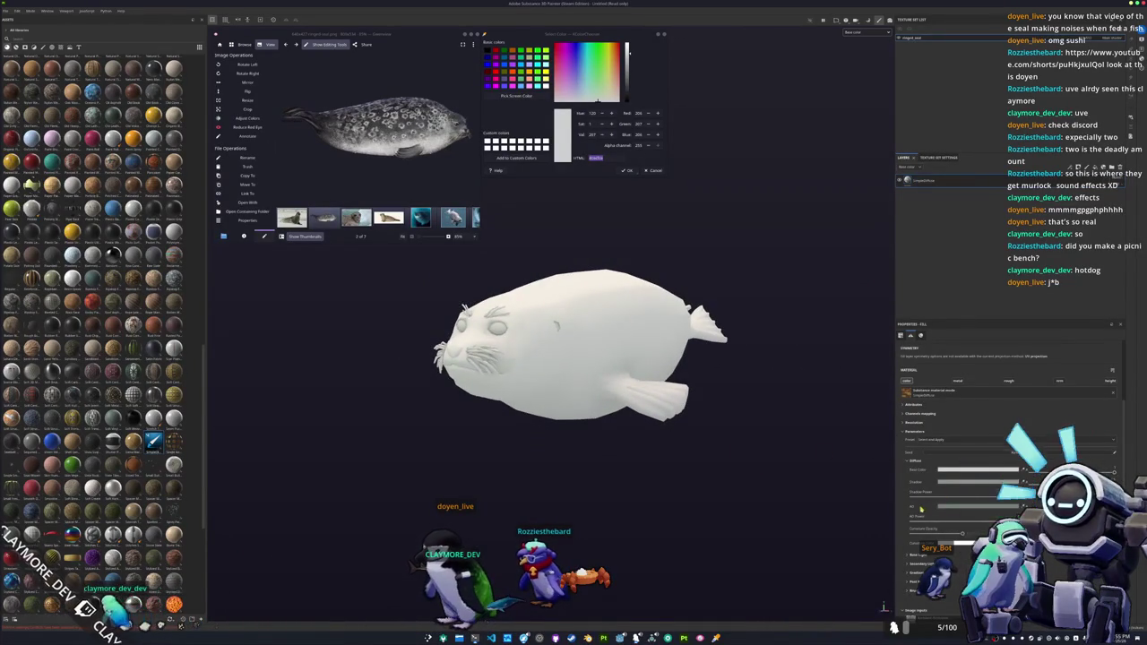
scroll(922, 506, "down", 2)
scroll(915, 519, "down", 1)
scroll(914, 520, "down", 1)
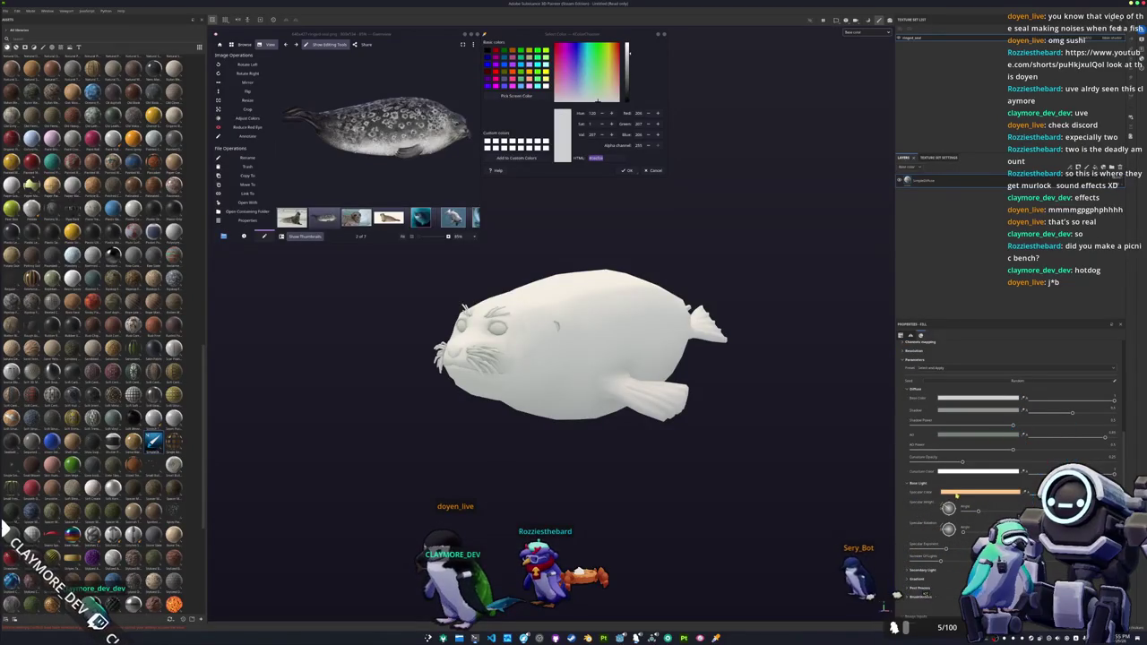
left_click_drag(857, 473, 724, 463, "alt")
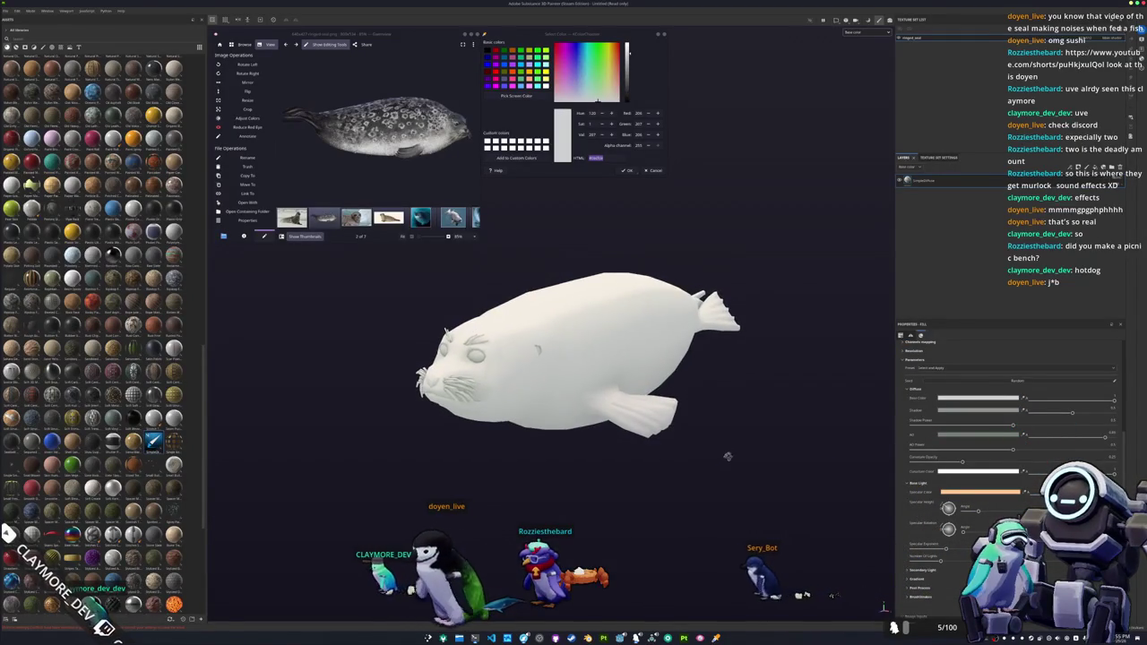
left_click(972, 492)
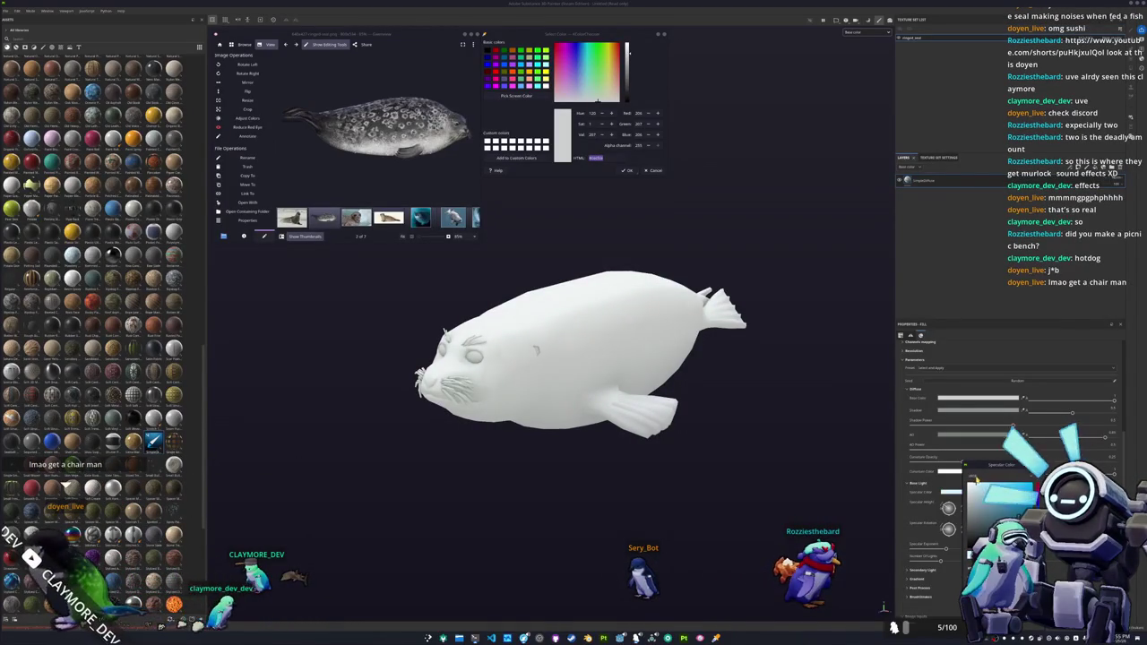
scroll(922, 539, "down", 2)
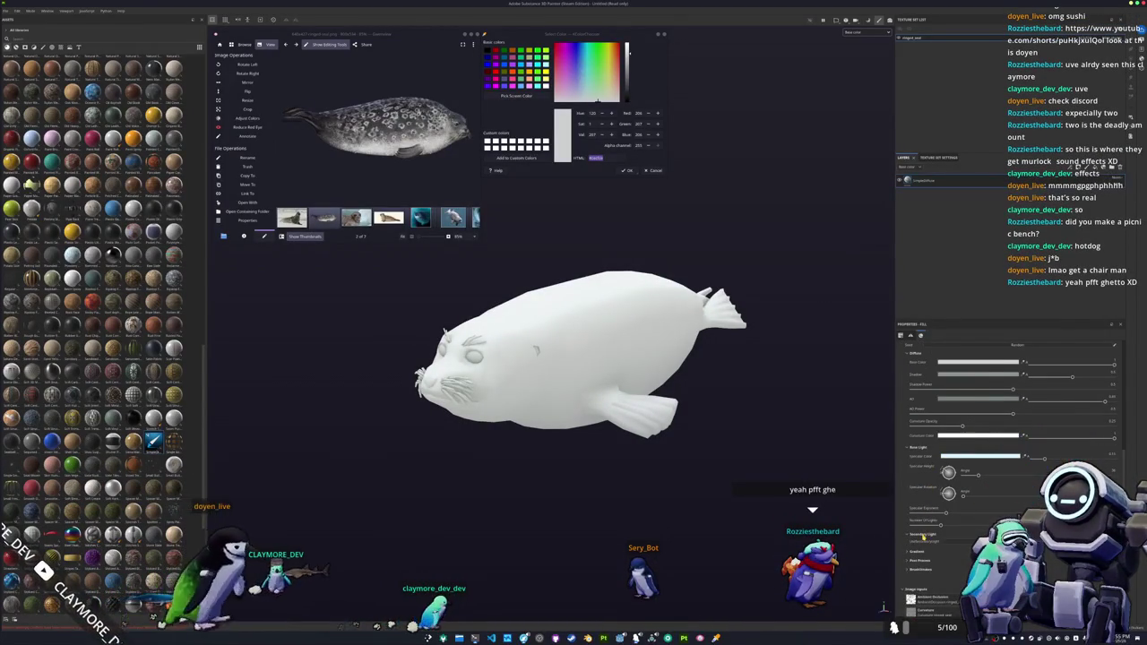
left_click_drag(712, 448, 923, 421, "alt")
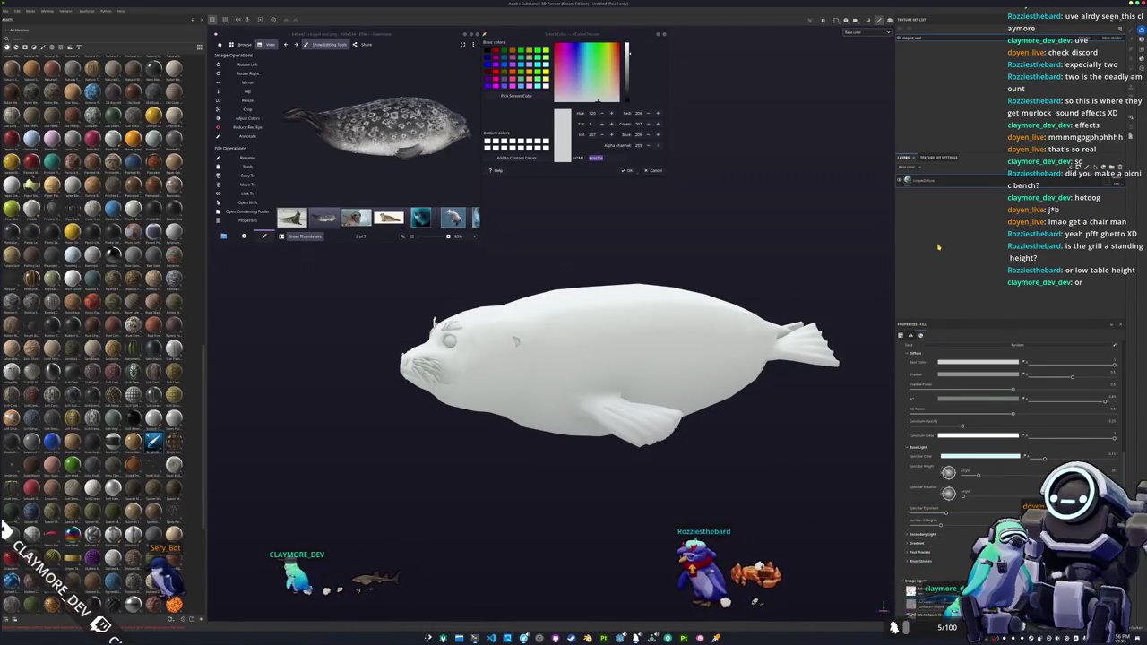
- Orbit around the seal to view its face head-on
left_click_drag(686, 347, 681, 345, "alt")
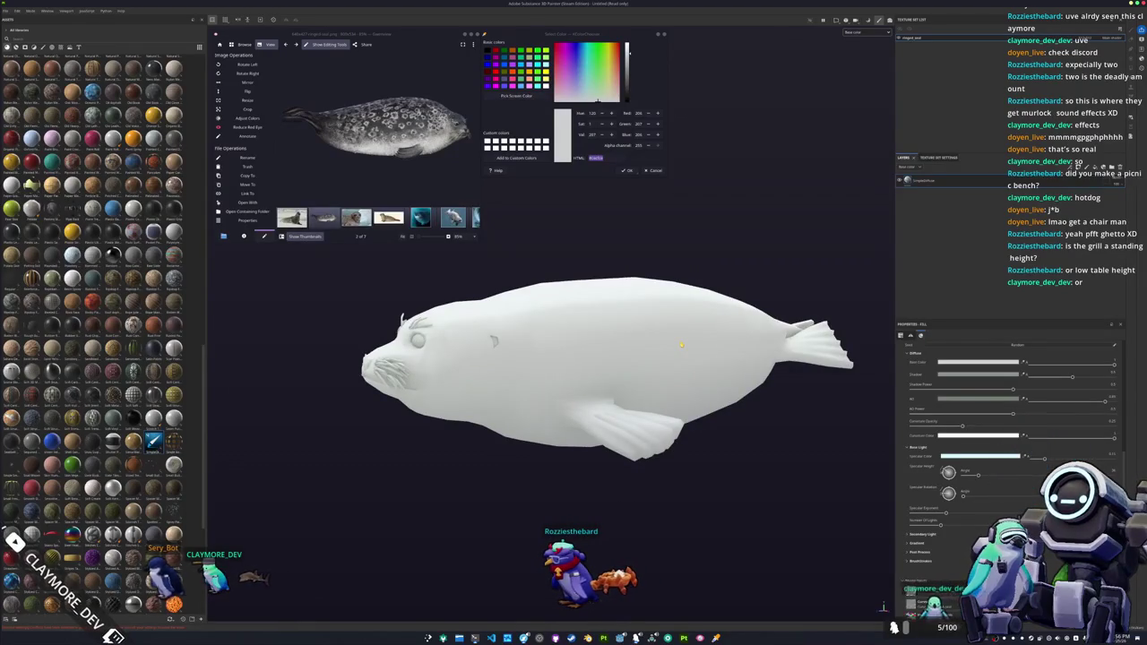
left_click_drag(684, 352, 737, 355, "alt")
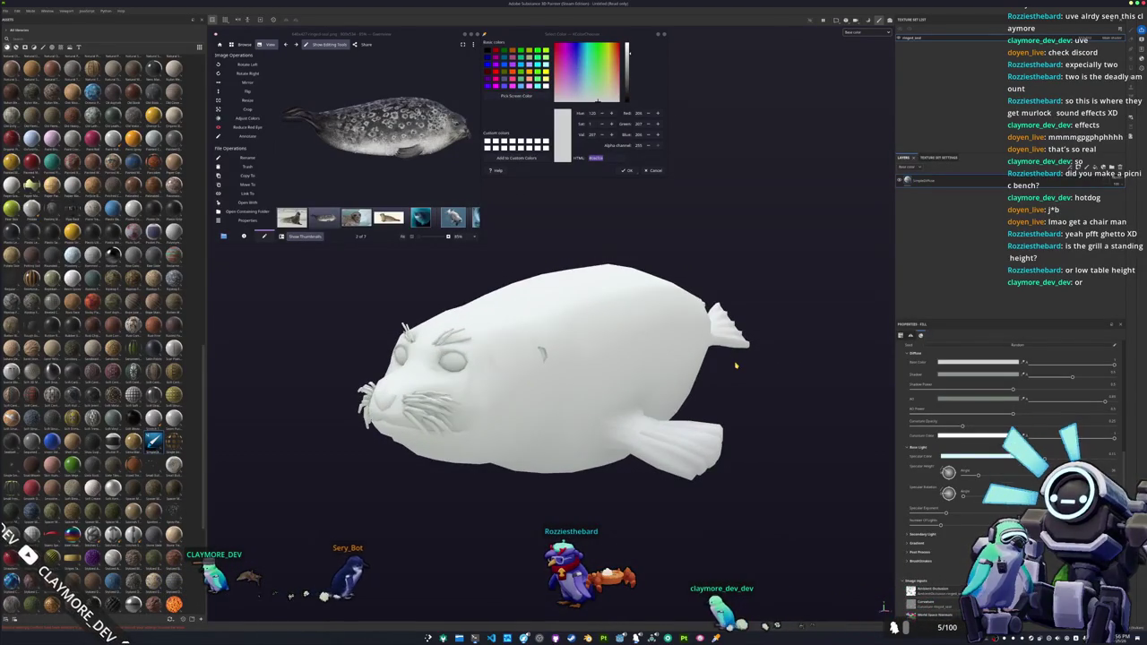
mouse_move(728, 364)
left_mouse_down("alt")
mouse_move(732, 350)
mouse_move(695, 366)
left_mouse_up("alt")
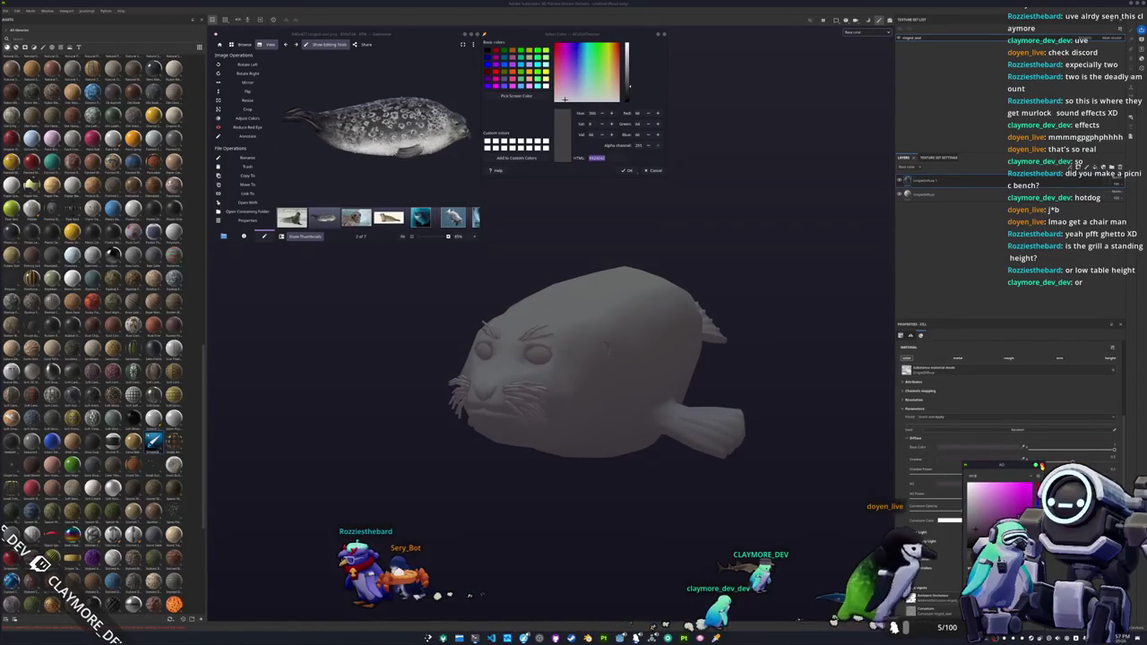
- Add a new fill layer with a Light generator on its mask
right_click(924, 180)
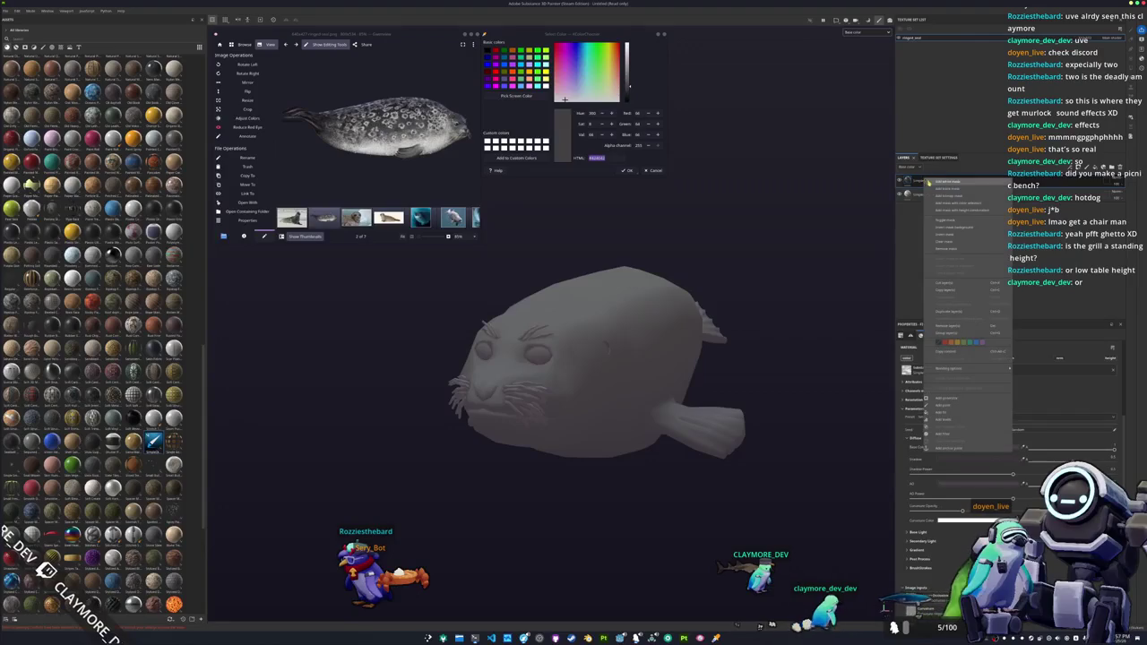
left_click(938, 189)
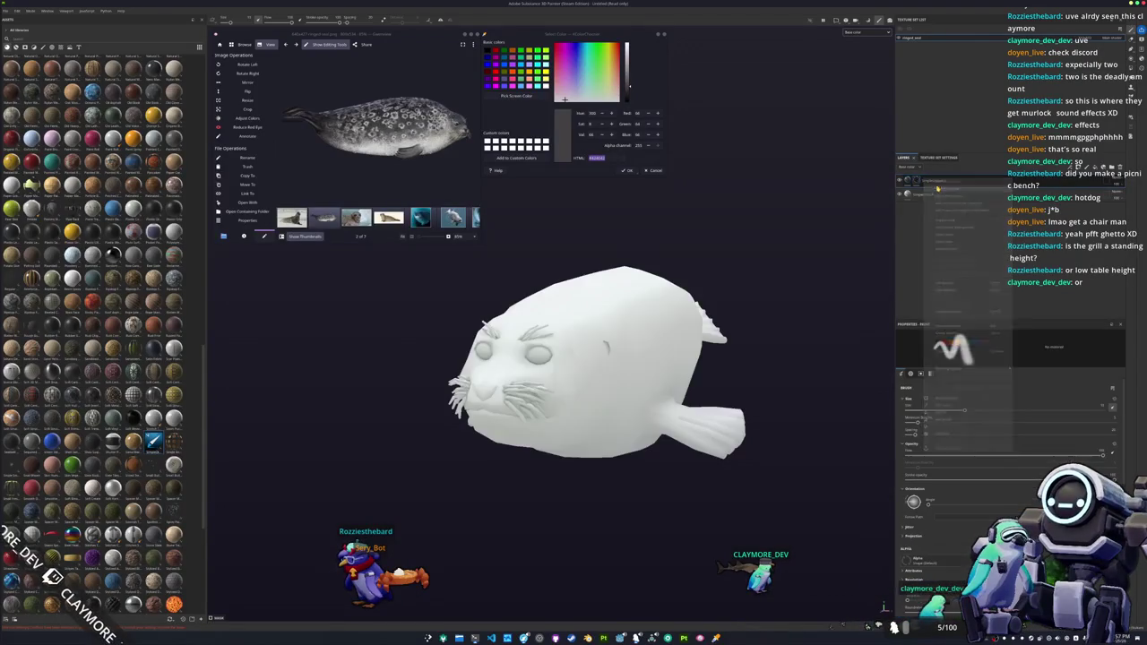
right_click(927, 183)
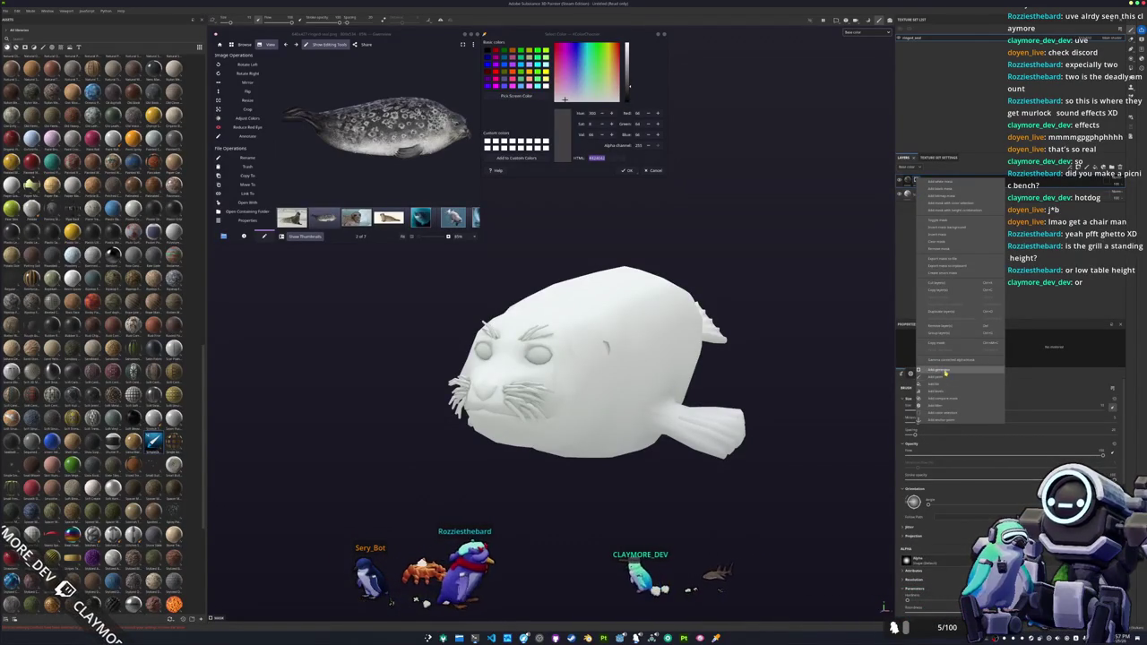
left_click(945, 372)
left_click(1026, 369)
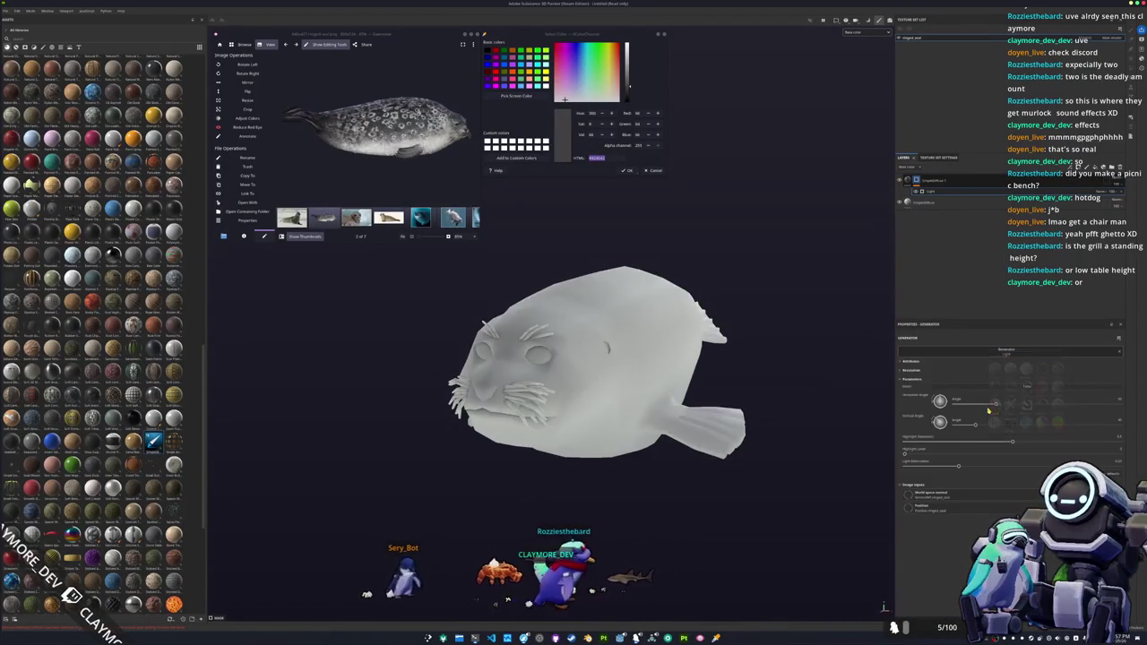
- Tune the Light highlight level and angle to darken the back, then add a mask paint layer
left_click_drag(903, 454, 967, 454)
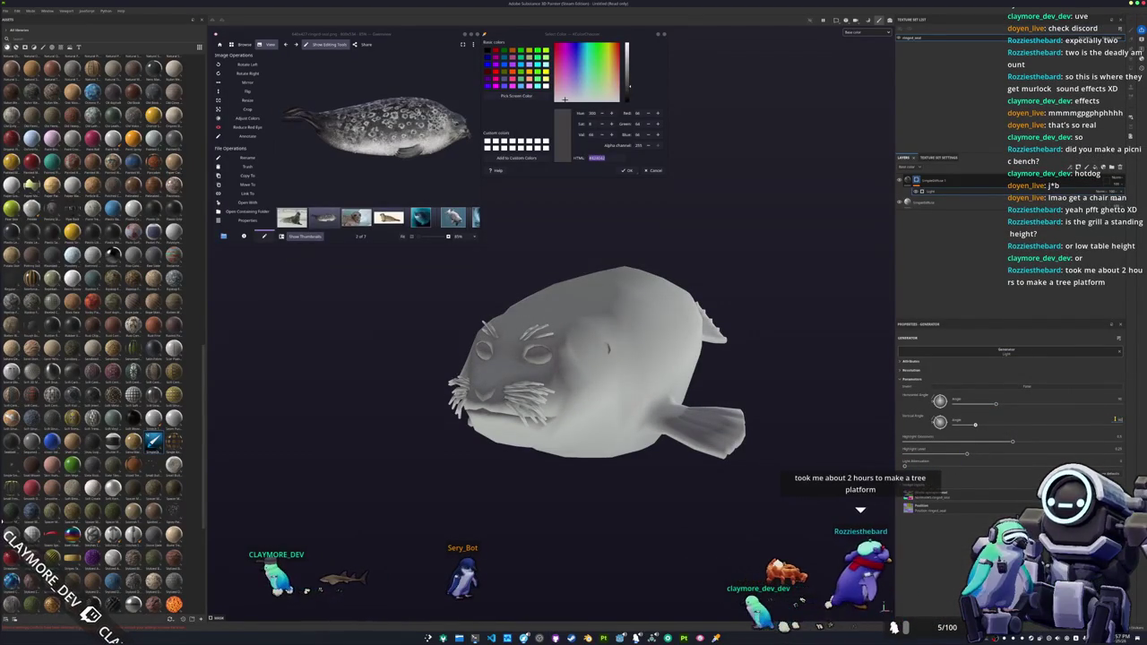
left_click_drag(974, 424, 995, 424)
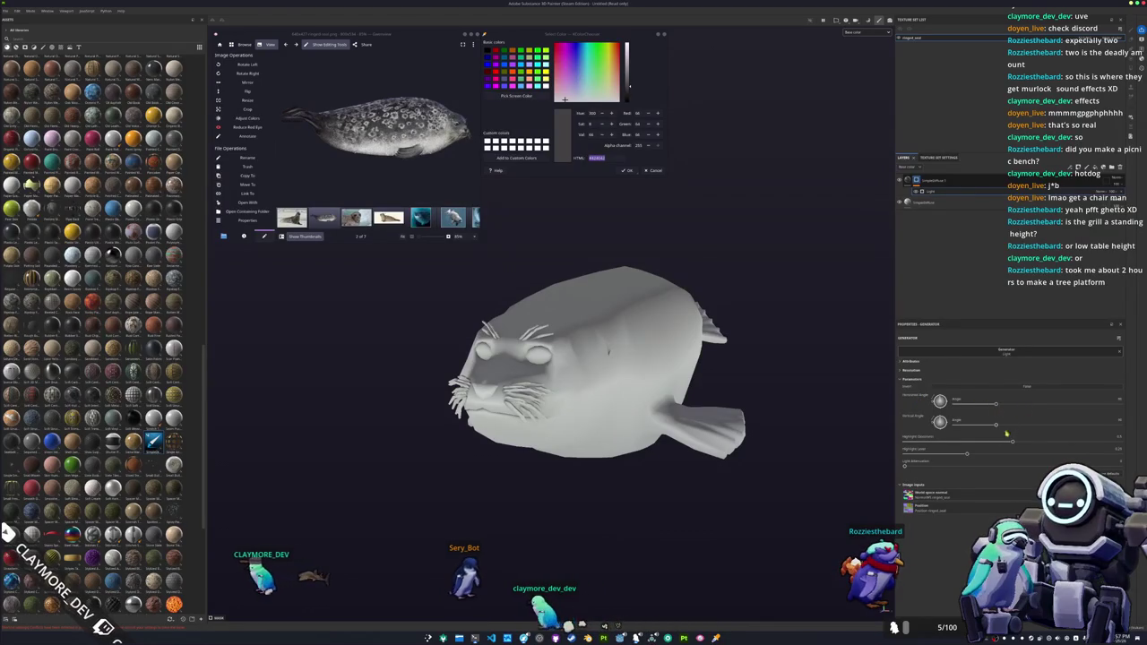
left_click_drag(968, 454, 1085, 448)
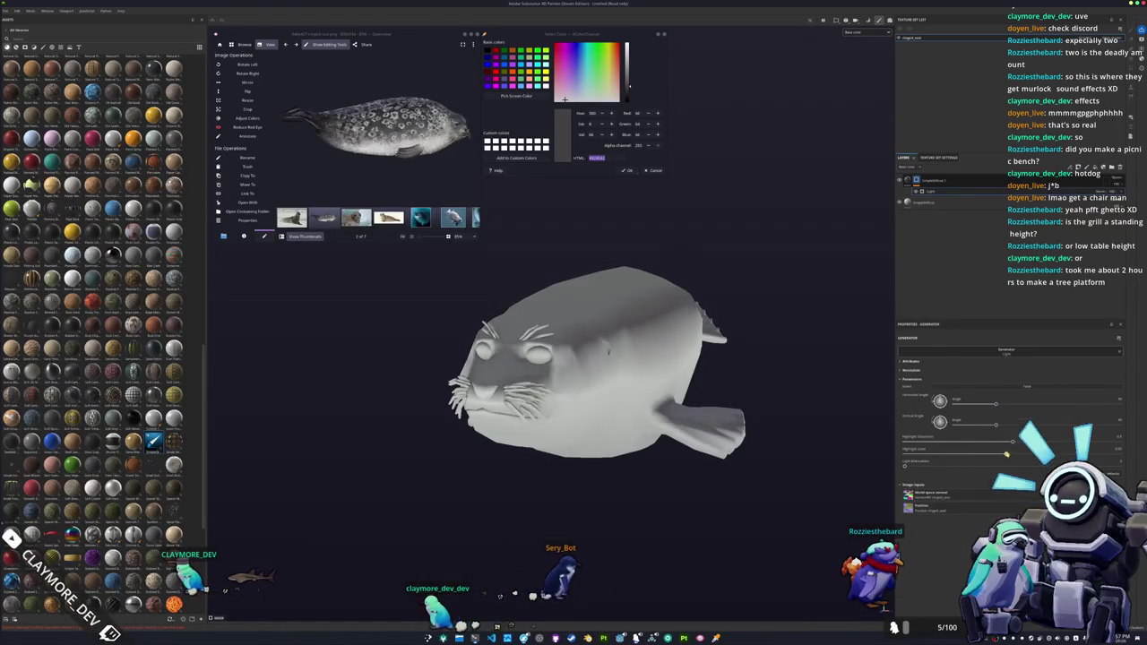
left_click_drag(1017, 443, 956, 442)
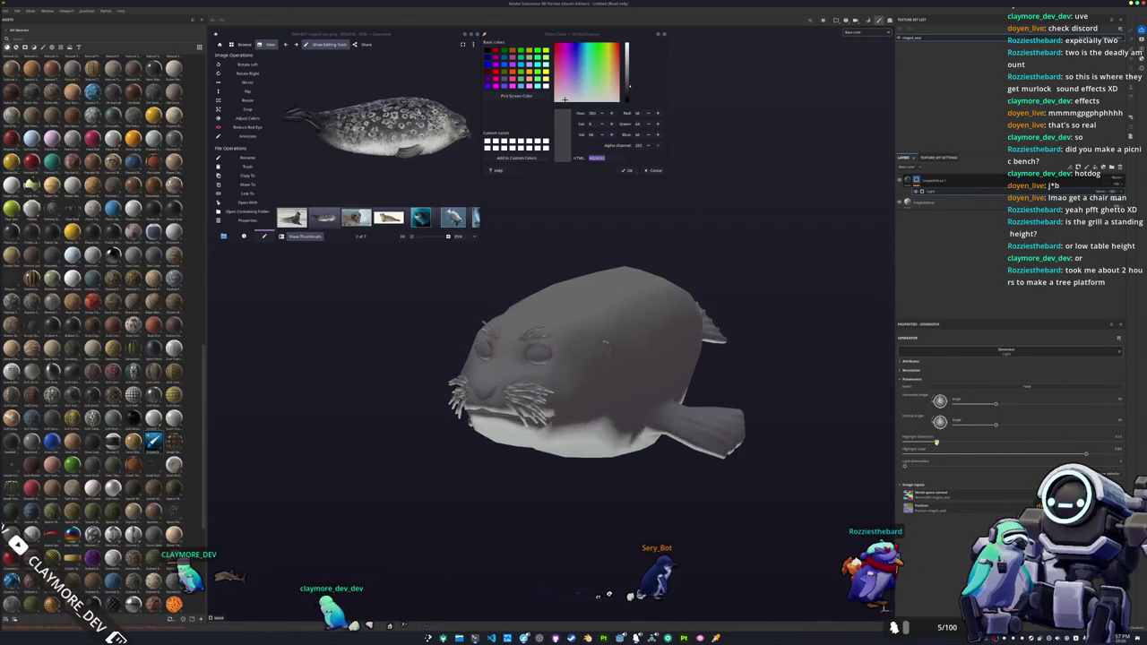
mouse_move(785, 447)
left_mouse_down("alt")
mouse_move(698, 461)
mouse_move(747, 414)
left_mouse_up("alt")
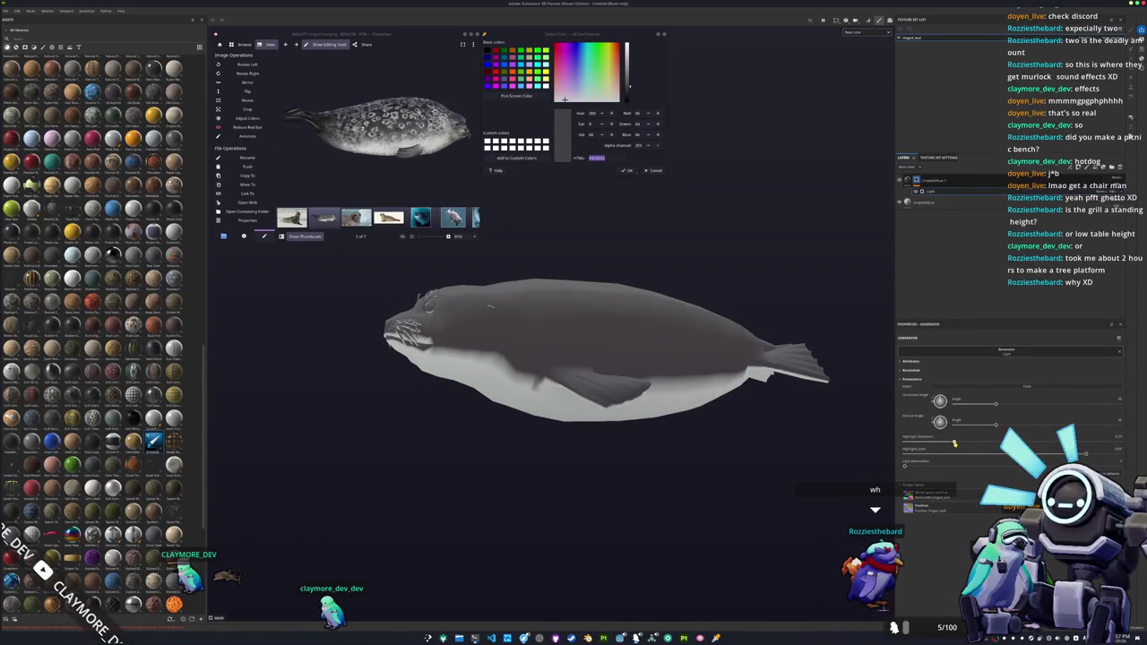
left_click_drag(954, 443, 957, 443)
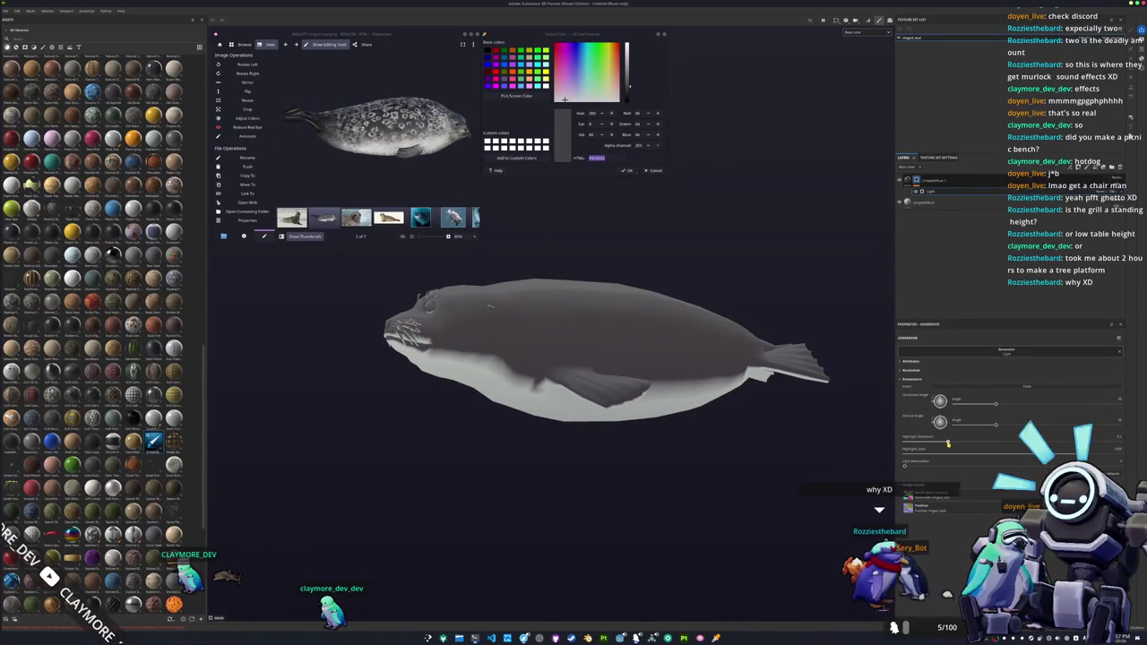
mouse_move(821, 418)
left_mouse_down("alt")
mouse_move(725, 337)
mouse_move(717, 345)
left_mouse_up("alt")
right_click(921, 180)
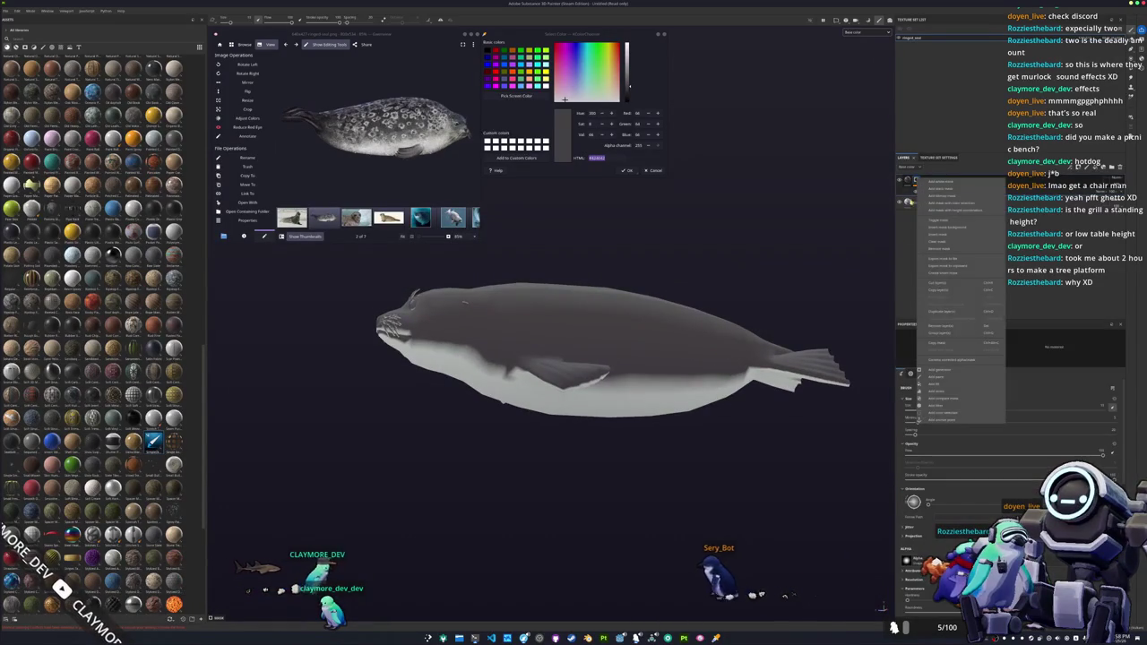
left_click(939, 380)
mouse_move(681, 359)
left_mouse_down("alt")
mouse_move(603, 338)
mouse_move(601, 417)
mouse_move(611, 336)
left_mouse_up("alt")
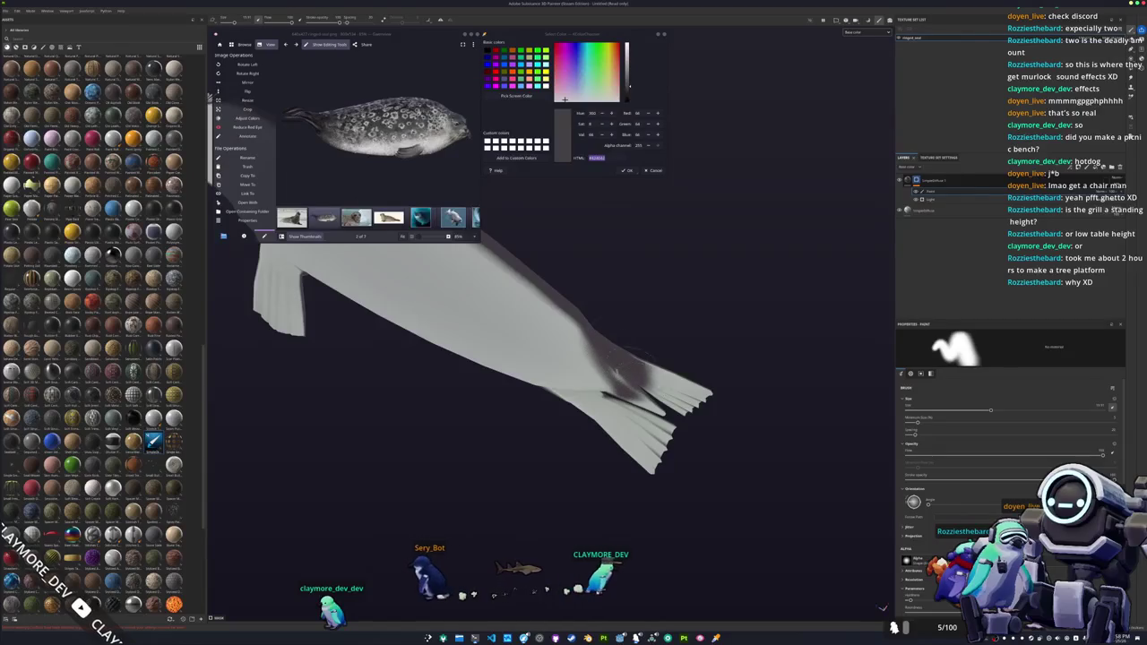
- Orbit to the side flipper and paint it and its base dark grey on the mask
mouse_move(538, 286)
left_mouse_down("alt")
mouse_move(573, 341)
mouse_move(618, 358)
left_mouse_up("alt")
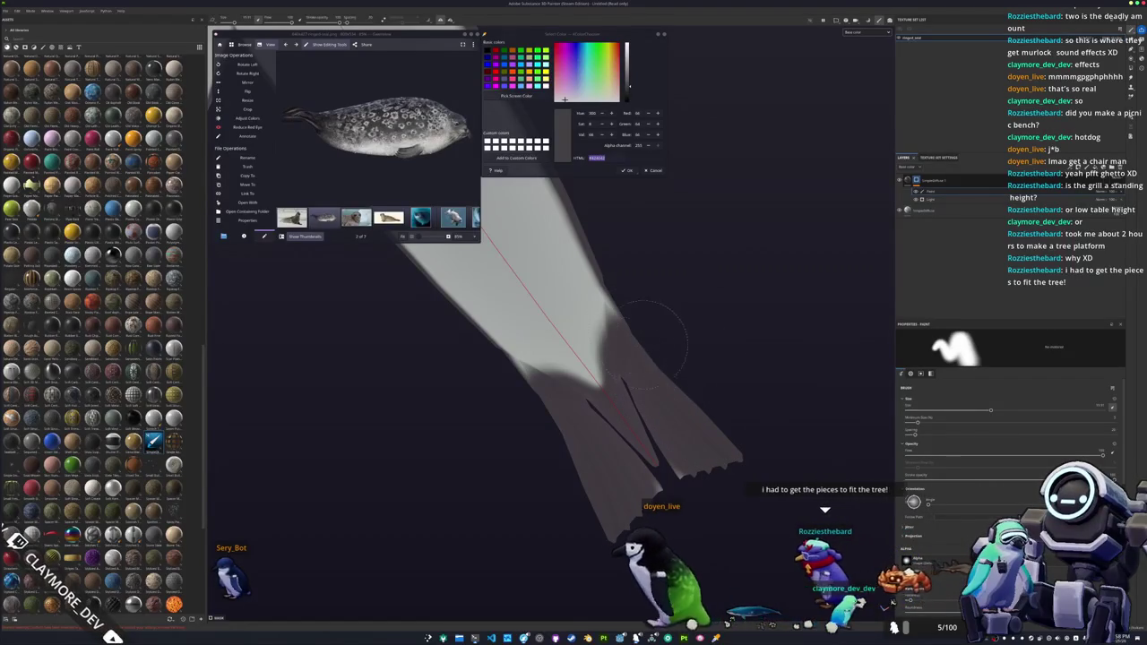
left_click_drag(654, 371, 612, 332, "alt")
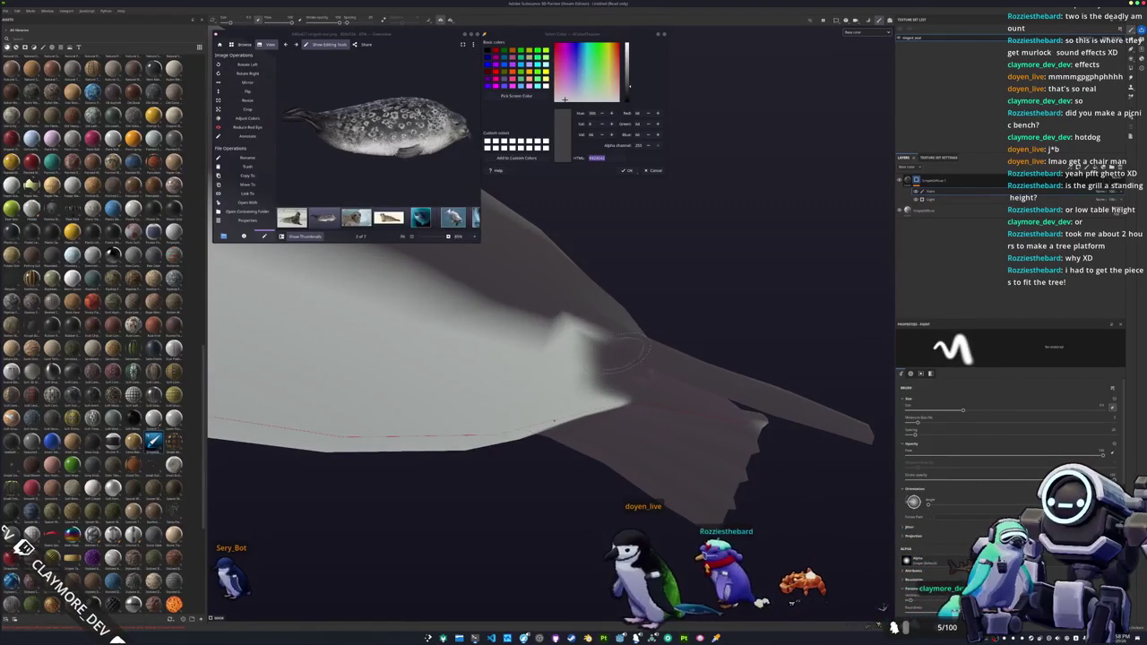
left_click_drag(684, 399, 705, 403, "alt")
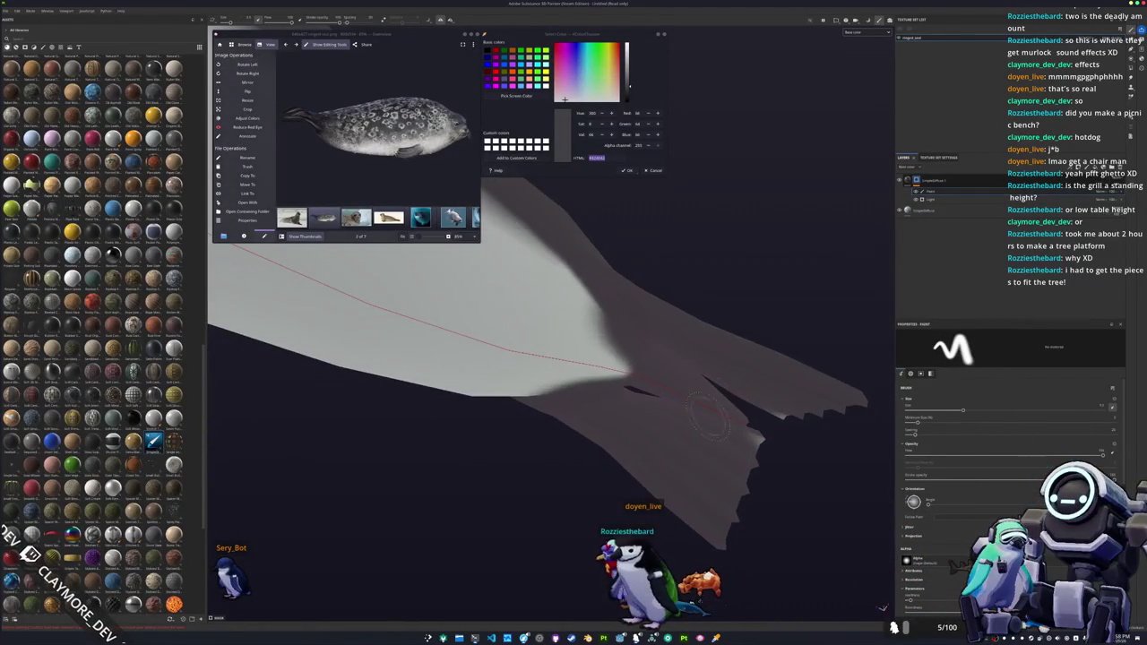
left_click_drag(786, 414, 752, 403, "alt")
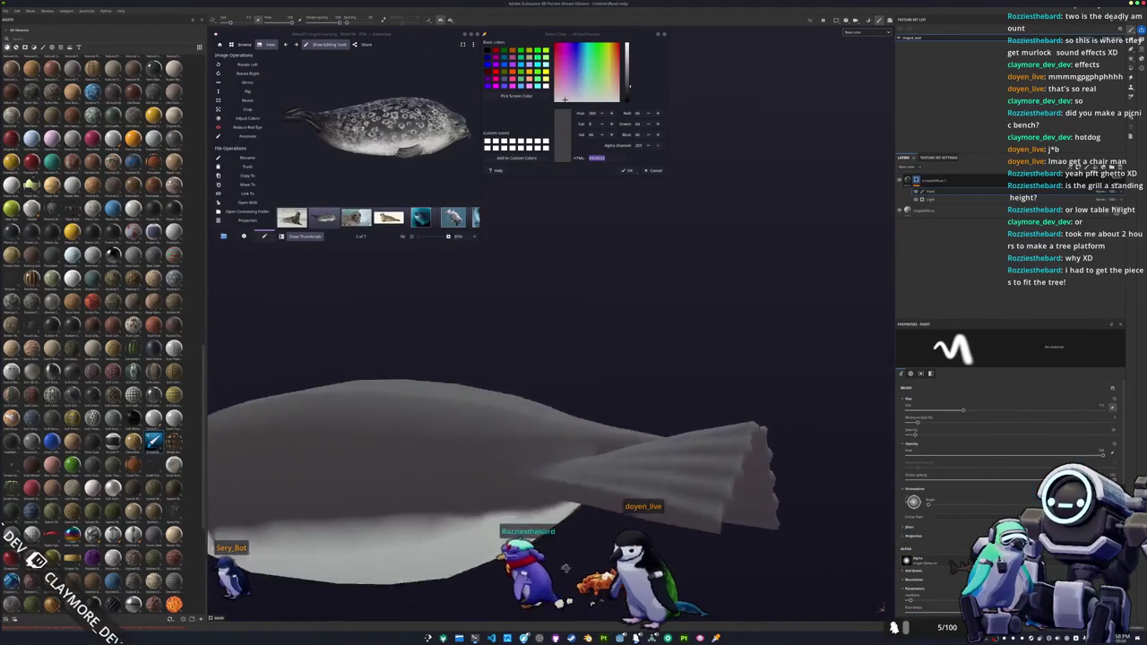
mouse_move(567, 441)
left_mouse_down("alt")
mouse_move(732, 502)
mouse_move(707, 365)
left_mouse_up("alt")
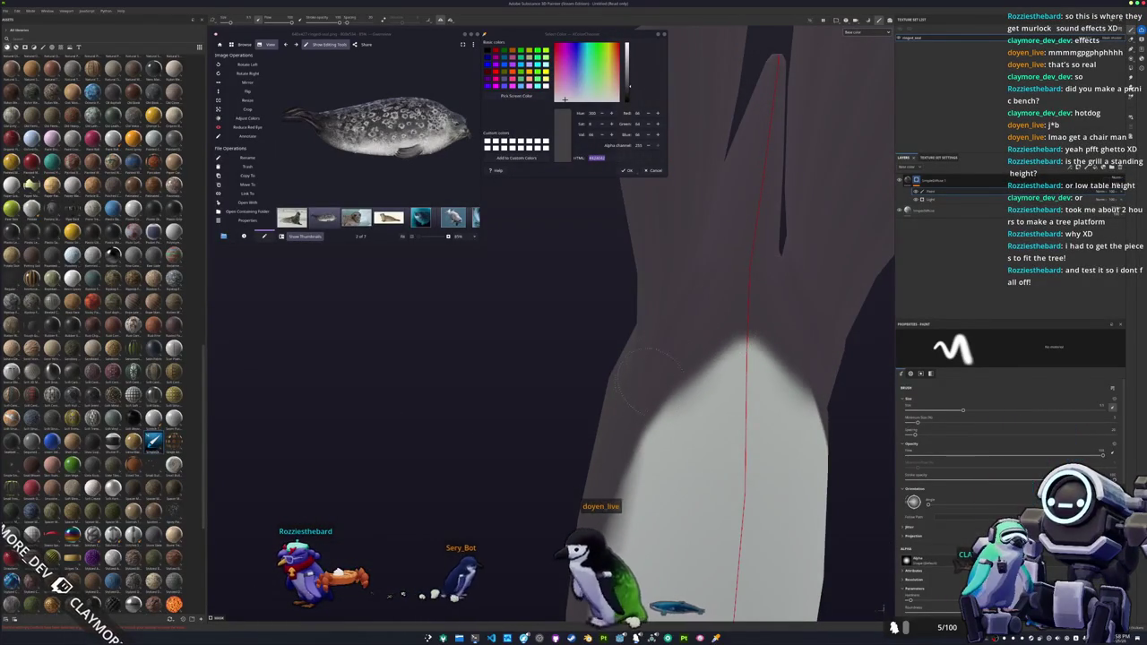
mouse_move(746, 328)
left_mouse_down("alt")
mouse_move(809, 520)
mouse_move(724, 442)
mouse_move(690, 347)
mouse_move(723, 358)
mouse_move(705, 521)
mouse_move(721, 433)
left_mouse_up("alt")
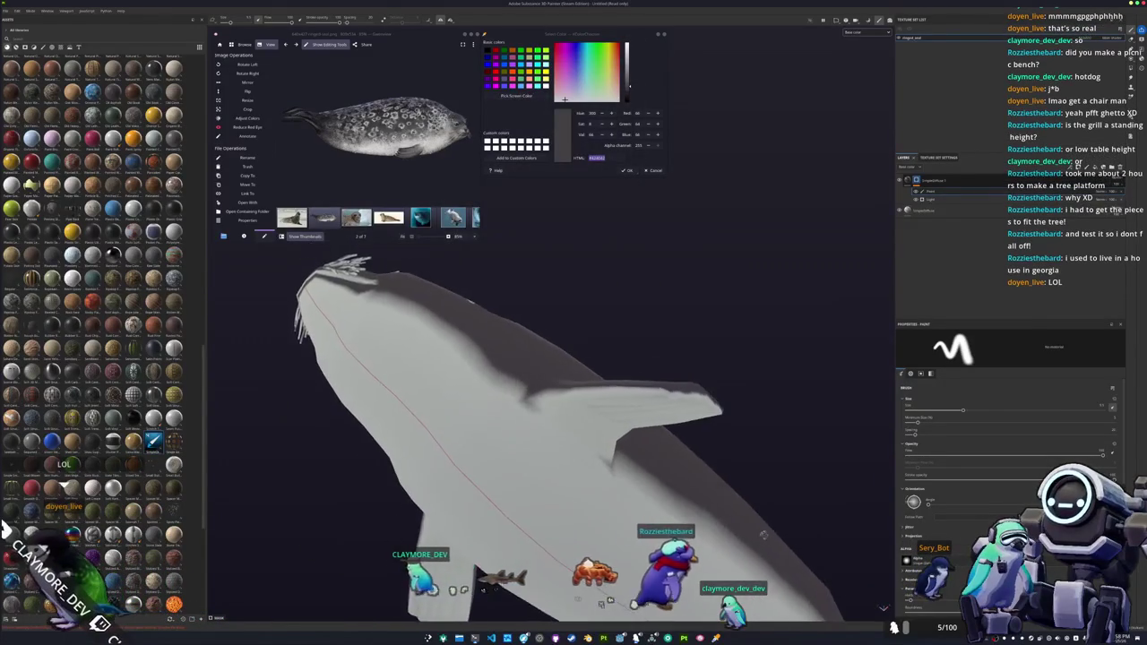
left_click_drag(695, 379, 619, 446)
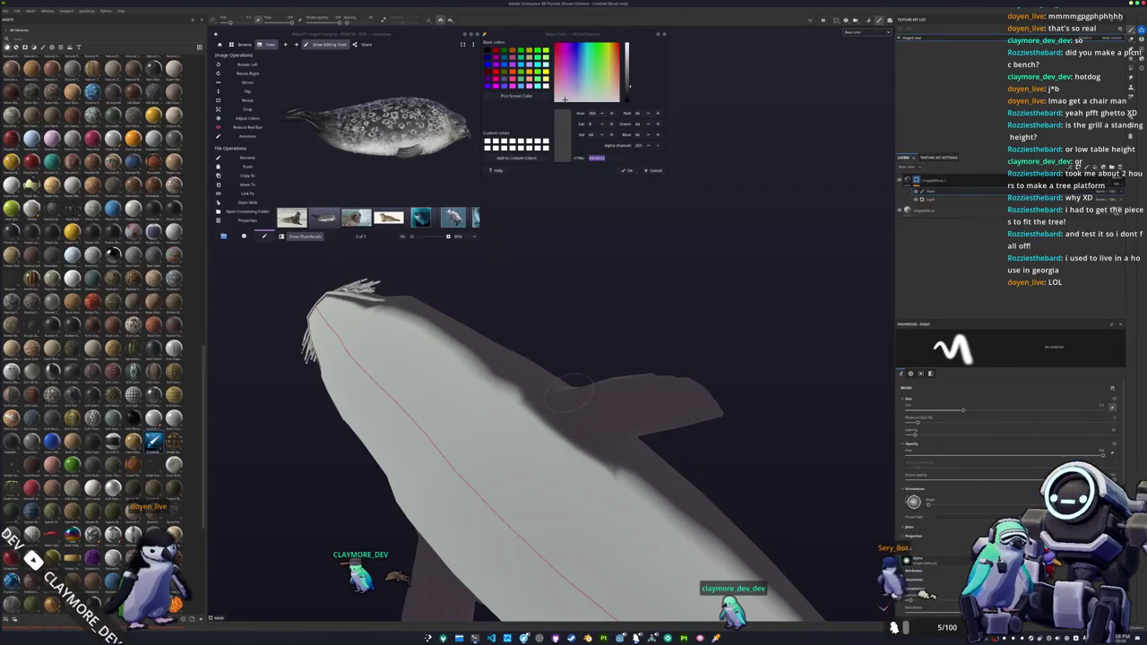
mouse_move(627, 448)
left_mouse_down("alt")
mouse_move(526, 445)
mouse_move(609, 430)
left_mouse_up("alt")
scroll(952, 538, "down", 5)
scroll(952, 570, "down", 3)
scroll(538, 466, "up", 3)
mouse_move(521, 466)
left_mouse_down("alt")
mouse_move(556, 476)
mouse_move(475, 486)
left_mouse_up("alt")
mouse_move(502, 421)
left_mouse_down()
mouse_move(574, 462)
mouse_move(663, 488)
left_mouse_up()
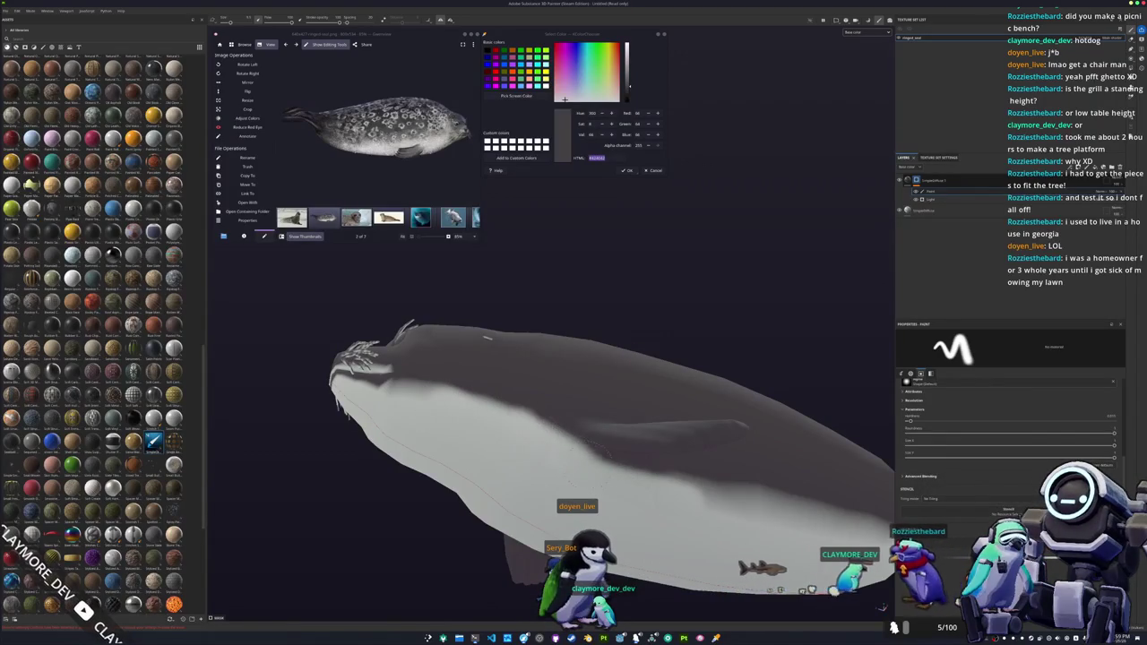
left_click_drag(487, 338, 439, 462, "alt")
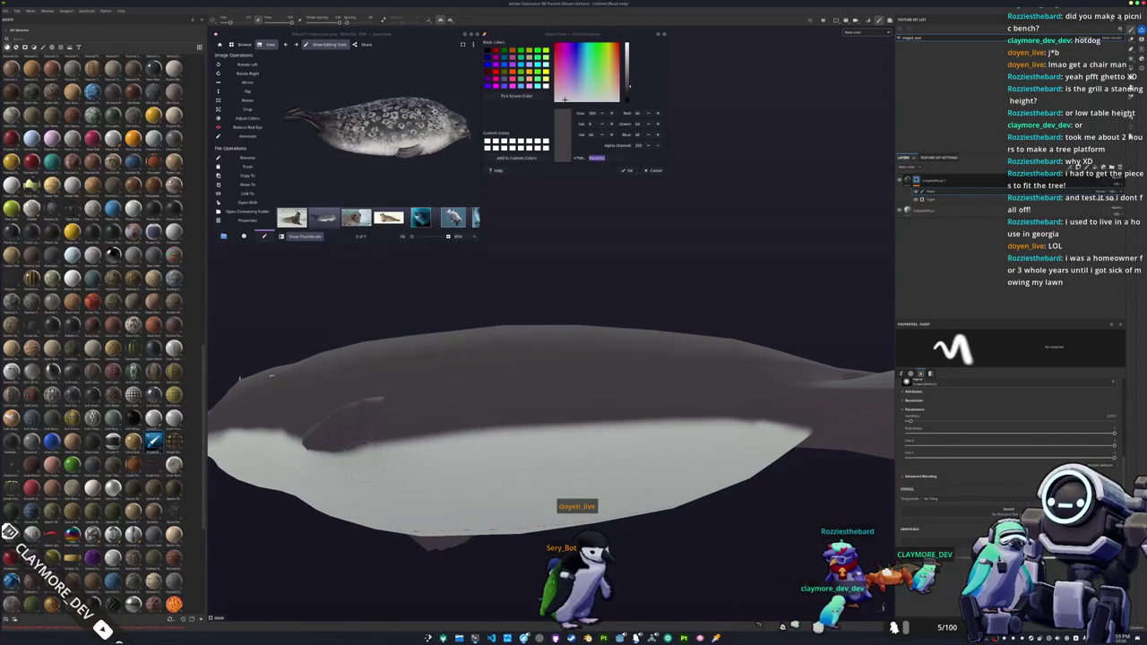
mouse_move(323, 475)
left_mouse_down("alt")
mouse_move(579, 482)
mouse_move(543, 481)
mouse_move(546, 491)
left_mouse_up("alt")
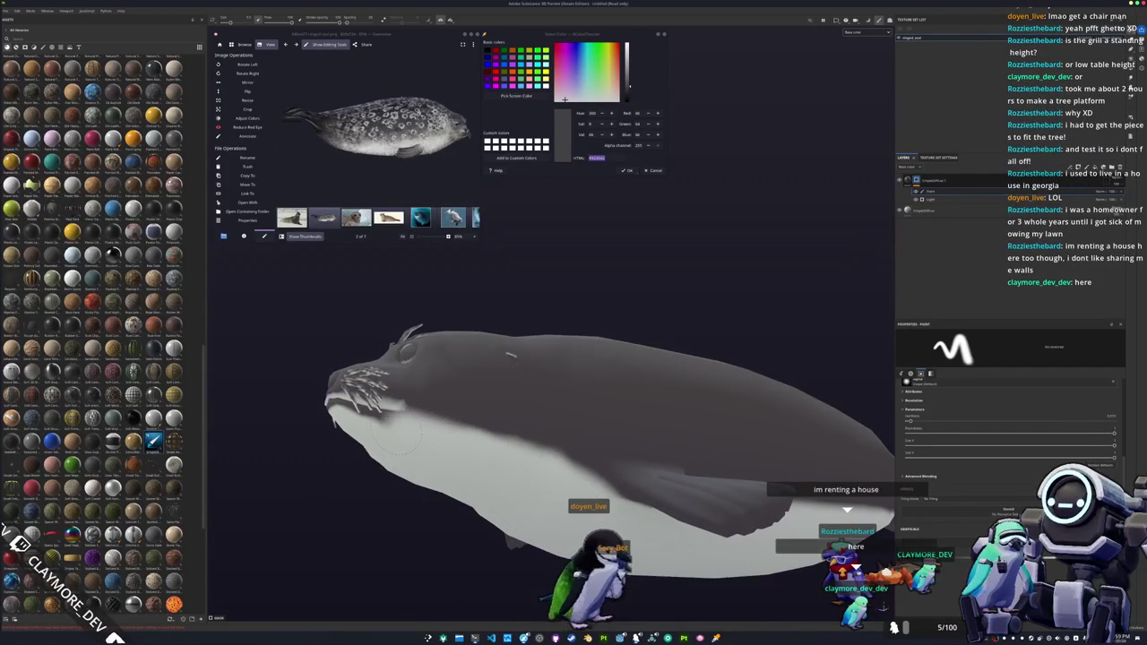
mouse_move(336, 429)
left_mouse_down("alt")
mouse_move(618, 448)
mouse_move(609, 453)
mouse_move(681, 435)
mouse_move(573, 430)
left_mouse_up("alt")
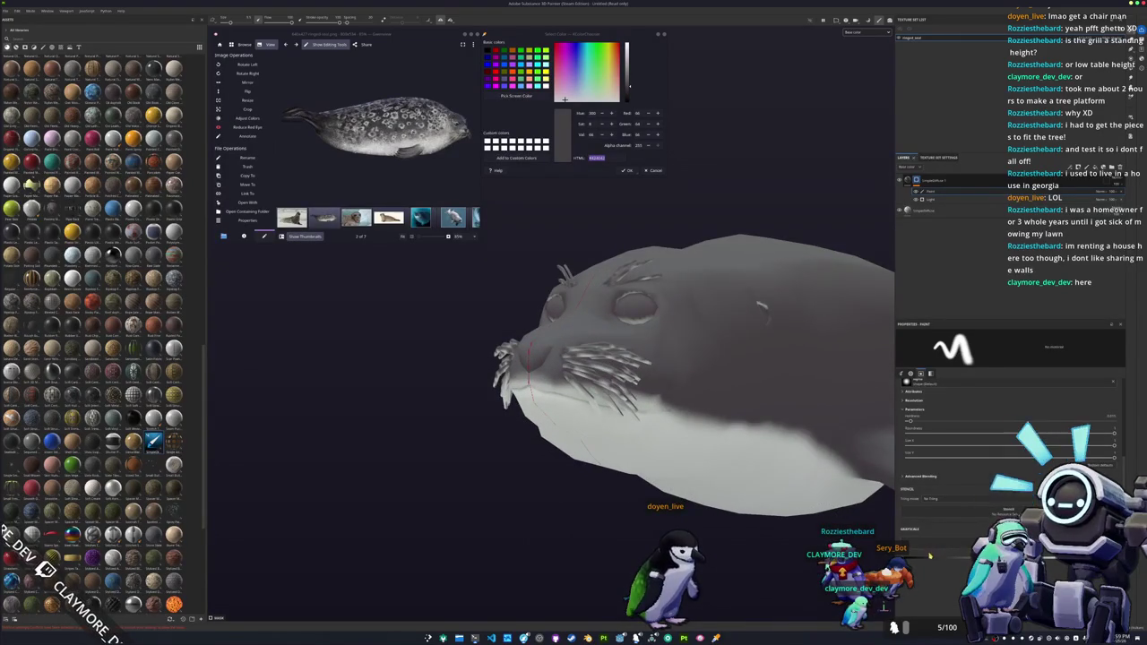
left_click_drag(651, 438, 591, 435, "alt")
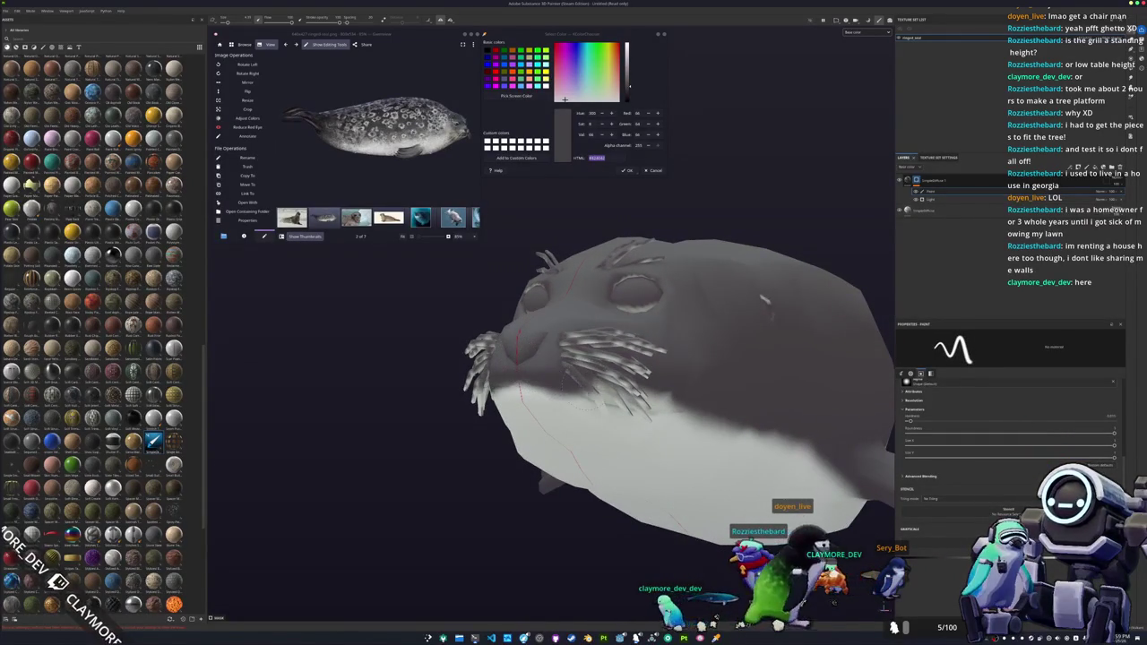
mouse_move(591, 435)
left_mouse_down("alt")
mouse_move(529, 320)
mouse_move(464, 438)
left_mouse_up("alt")
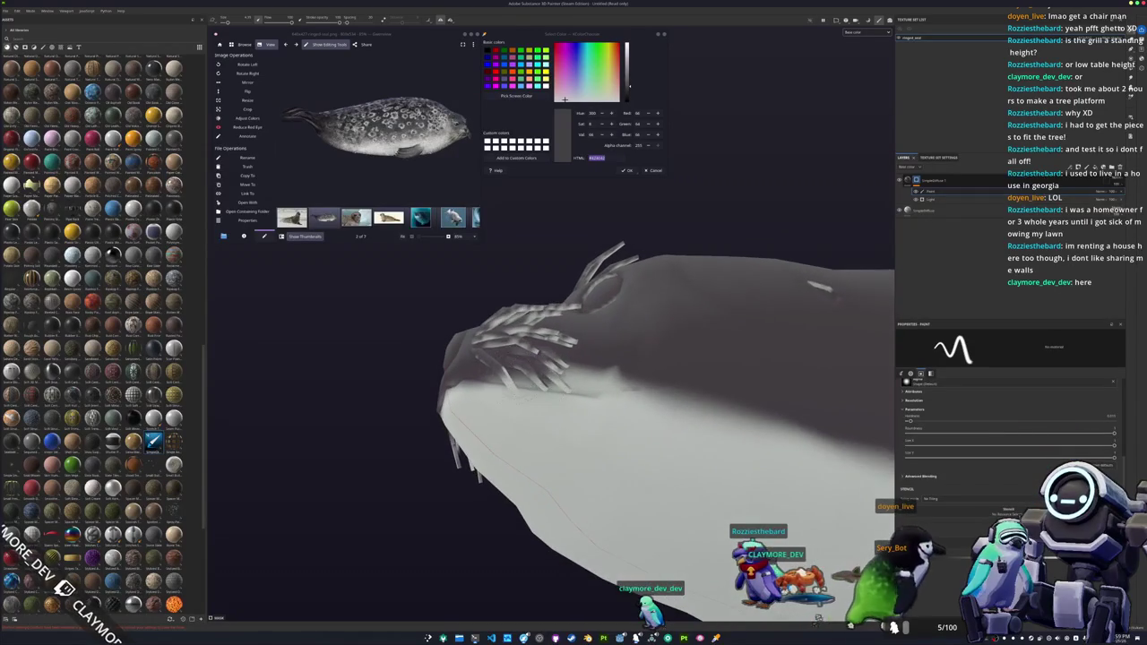
mouse_move(688, 374)
left_mouse_down("alt")
mouse_move(631, 274)
mouse_move(649, 374)
left_mouse_up("alt")
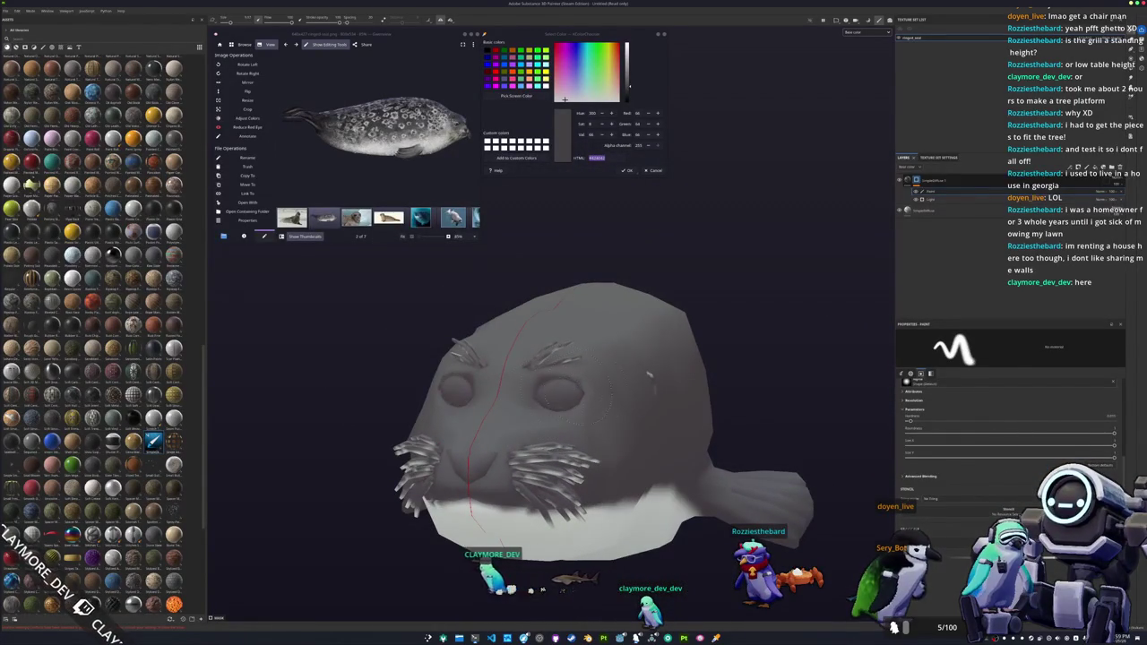
mouse_move(649, 374)
left_mouse_down("alt")
mouse_move(491, 403)
mouse_move(474, 388)
mouse_move(502, 394)
left_mouse_up("alt")
- Duplicate the shading layer group, collapse it, and add a paint layer at the top
key("ctrl+d")
left_click(910, 180)
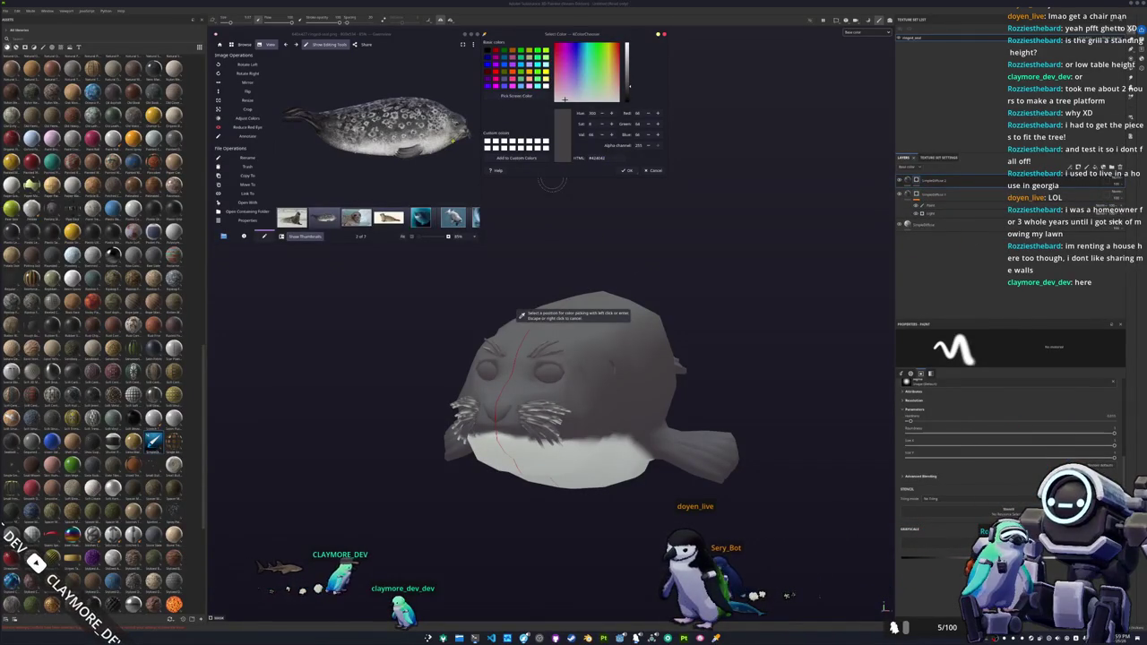
scroll(461, 133, "up", 5, "ctrl")
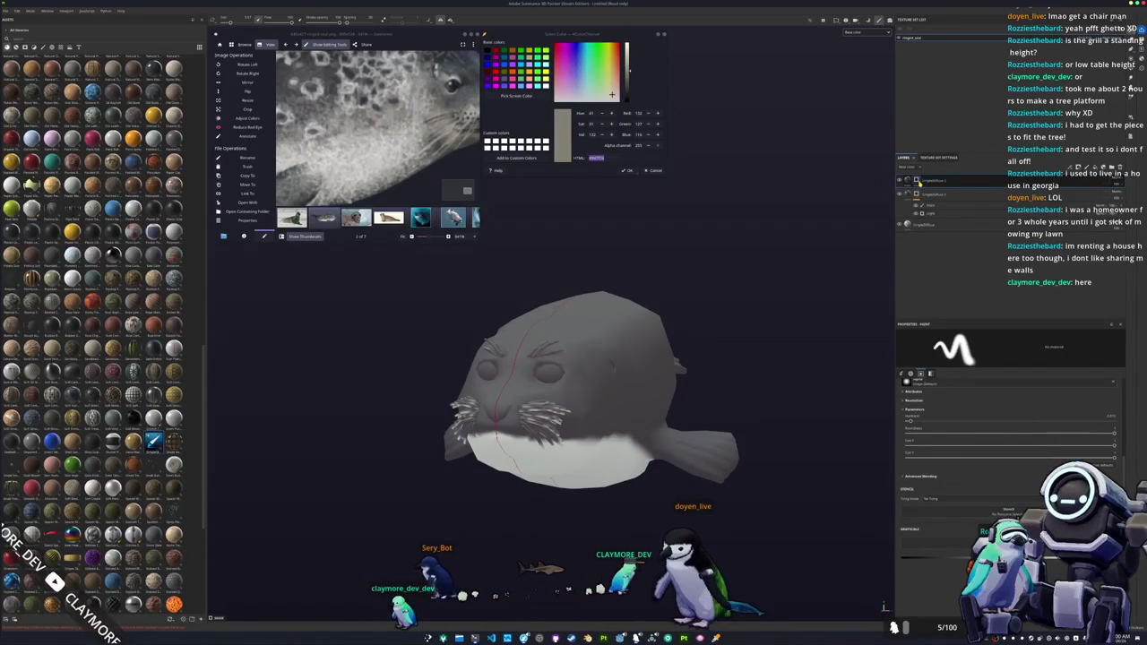
left_click_drag(663, 314, 871, 202, "alt")
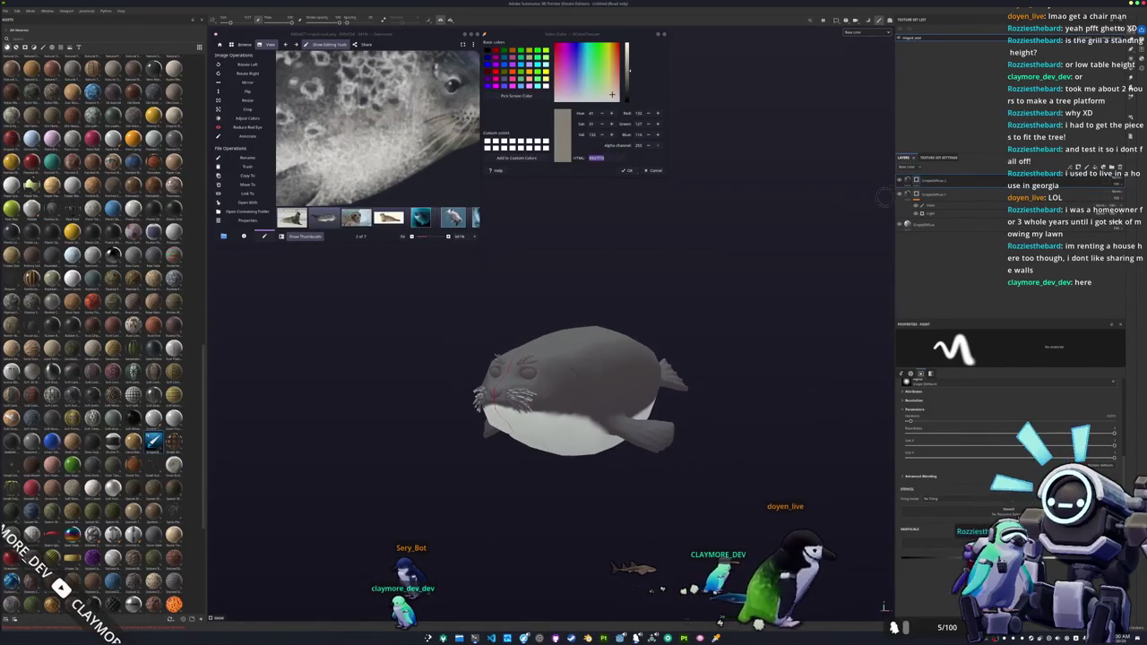
right_click(918, 179)
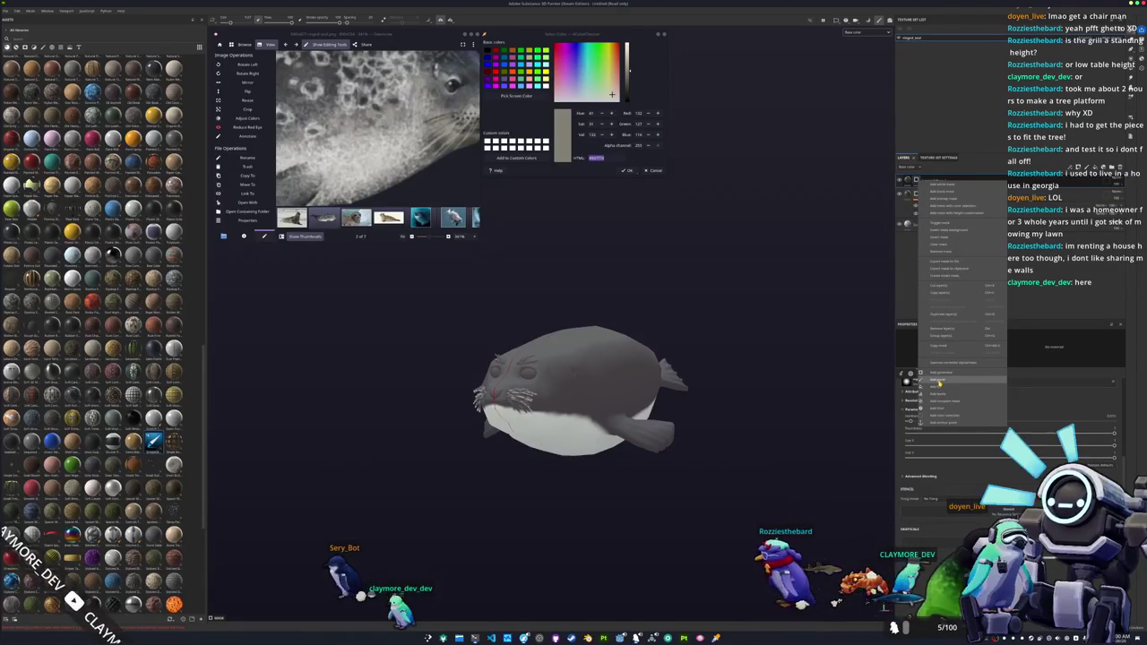
left_click(937, 379)
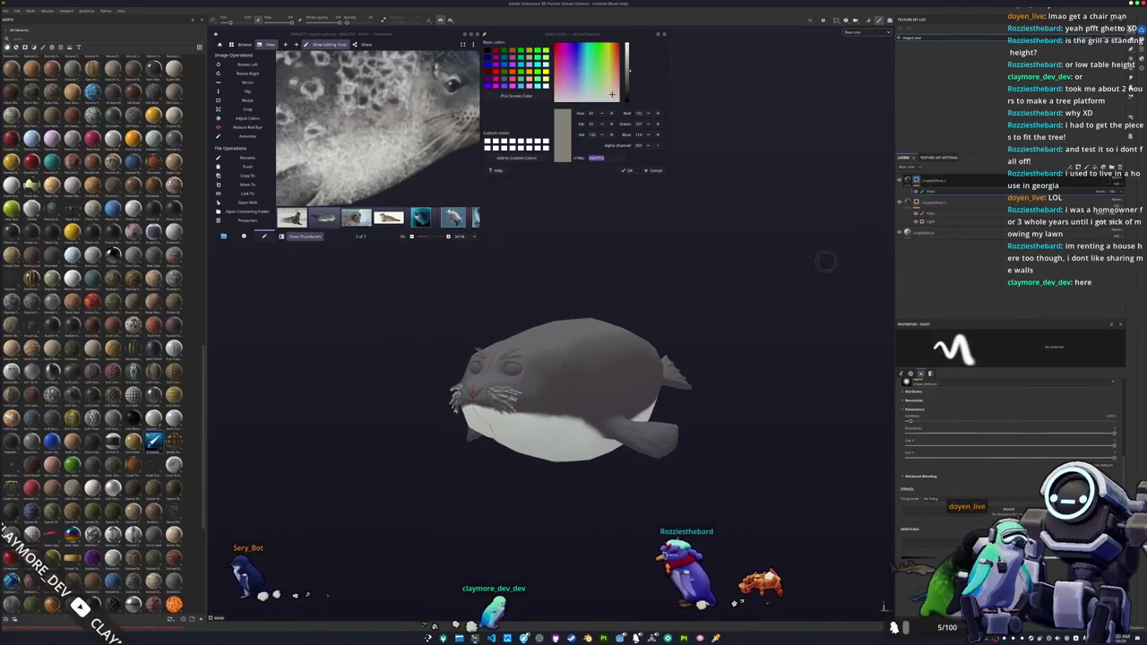
- Select the paint layer and move it into the other layer group
left_click_drag(819, 300, 698, 323, "alt")
left_click(918, 194)
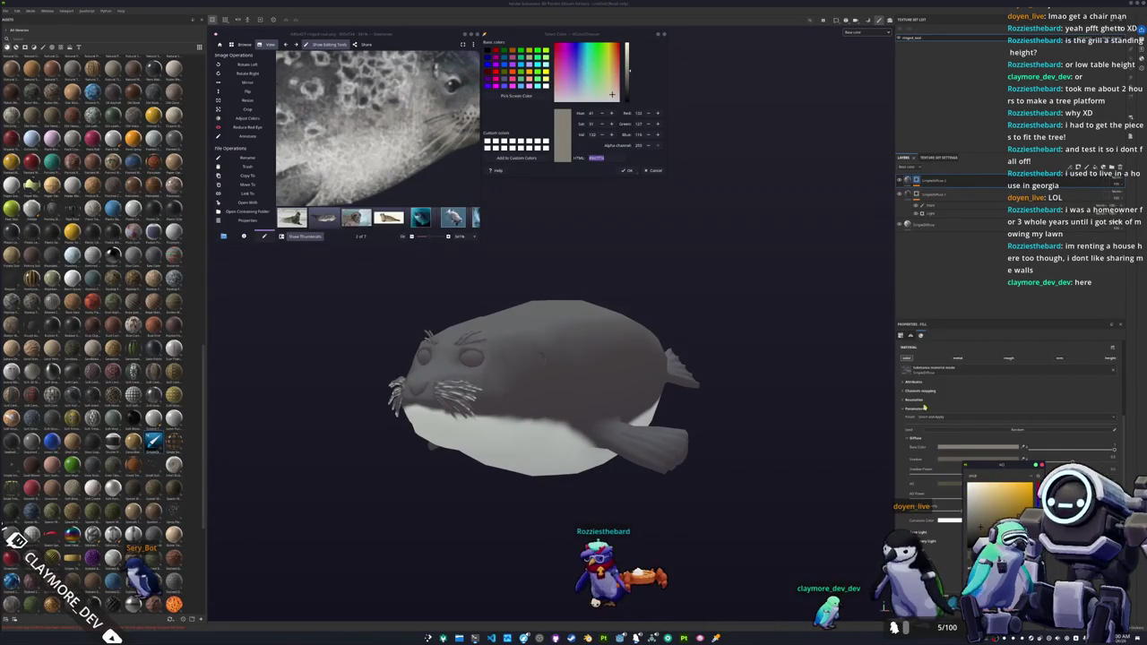
left_click(930, 191)
left_click_drag(465, 401, 528, 385, "alt")
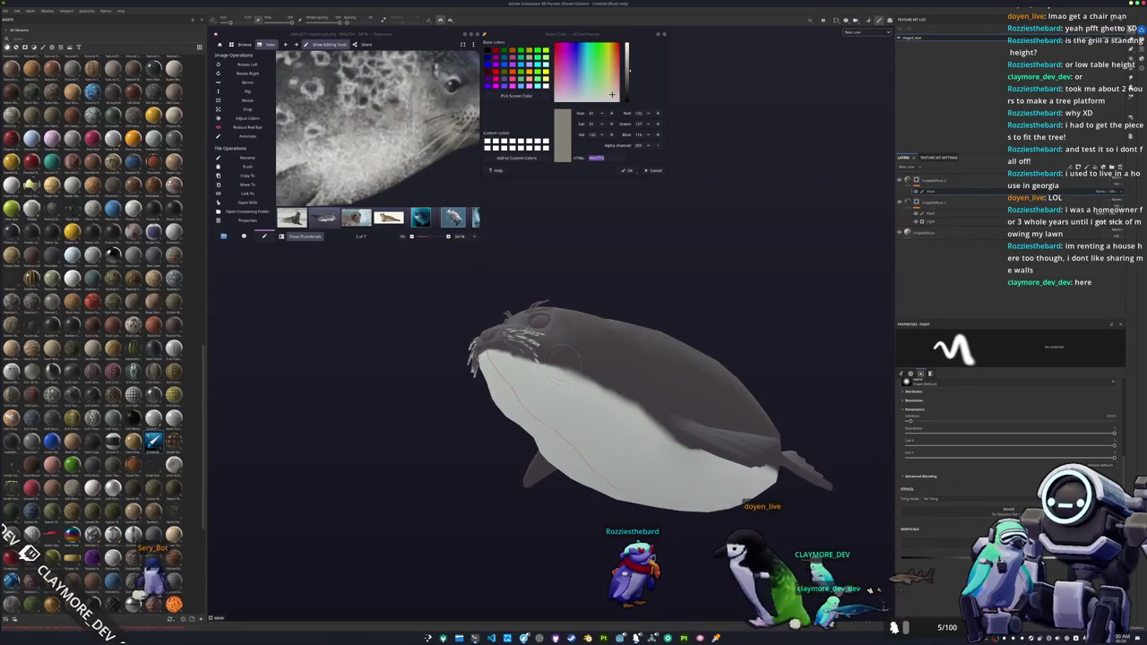
left_click_drag(937, 221, 945, 227)
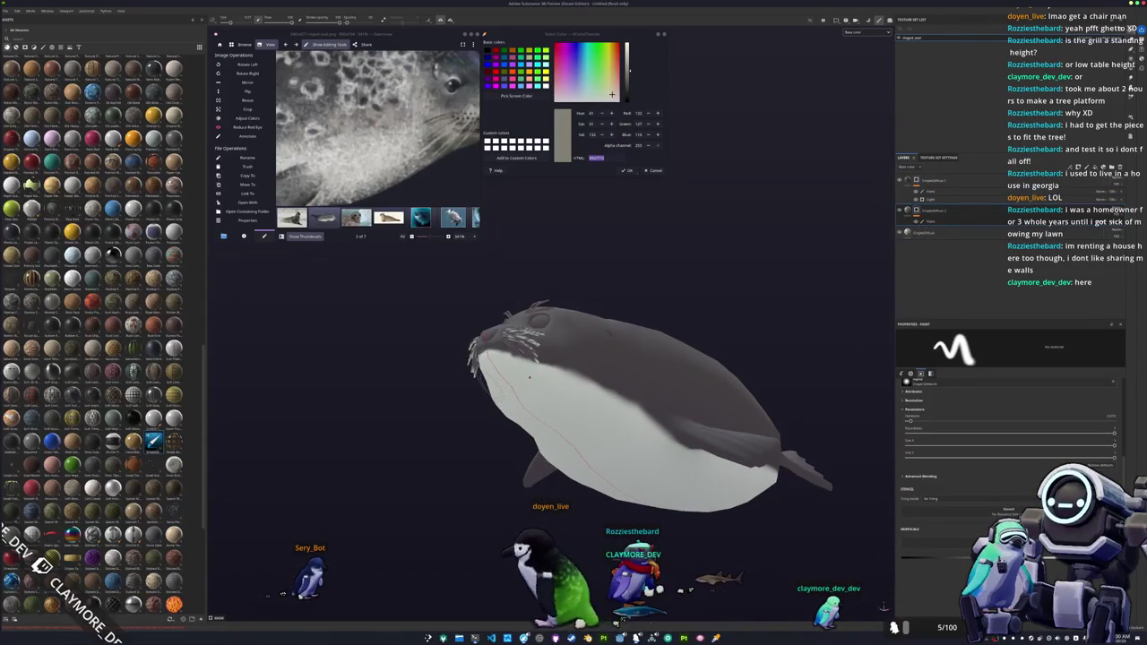
- Orbit and zoom to view the seal's head and belly side-on, tail to the right
mouse_move(529, 376)
left_mouse_down("alt")
mouse_move(507, 399)
mouse_move(651, 388)
mouse_move(627, 376)
mouse_move(668, 333)
left_mouse_up("alt")
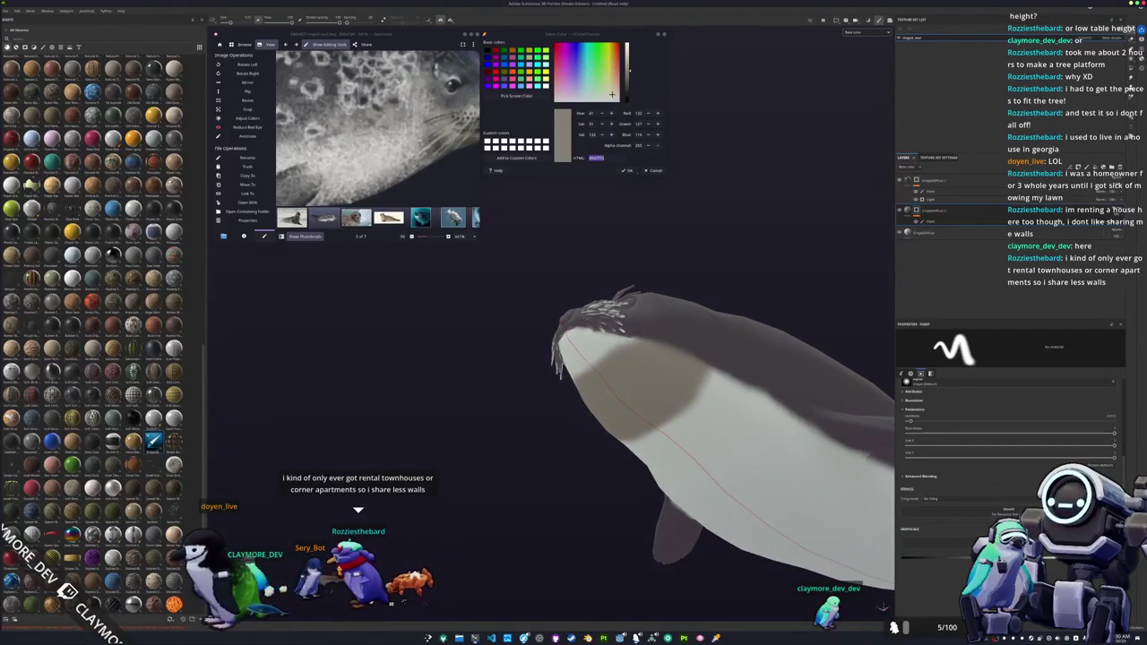
left_click_drag(545, 351, 579, 421, "alt")
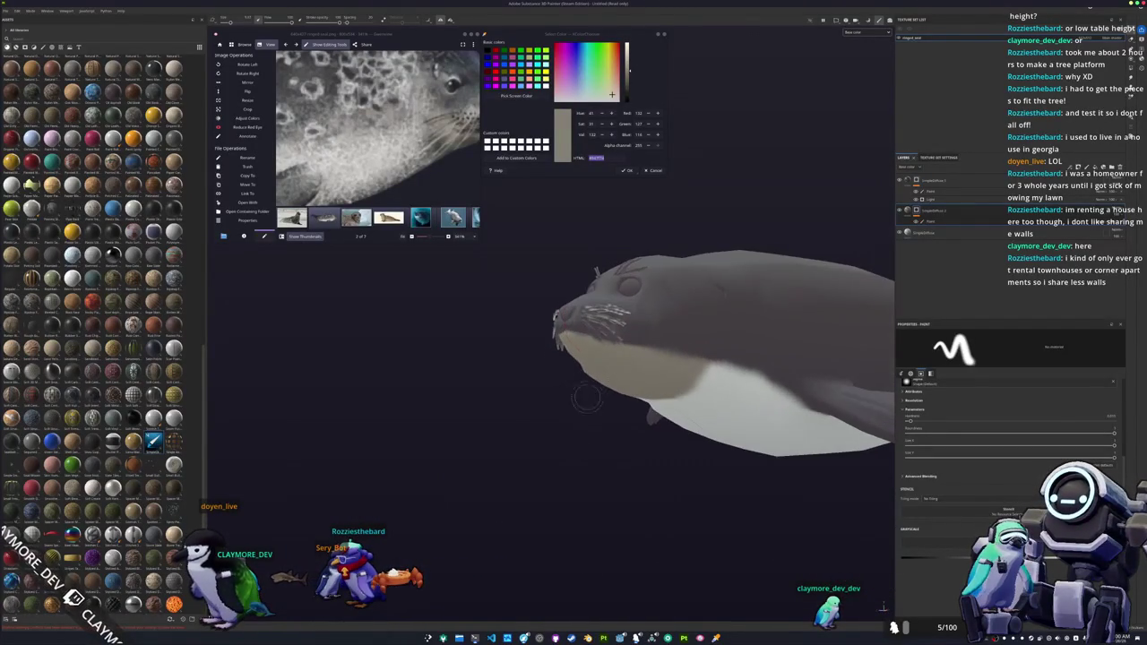
scroll(386, 96, "down", 3)
scroll(386, 96, "down", 2)
scroll(694, 308, "up", 2)
left_click_drag(693, 308, 455, 287, "alt")
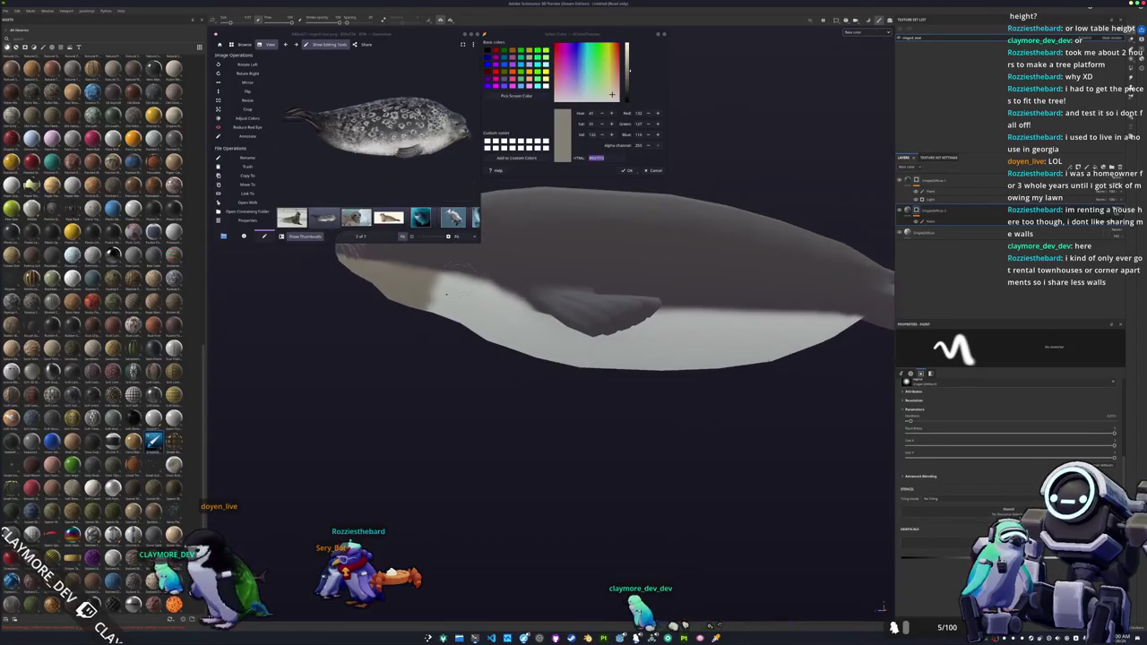
left_click_drag(663, 292, 651, 293, "alt")
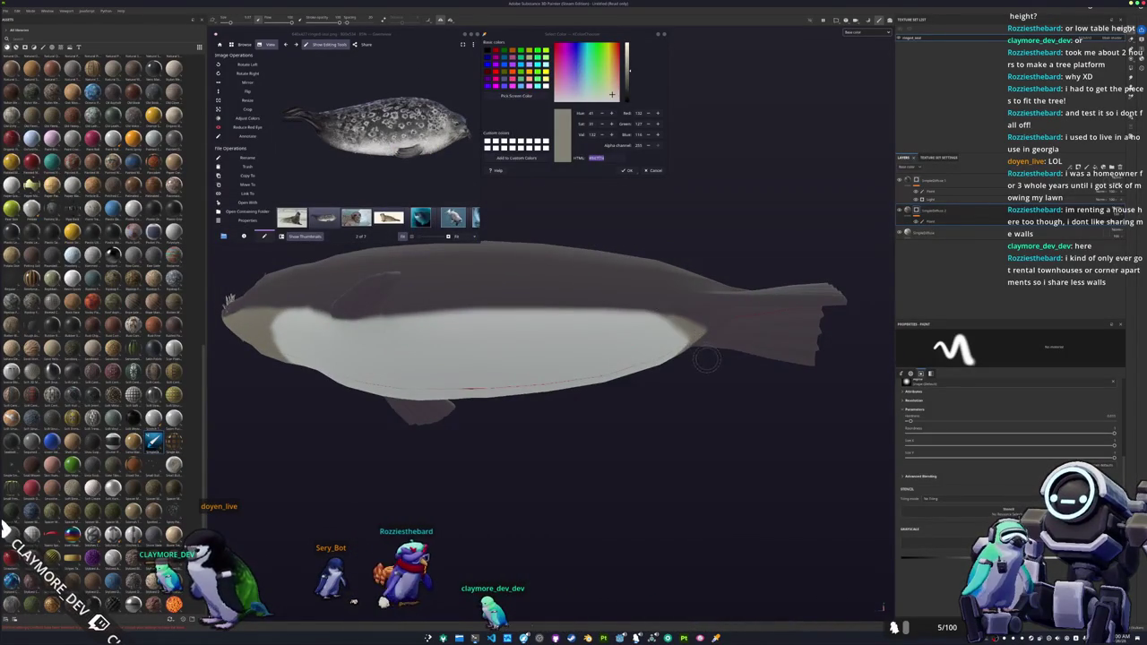
- Tilt and level the seal to inspect the belly underneath from a side view
left_click_drag(565, 355, 626, 432, "alt")
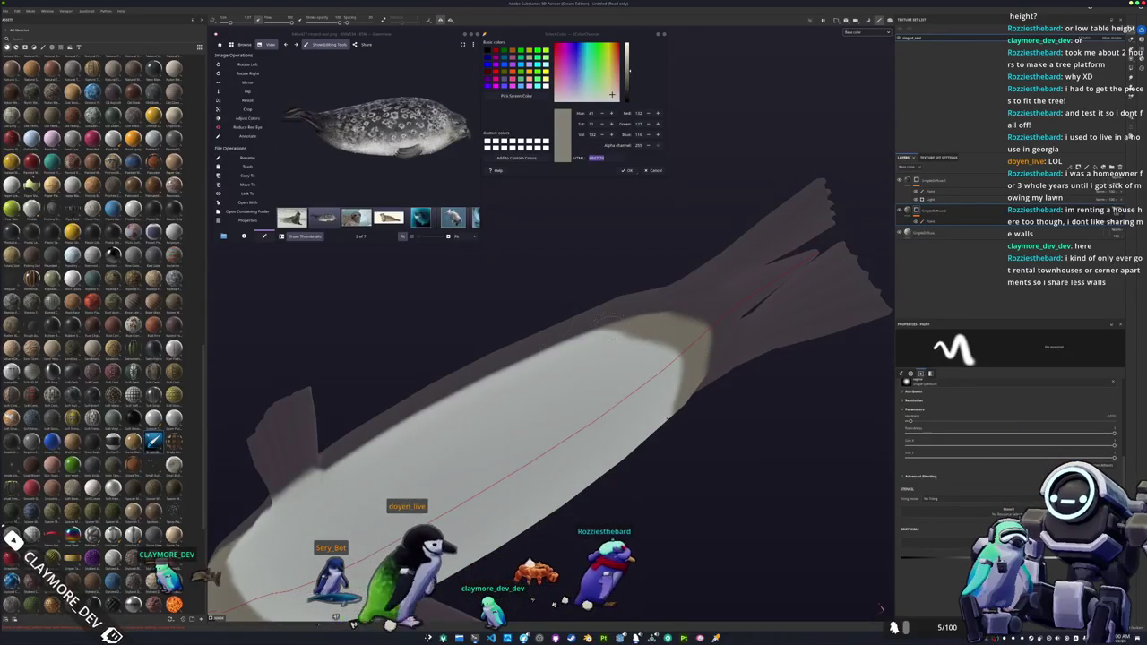
mouse_move(505, 336)
left_mouse_down("alt")
mouse_move(575, 348)
mouse_move(510, 329)
left_mouse_up("alt")
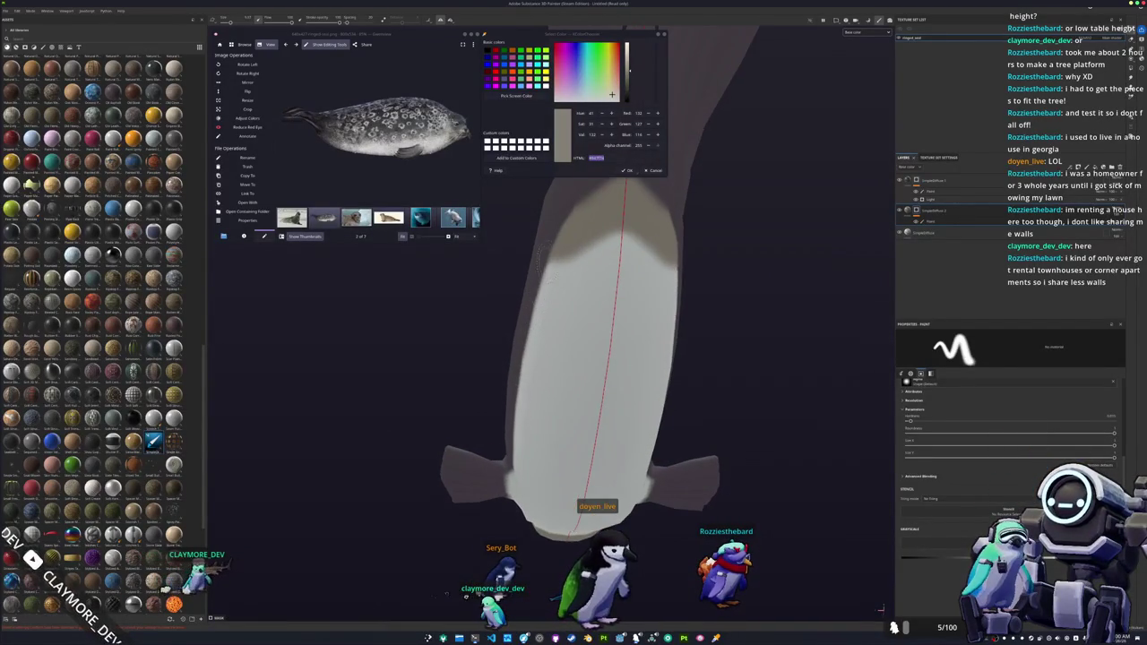
scroll(537, 309, "up", 2)
mouse_move(530, 309)
left_mouse_down("alt")
mouse_move(574, 317)
mouse_move(550, 345)
mouse_move(564, 320)
left_mouse_up("alt")
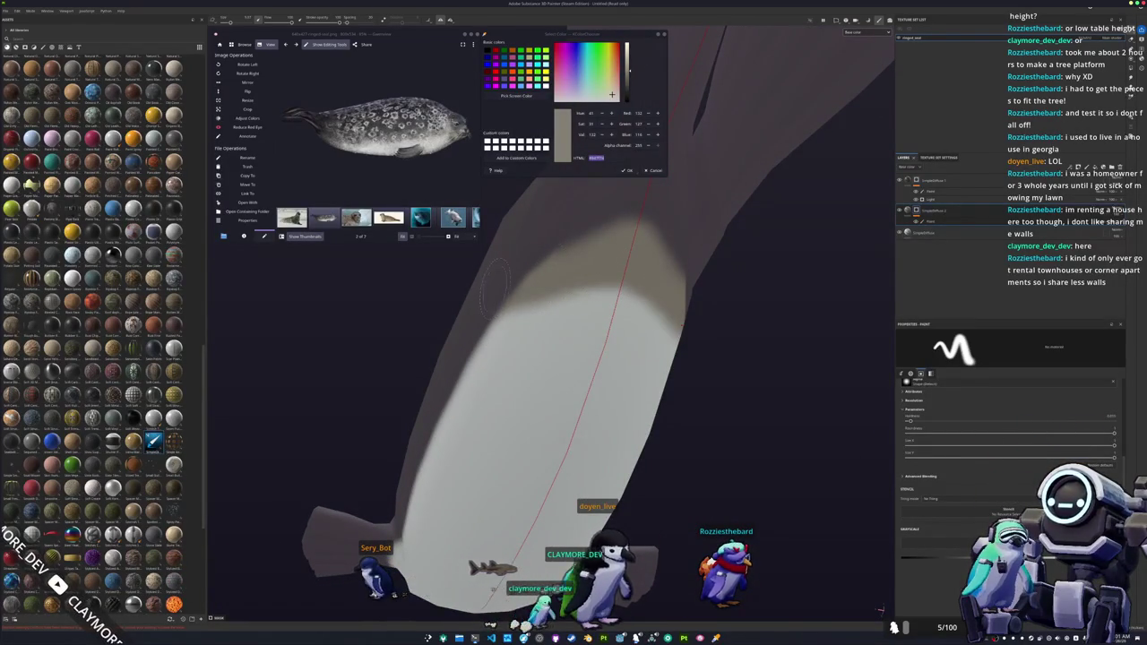
scroll(470, 313, "down", 5)
mouse_move(487, 418)
left_mouse_down("alt")
mouse_move(615, 425)
mouse_move(767, 409)
mouse_move(553, 385)
mouse_move(628, 325)
mouse_move(594, 332)
mouse_move(668, 404)
mouse_move(650, 364)
mouse_move(580, 375)
mouse_move(569, 319)
left_mouse_up("alt")
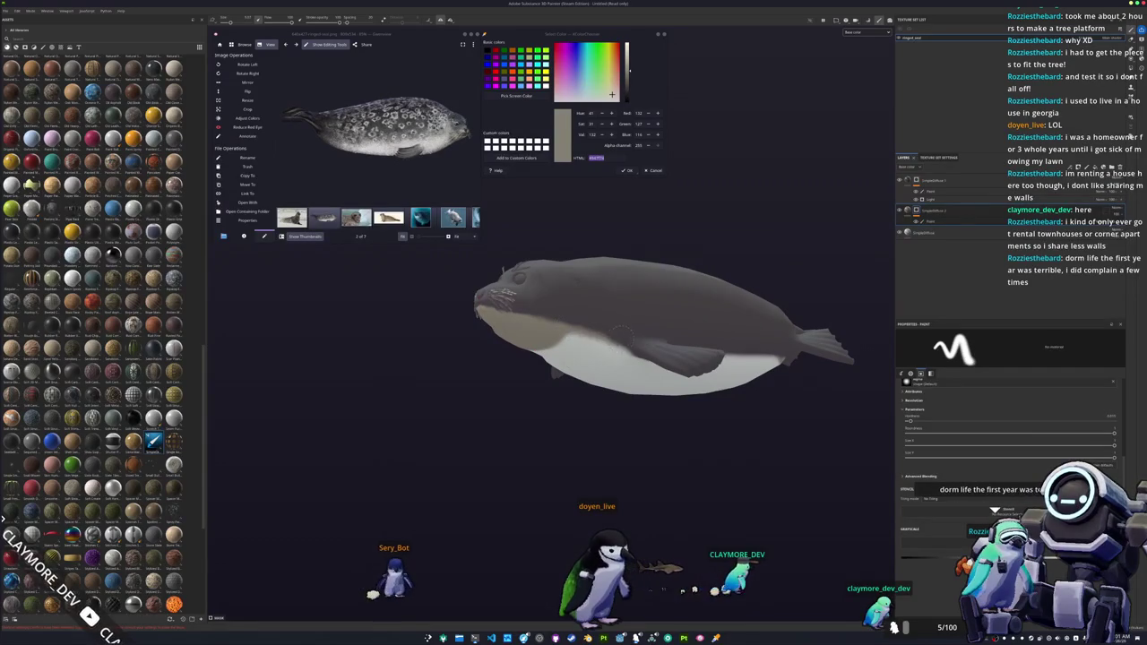
- Move the painted layer to the top of the stack and clear its stray beige paint
double_click(943, 212)
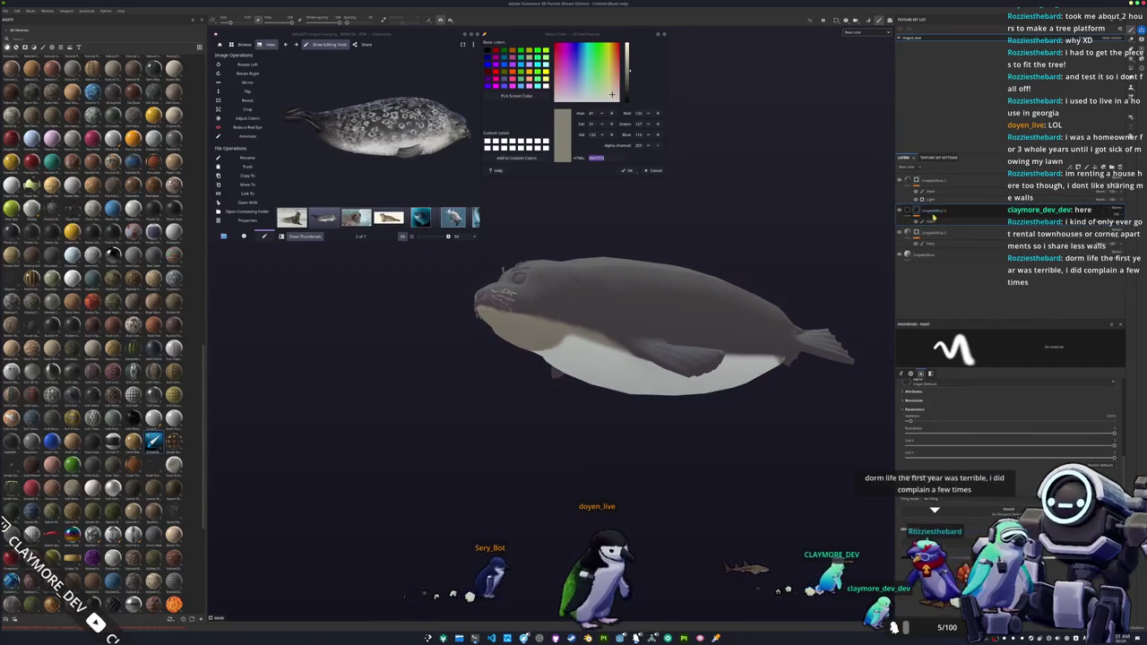
left_click_drag(934, 216, 981, 192)
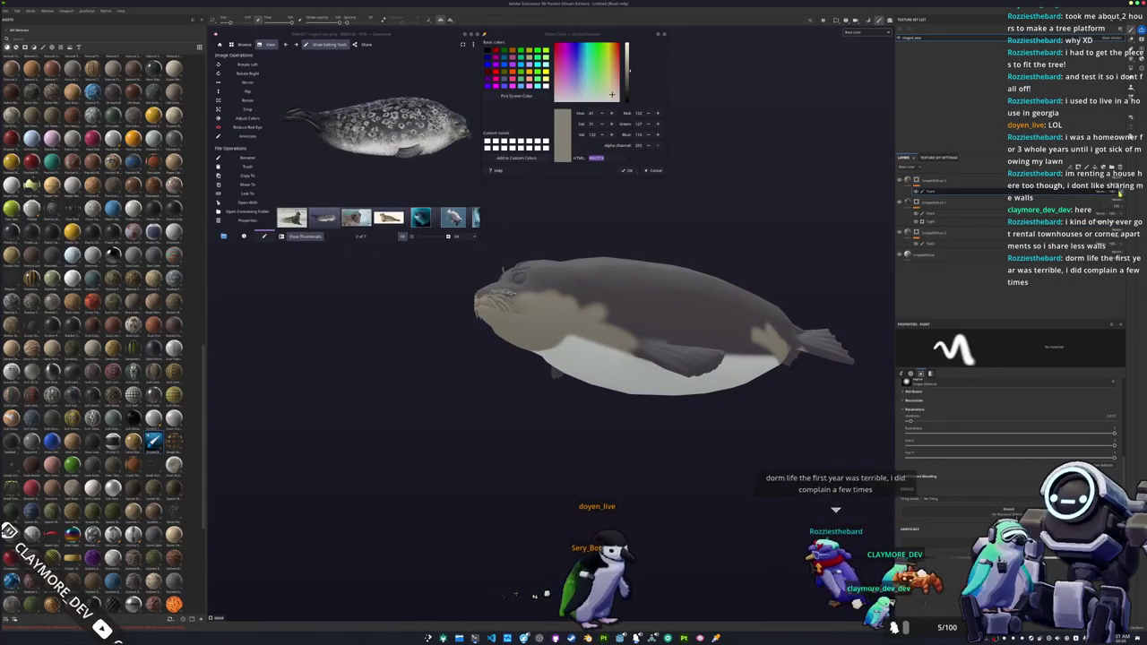
left_click(908, 180)
right_click(940, 187)
left_click(958, 268)
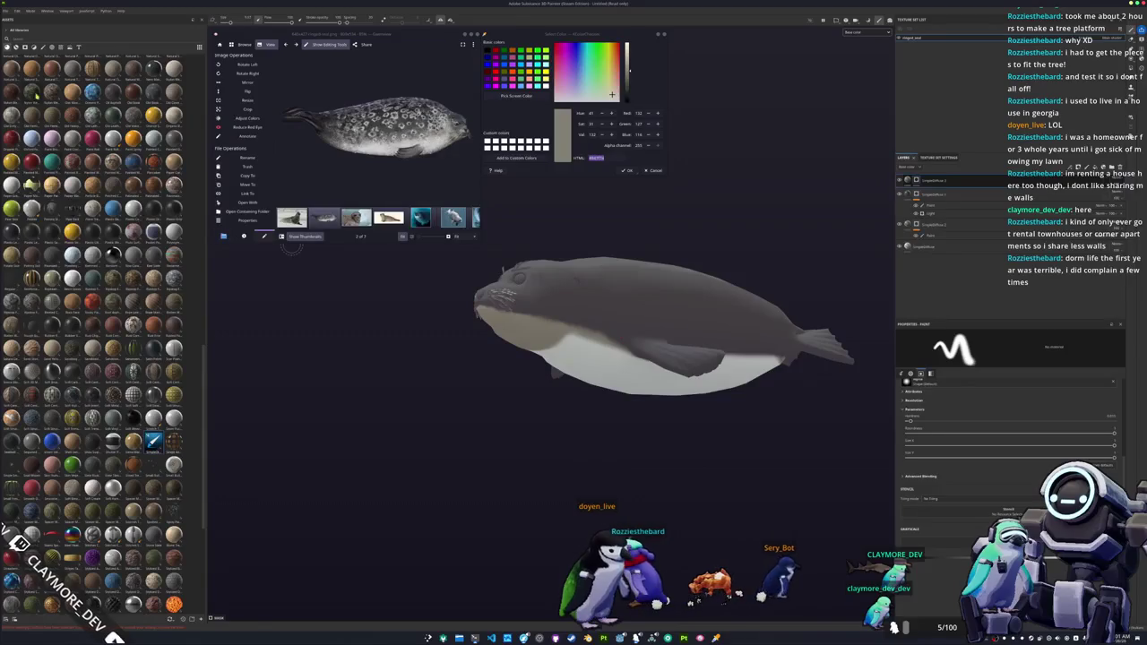
- With a splatter brush, speckle spots along the seal's near flank toward the tail
left_click(40, 47)
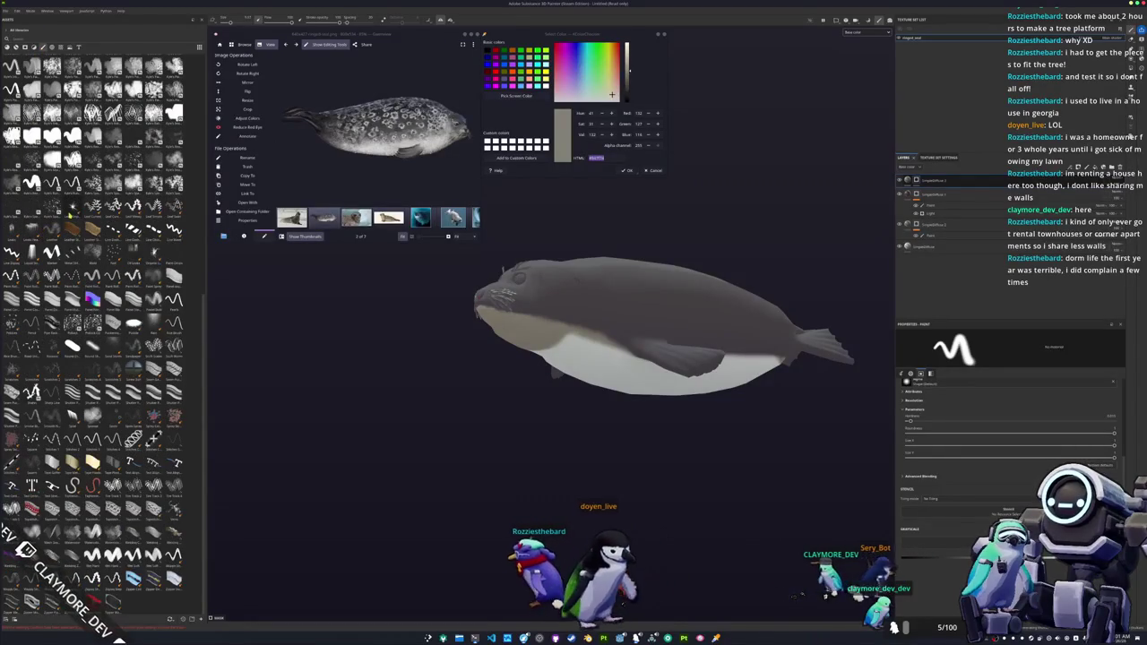
mouse_move(133, 163)
left_click(133, 183)
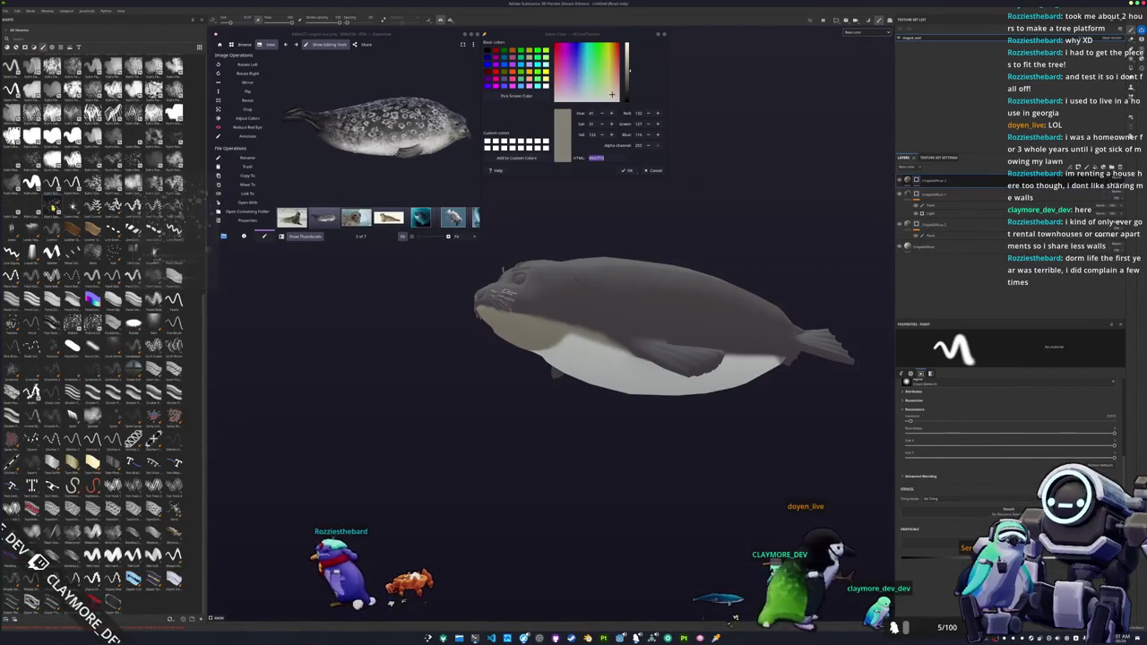
mouse_move(529, 389)
left_mouse_down("alt")
mouse_move(577, 345)
mouse_move(576, 332)
left_mouse_up("alt")
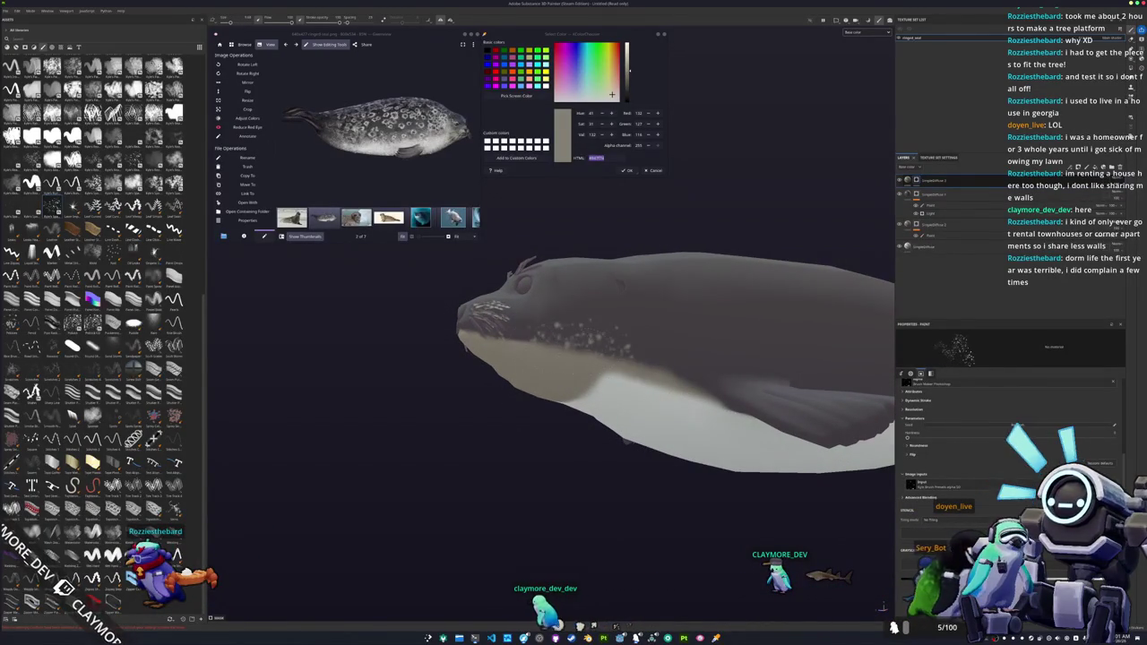
left_click_drag(578, 341, 564, 345, "alt")
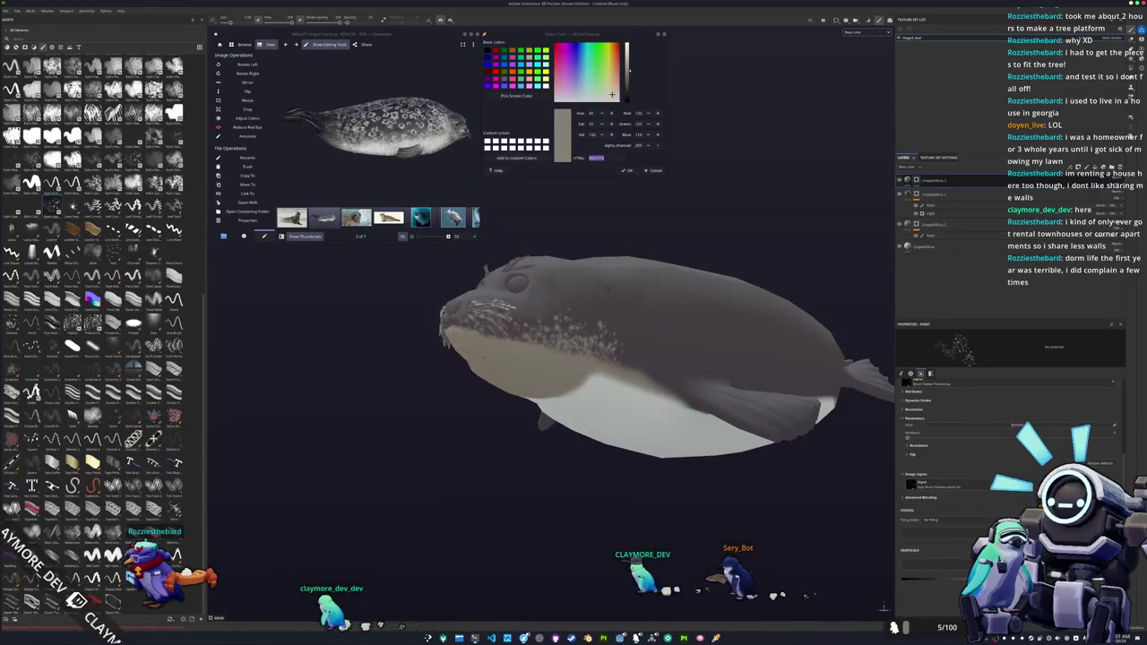
mouse_move(573, 358)
left_mouse_down("alt")
mouse_move(538, 350)
mouse_move(576, 366)
left_mouse_up("alt")
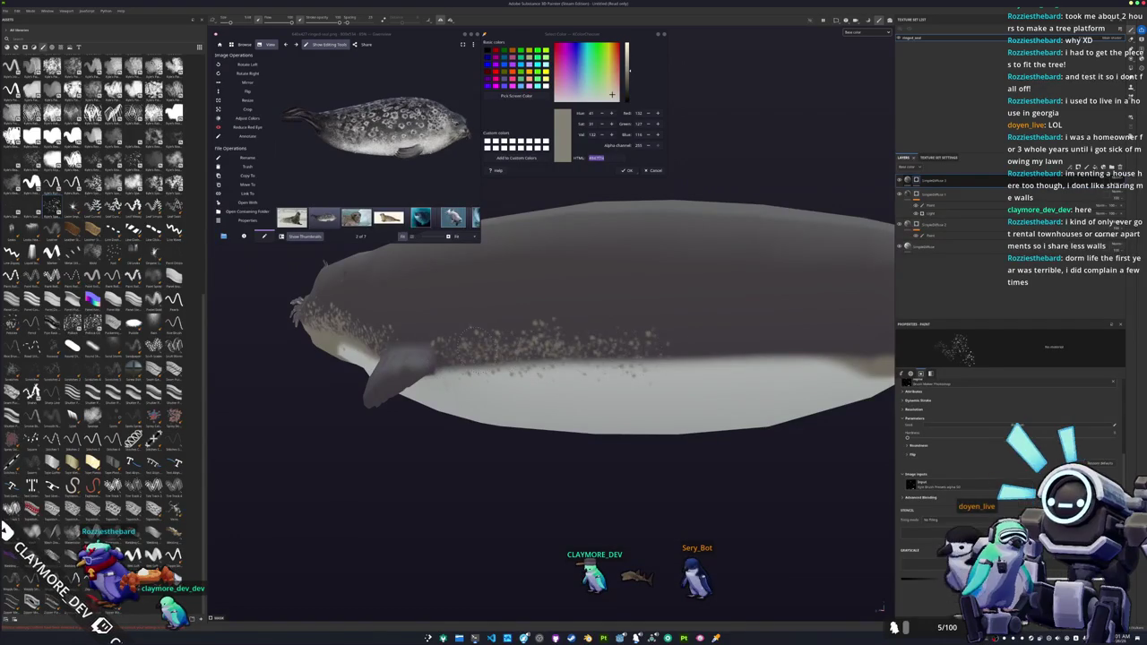
mouse_move(740, 334)
left_mouse_down("alt")
mouse_move(437, 333)
mouse_move(706, 350)
left_mouse_up("alt")
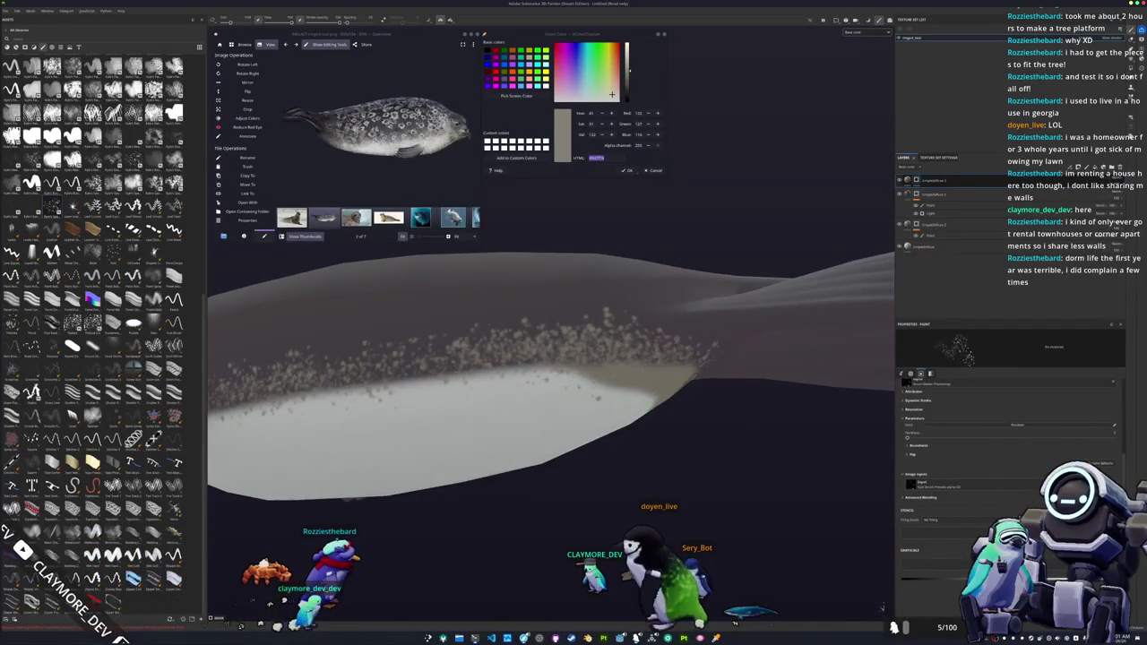
left_click_drag(706, 349, 706, 387, "alt")
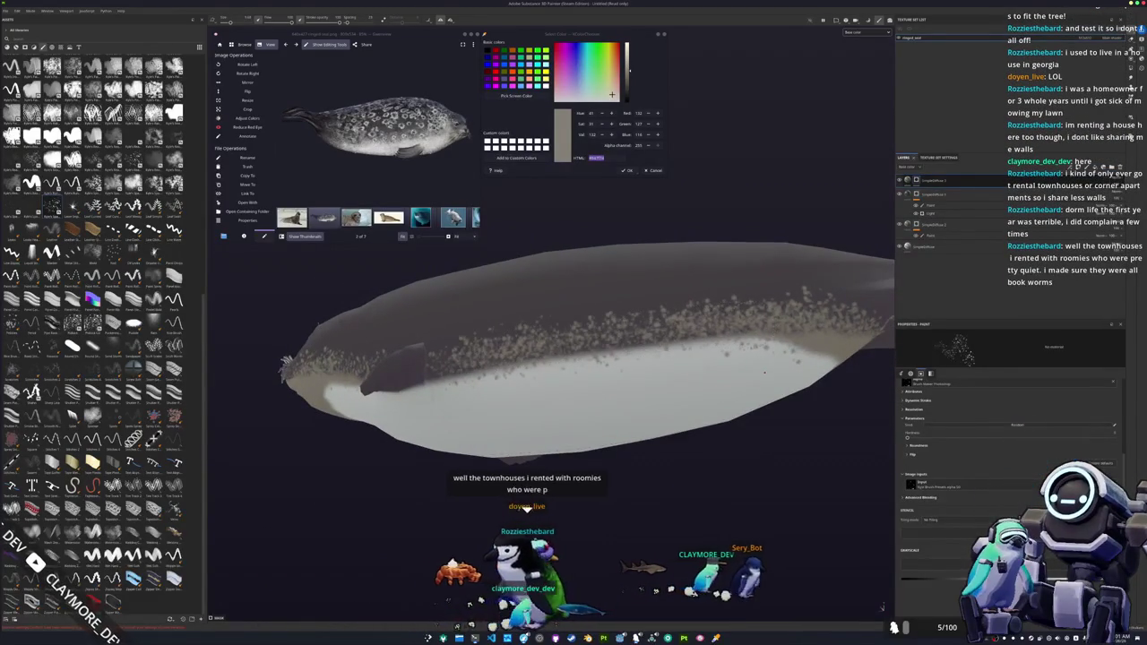
- Speckle the other flank near the tail, then rotate the seal to check spot coverage
mouse_move(573, 376)
left_mouse_down("alt")
mouse_move(592, 413)
mouse_move(510, 445)
mouse_move(606, 269)
left_mouse_up("alt")
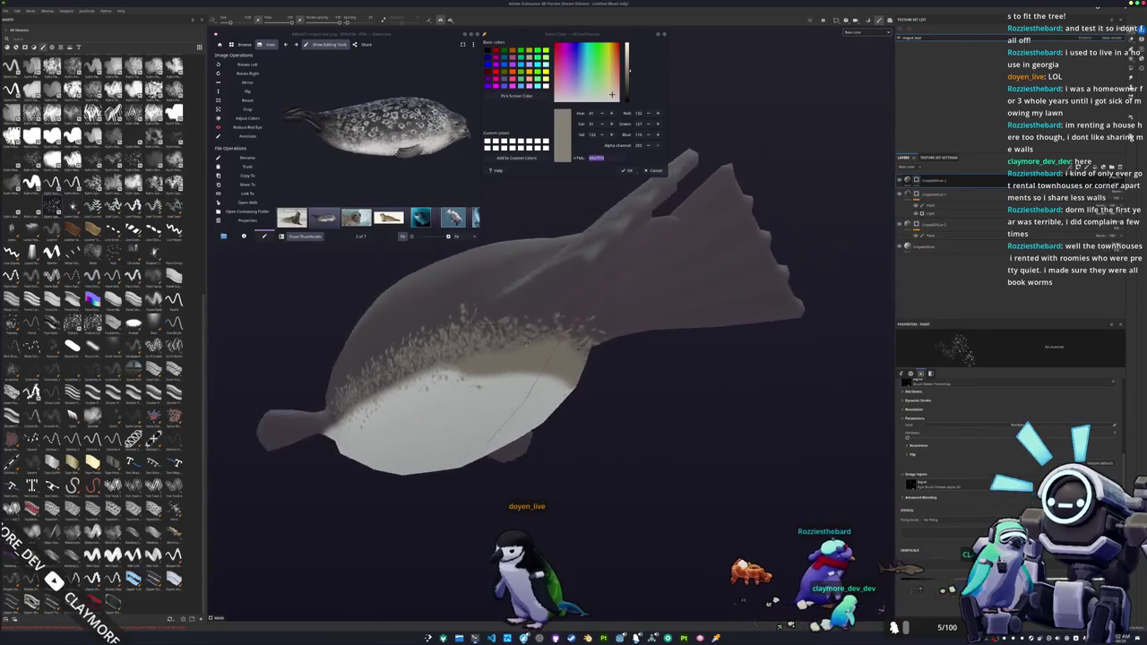
left_click_drag(496, 338, 588, 303, "alt")
mouse_move(573, 368)
left_mouse_down("alt")
mouse_move(532, 397)
mouse_move(455, 394)
left_mouse_up("alt")
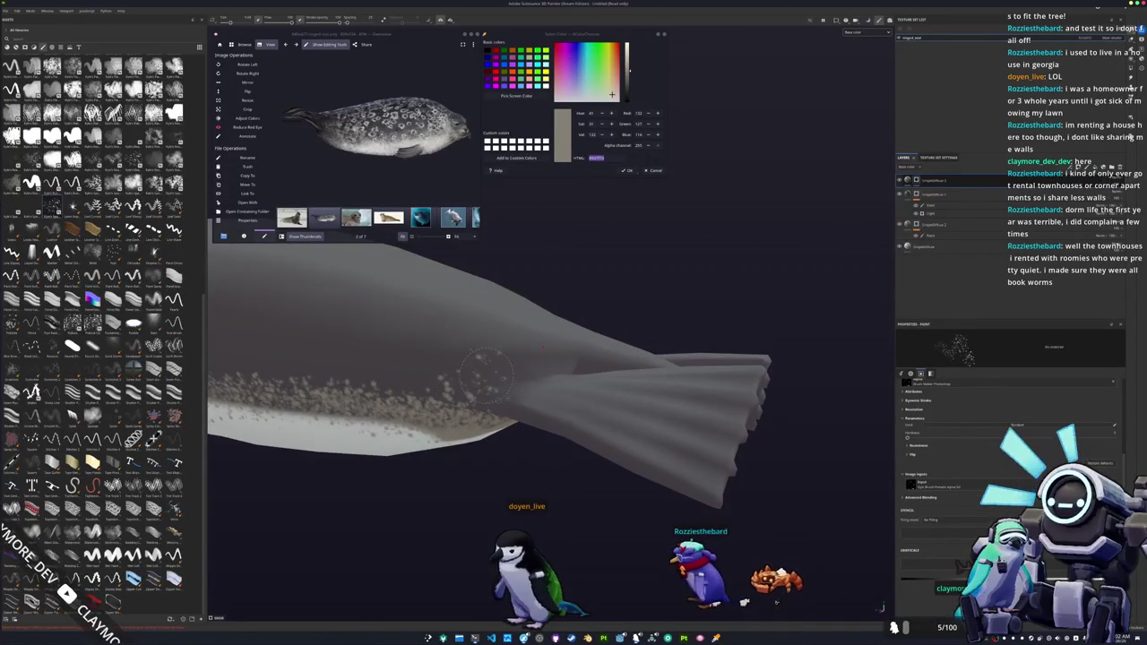
mouse_move(541, 347)
left_mouse_down("alt")
mouse_move(457, 358)
mouse_move(635, 328)
left_mouse_up("alt")
mouse_move(584, 359)
left_mouse_down("alt")
mouse_move(608, 323)
mouse_move(654, 329)
left_mouse_up("alt")
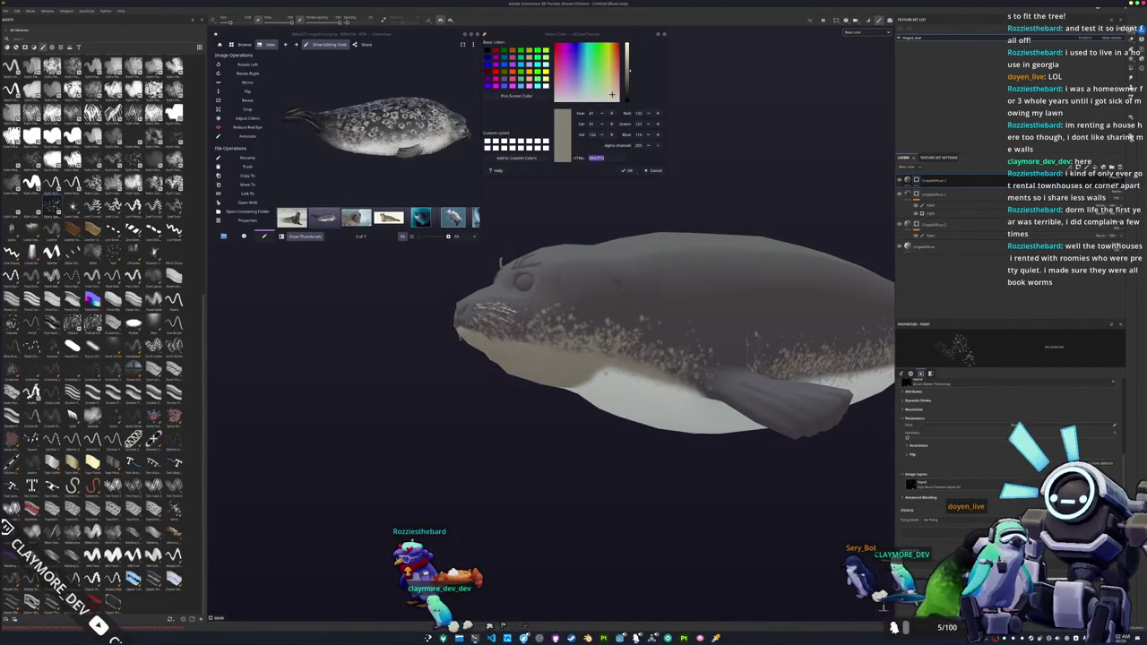
mouse_move(560, 348)
left_mouse_down("alt")
mouse_move(521, 364)
mouse_move(619, 375)
mouse_move(627, 359)
left_mouse_up("alt")
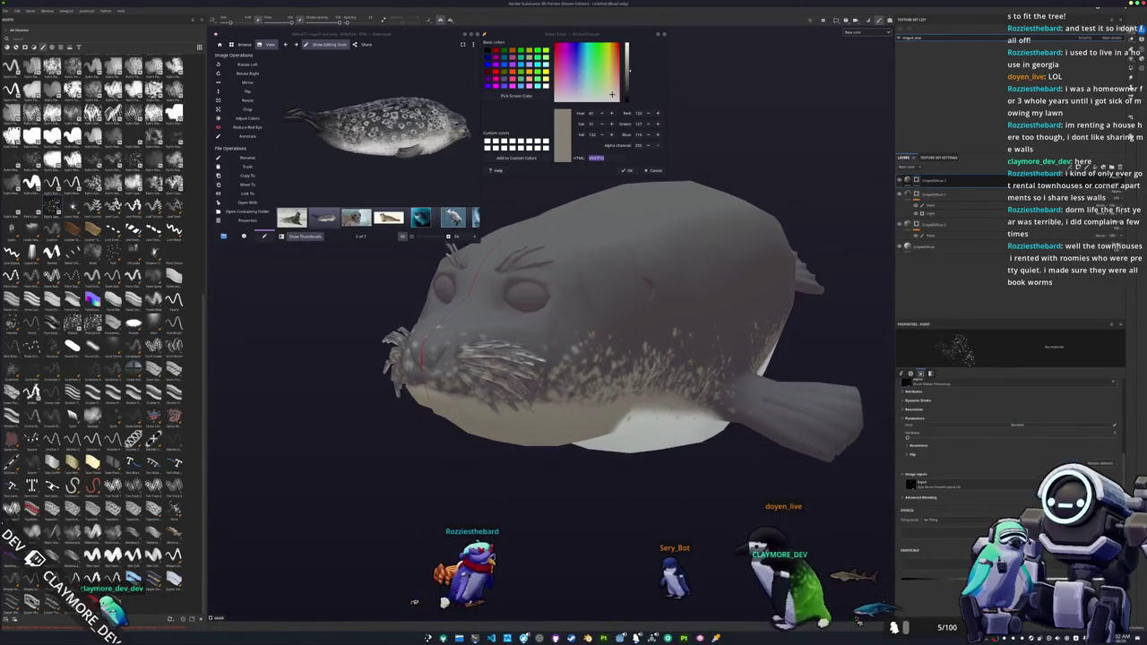
scroll(627, 358, "up", 3)
mouse_move(627, 358)
left_mouse_down("alt")
mouse_move(645, 363)
mouse_move(481, 391)
left_mouse_up("alt")
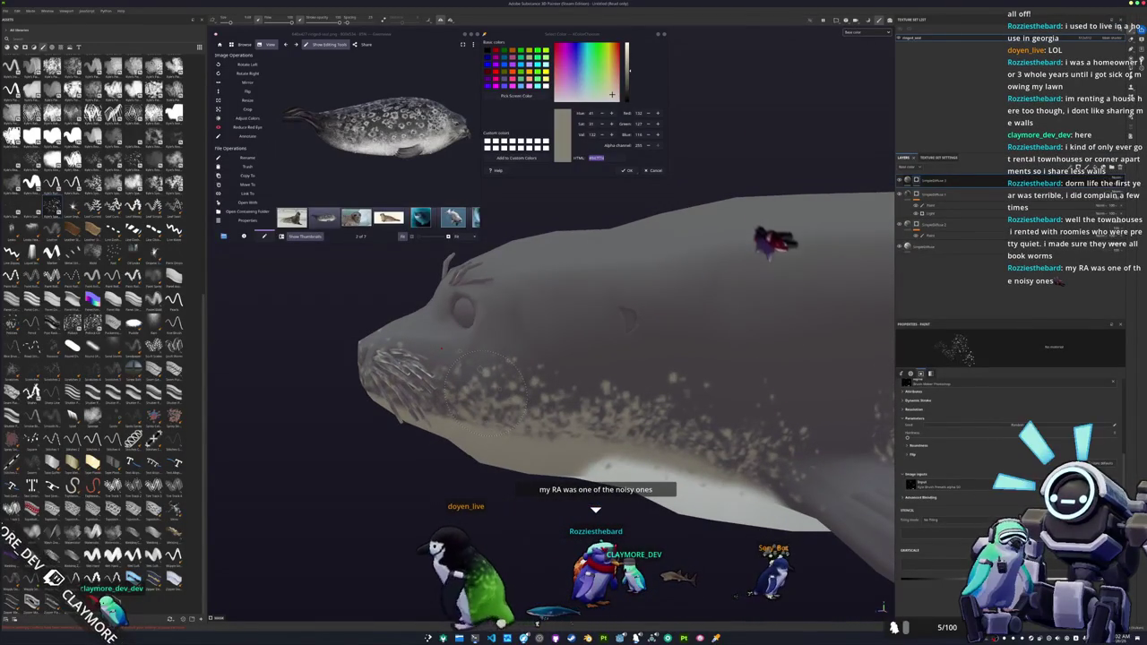
- Extend the splatter speckles across the seal's side toward its cheeks and check from a level side view
mouse_move(485, 392)
left_mouse_down("alt")
mouse_move(583, 384)
mouse_move(599, 394)
mouse_move(445, 394)
mouse_move(500, 451)
mouse_move(575, 414)
mouse_move(550, 454)
mouse_move(520, 385)
left_mouse_up("alt")
mouse_move(666, 370)
left_mouse_down("alt")
mouse_move(524, 474)
mouse_move(542, 421)
mouse_move(530, 362)
mouse_move(601, 387)
left_mouse_up("alt")
mouse_move(661, 351)
left_mouse_down("alt")
mouse_move(506, 410)
mouse_move(493, 404)
mouse_move(625, 367)
mouse_move(627, 405)
mouse_move(591, 402)
mouse_move(767, 409)
mouse_move(613, 417)
mouse_move(690, 421)
left_mouse_up("alt")
scroll(493, 404, "up", 2)
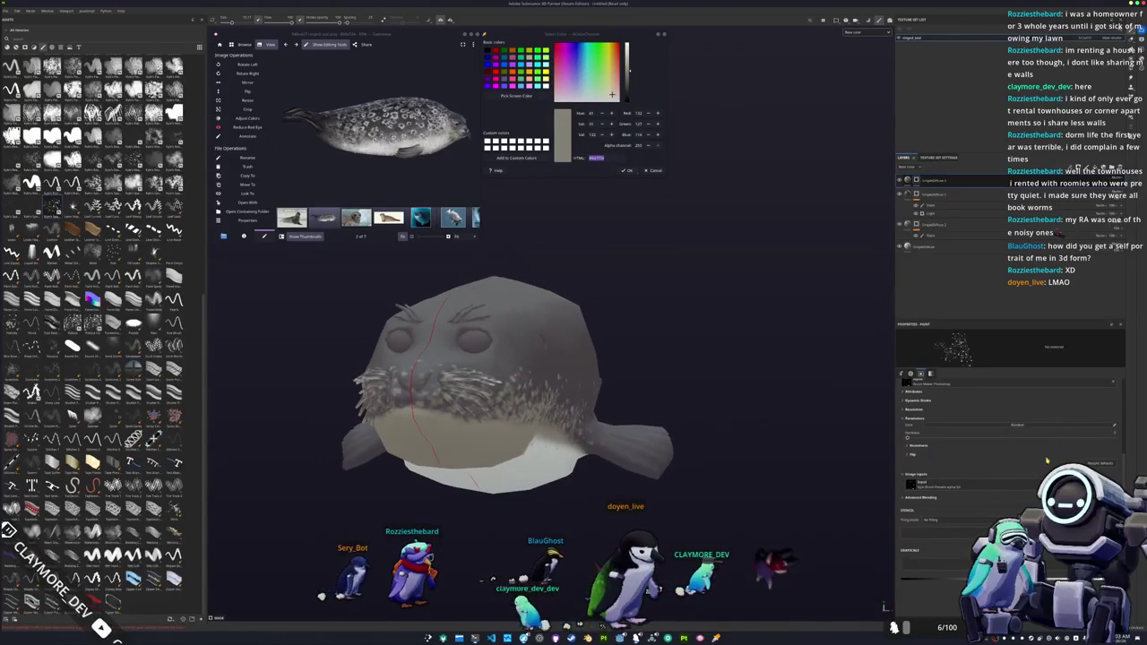
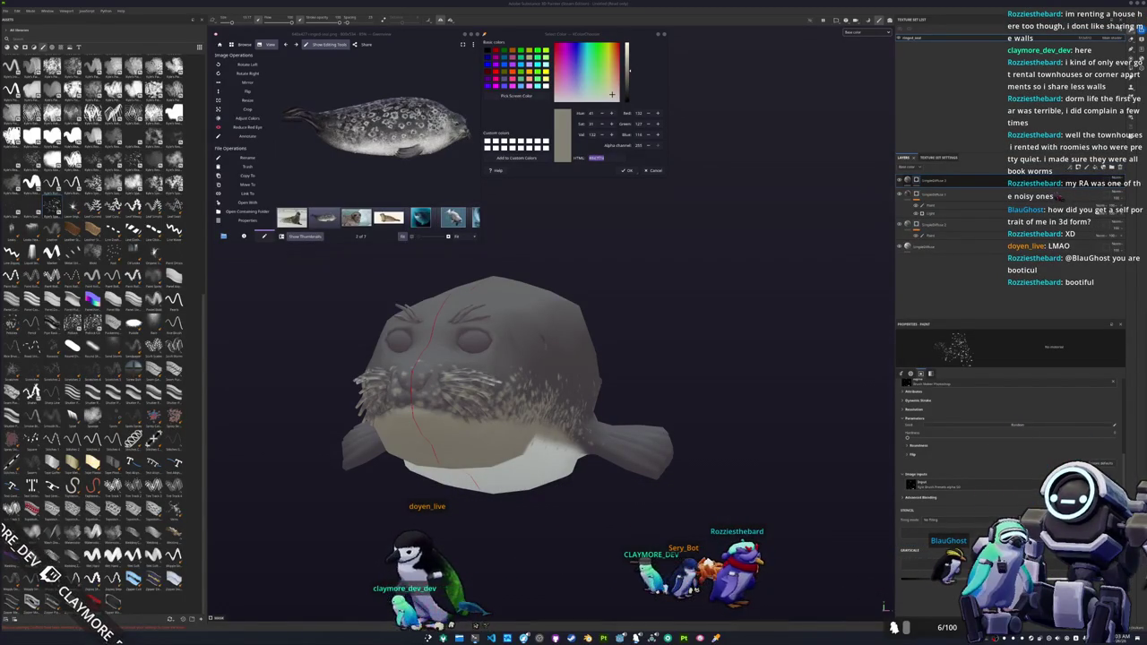
- Inspect the seal from several angles, then sample the light grey from the reference photo
mouse_move(813, 403)
left_mouse_down("alt")
mouse_move(567, 394)
mouse_move(560, 377)
left_mouse_up("alt")
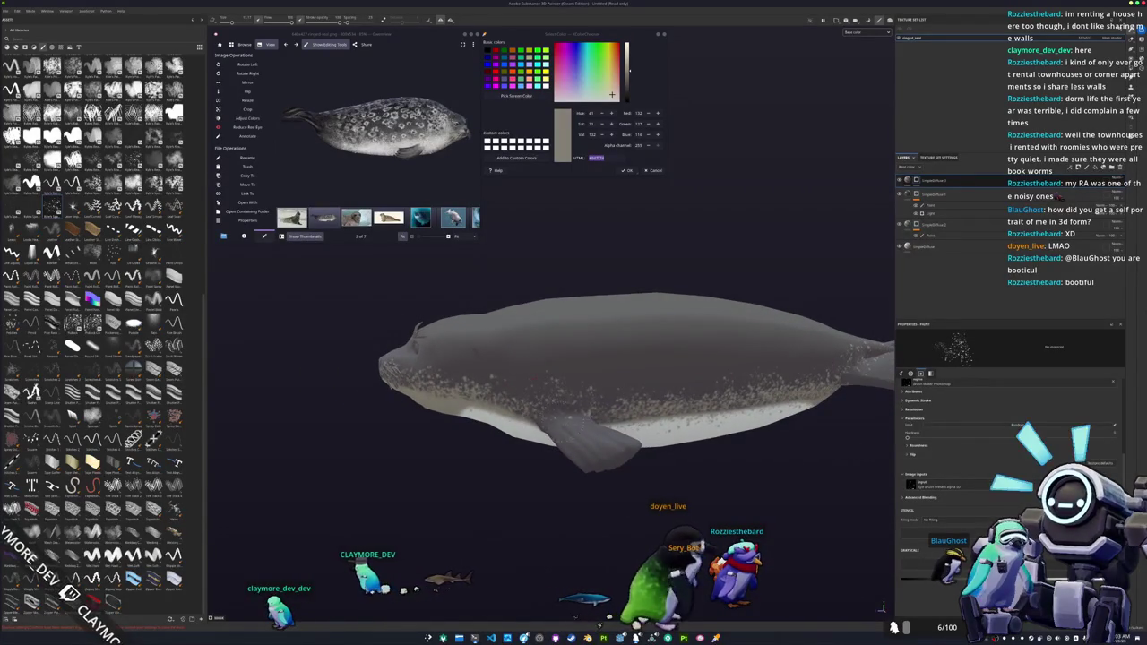
left_click_drag(771, 403, 652, 451, "alt")
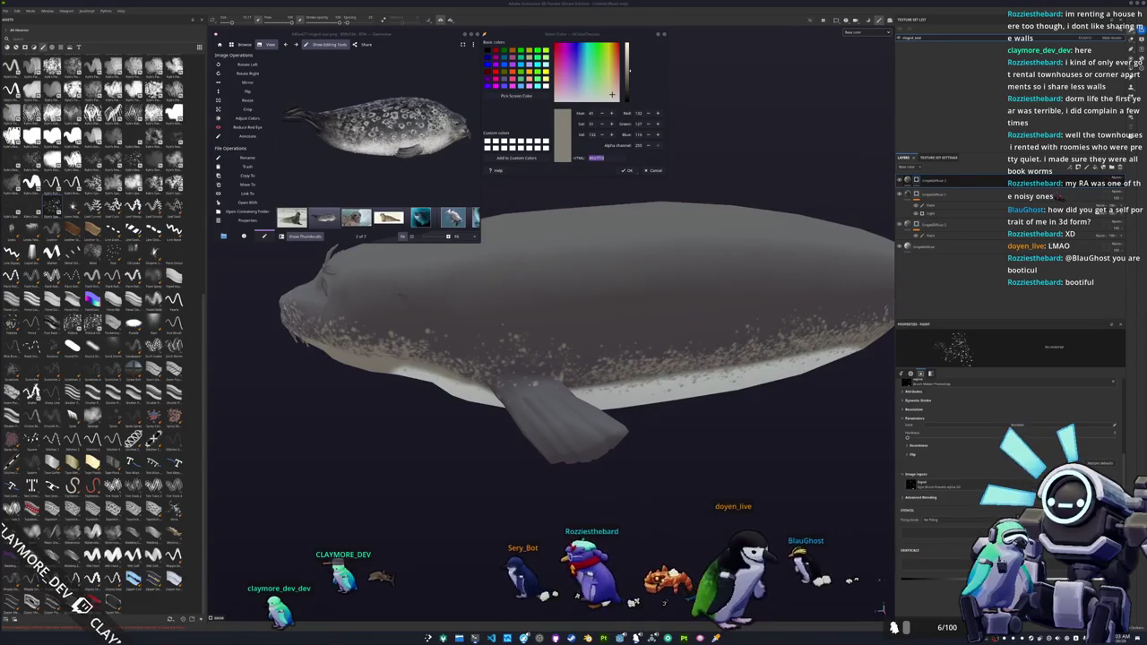
left_click_drag(672, 417, 581, 369, "alt")
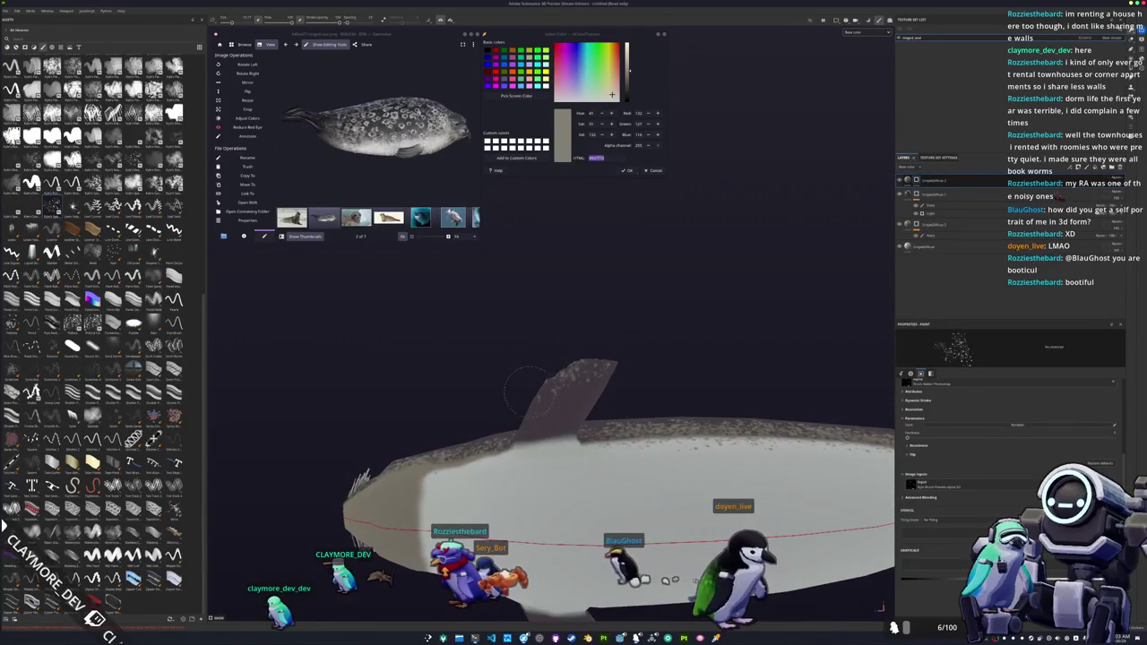
mouse_move(625, 361)
left_mouse_down("alt")
mouse_move(549, 452)
mouse_move(637, 383)
mouse_move(575, 437)
left_mouse_up("alt")
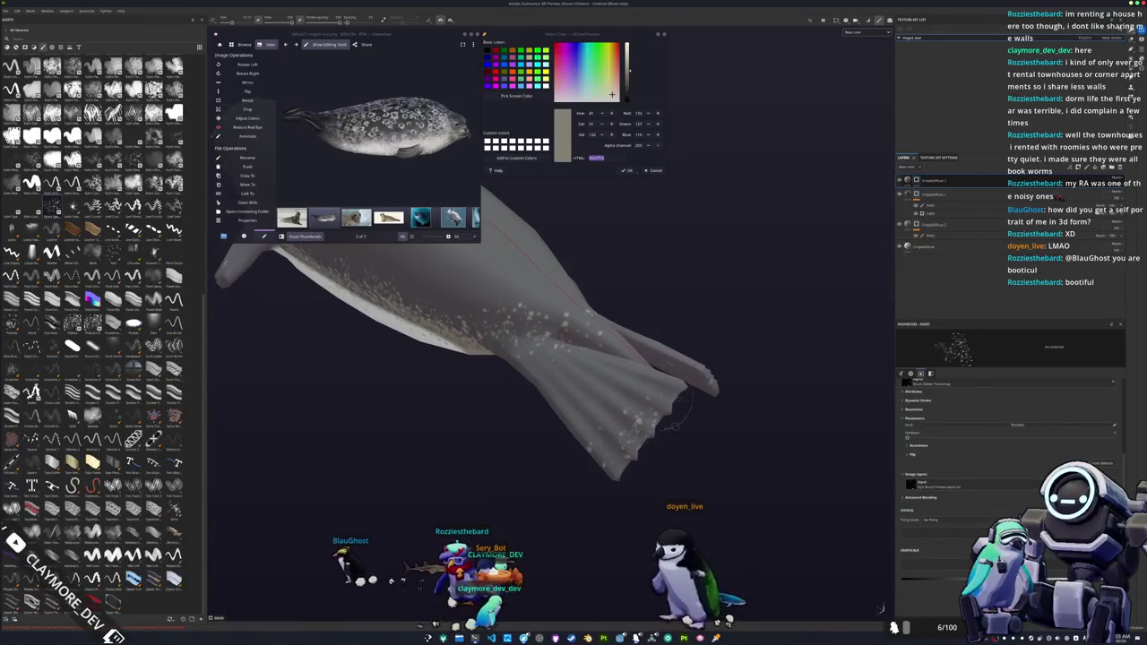
left_click_drag(647, 450, 703, 376, "alt")
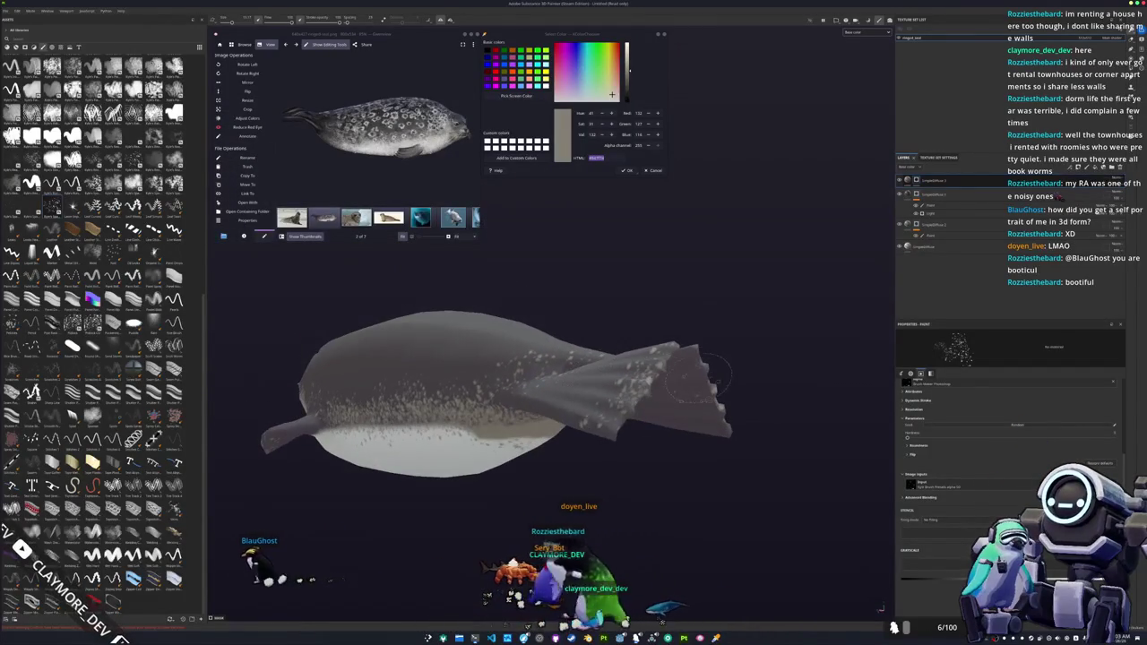
mouse_move(631, 421)
left_mouse_down("alt")
mouse_move(417, 415)
mouse_move(729, 440)
mouse_move(678, 421)
left_mouse_up("alt")
scroll(597, 434, "up", 4)
scroll(686, 435, "down", 2)
scroll(706, 441, "down", 2)
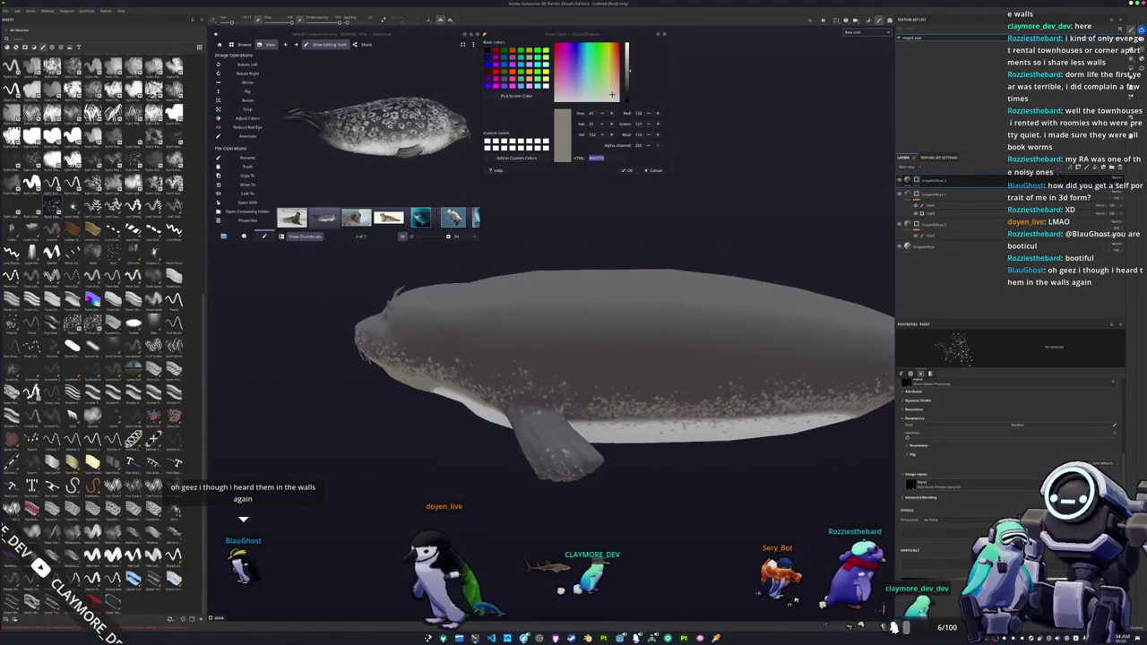
left_click_drag(704, 376, 744, 409, "alt")
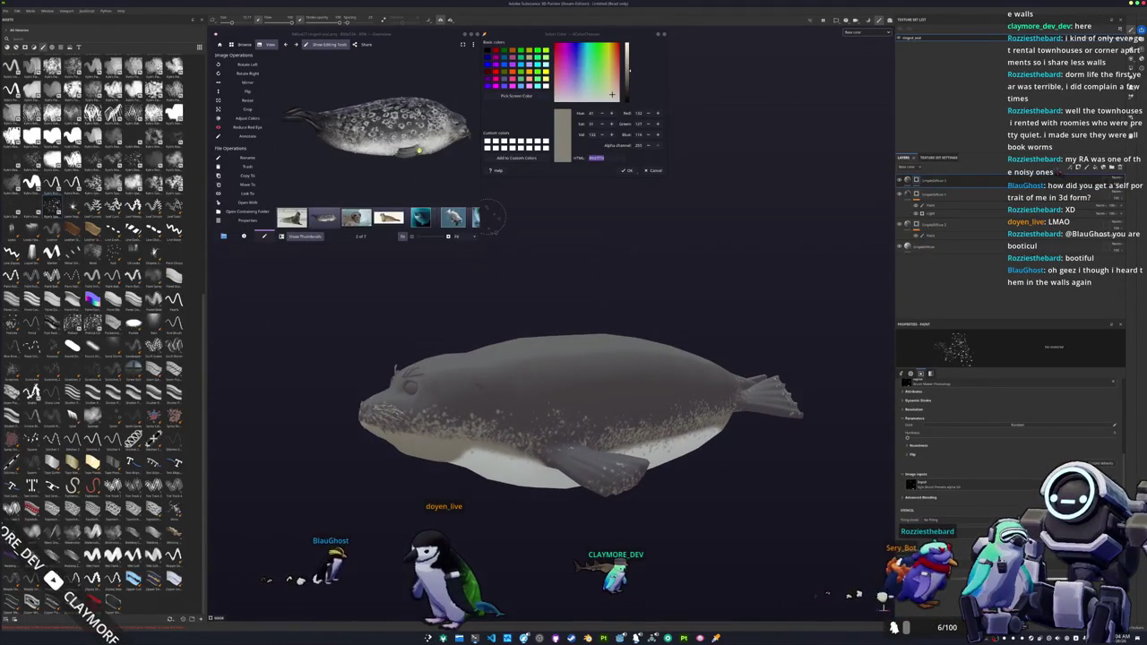
mouse_move(599, 273)
left_mouse_down("alt")
mouse_move(540, 313)
mouse_move(629, 309)
left_mouse_up("alt")
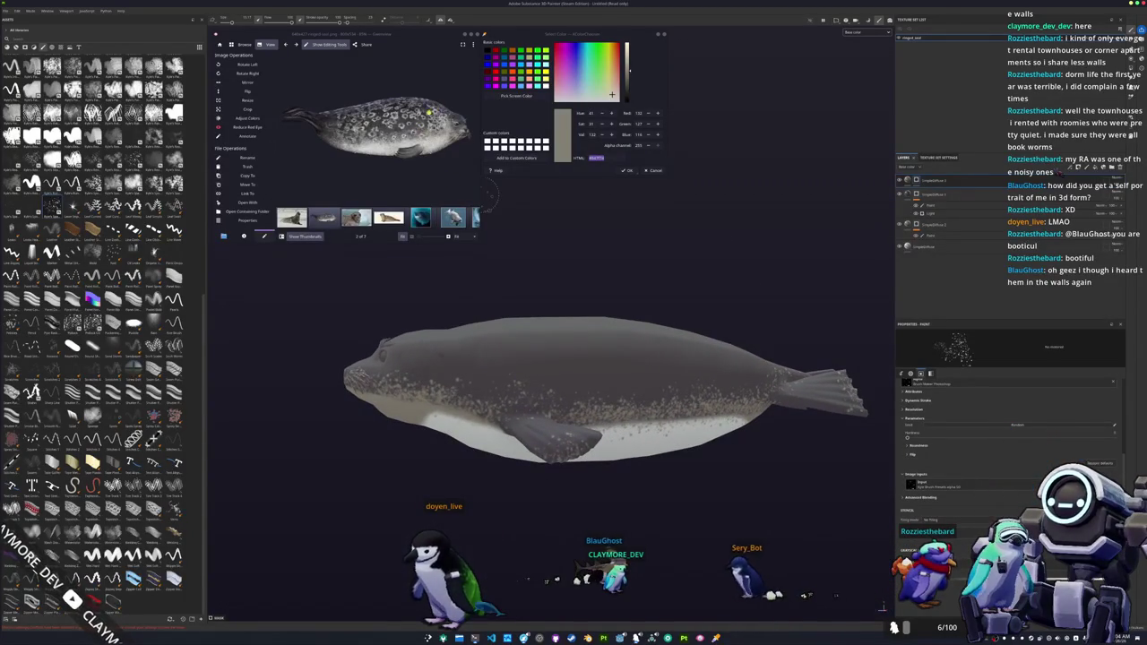
scroll(470, 187, "up", 4)
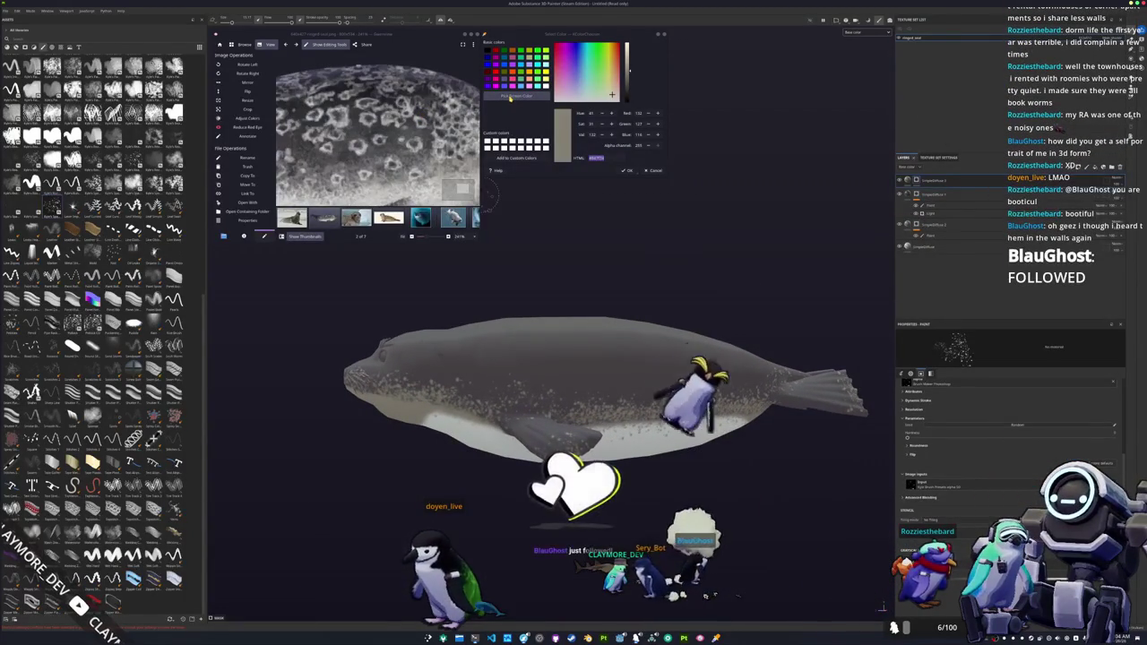
left_click(510, 97)
left_click(392, 162)
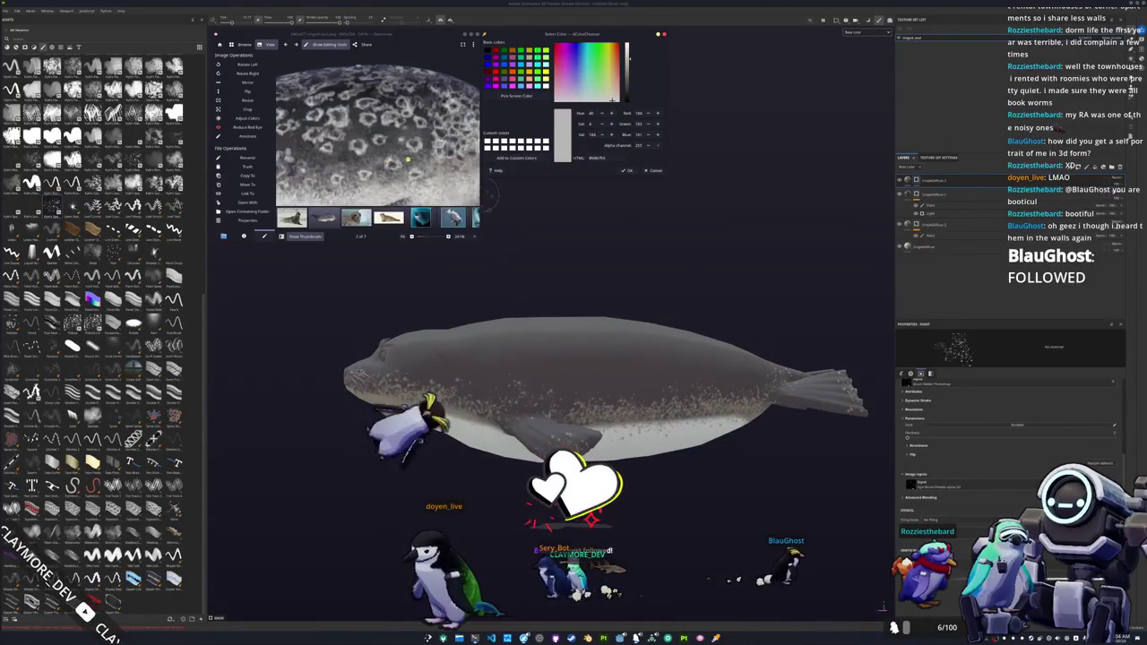
- Move the bottom fill layer to the top of the stack, then briefly check the Godot project
scroll(430, 175, "down", 4)
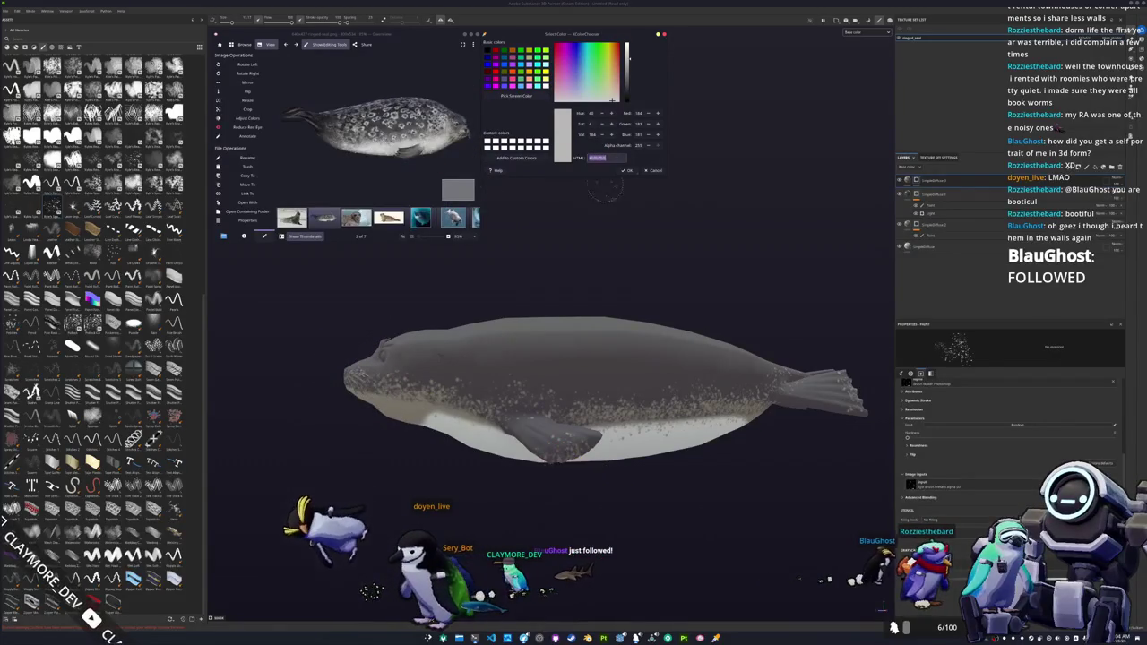
left_click(928, 247)
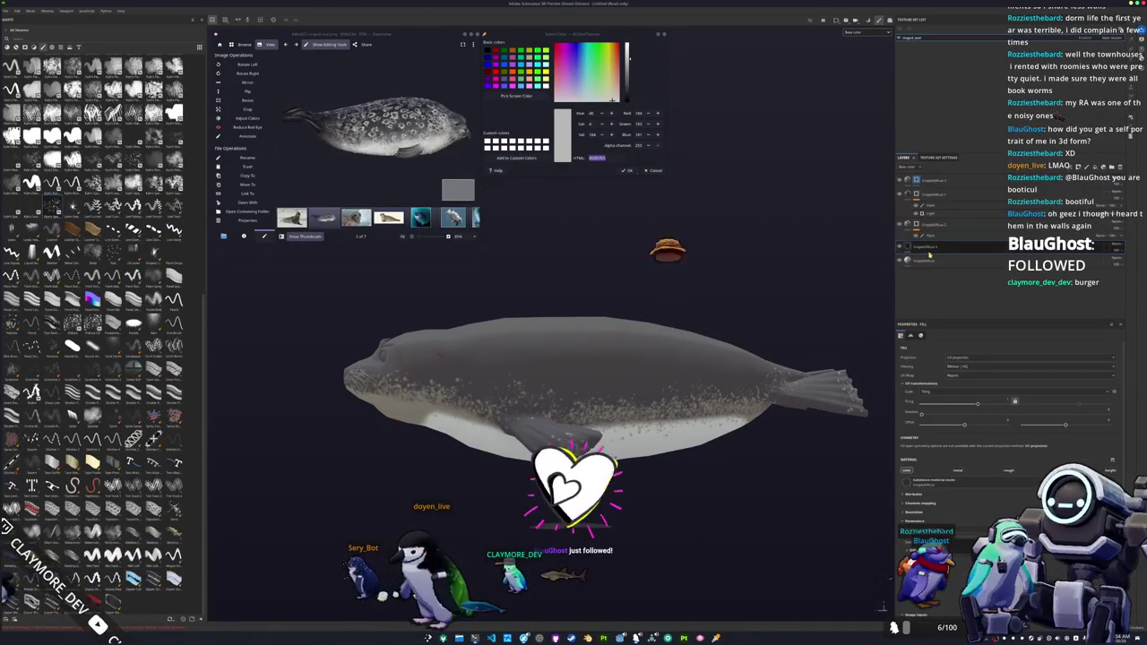
left_click_drag(956, 177, 951, 179)
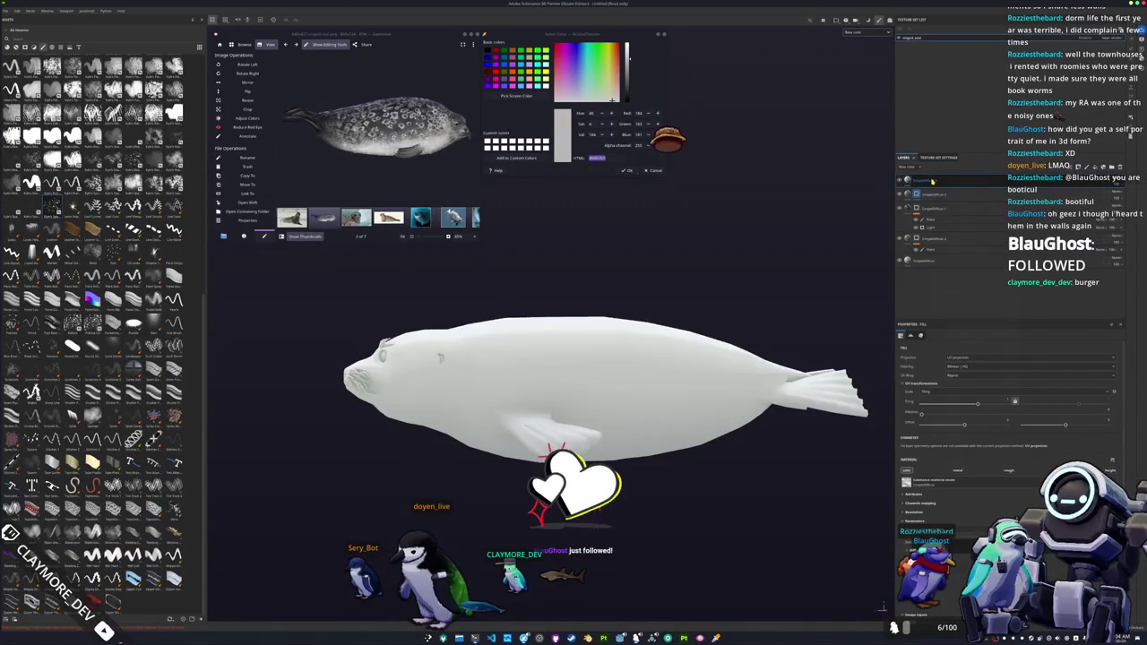
right_click(931, 179)
left_click(940, 328)
right_click(918, 179)
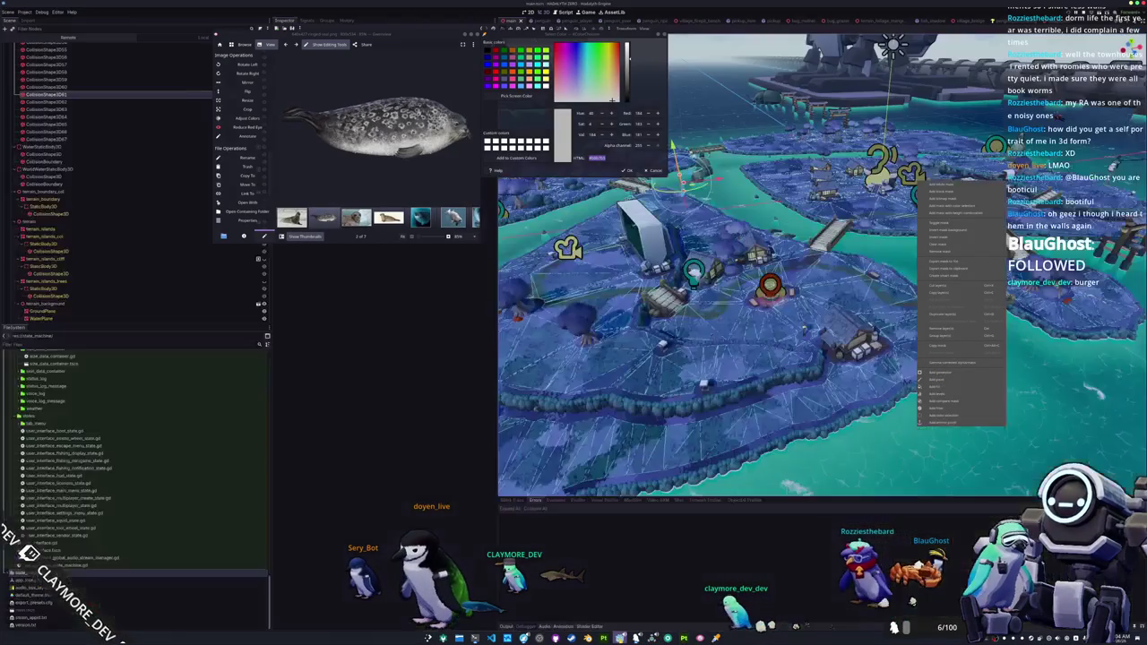
left_click(637, 637)
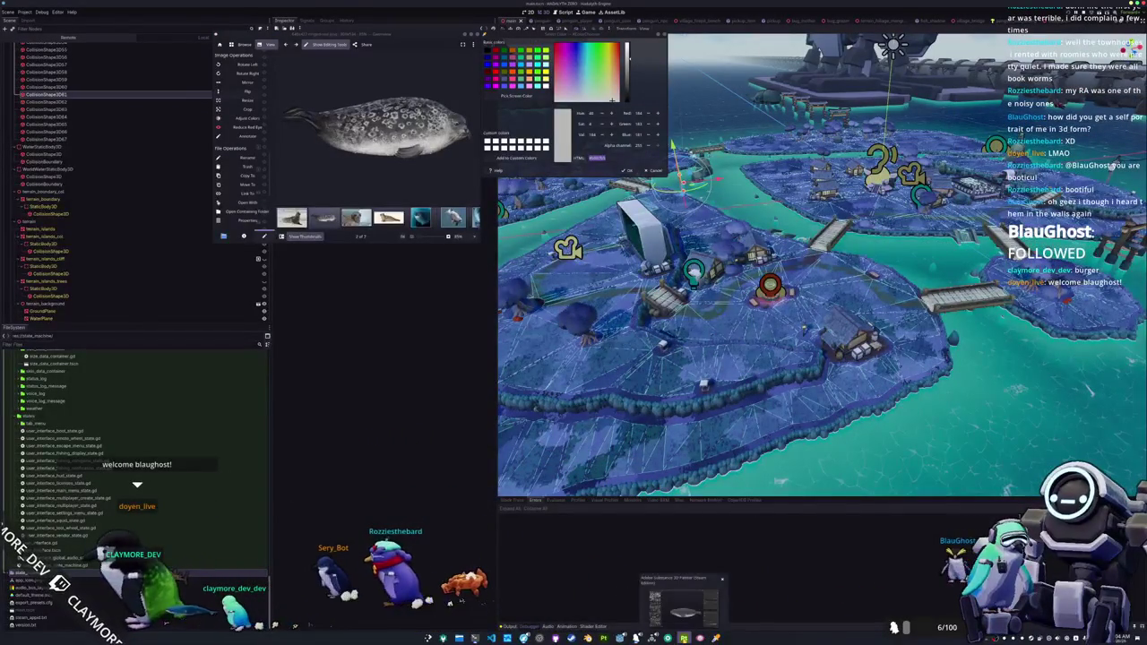
key("alt+Tab")
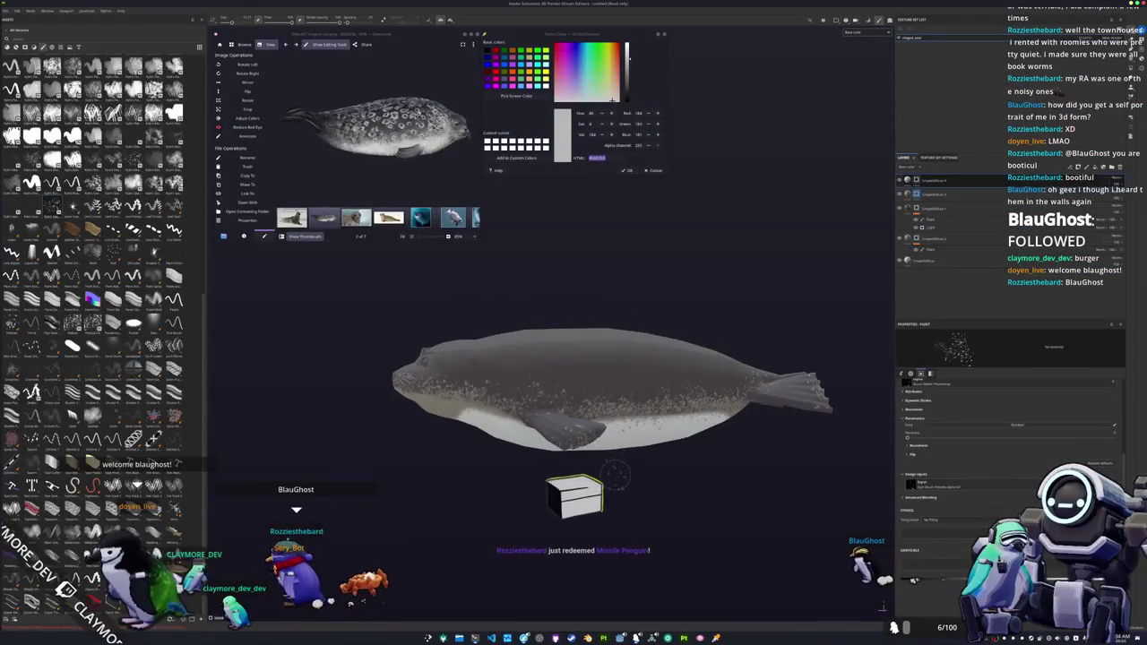
- Add a Light generator to the top layer and adjust its angle and brightness sliders
left_click_drag(627, 404, 704, 416, "alt")
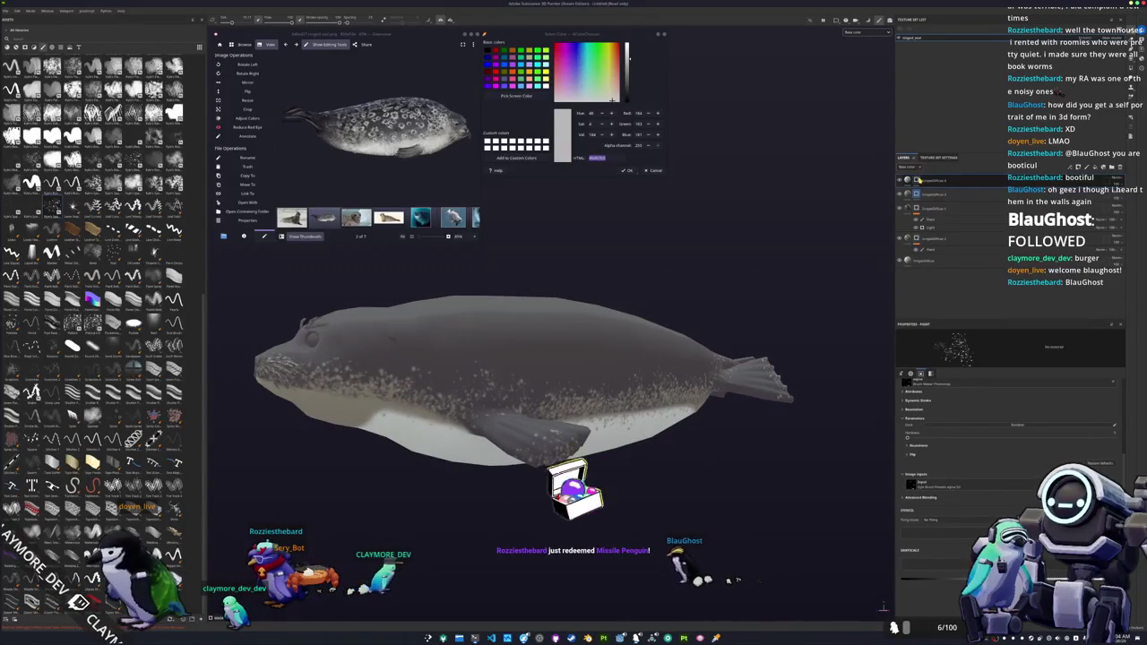
right_click(921, 180)
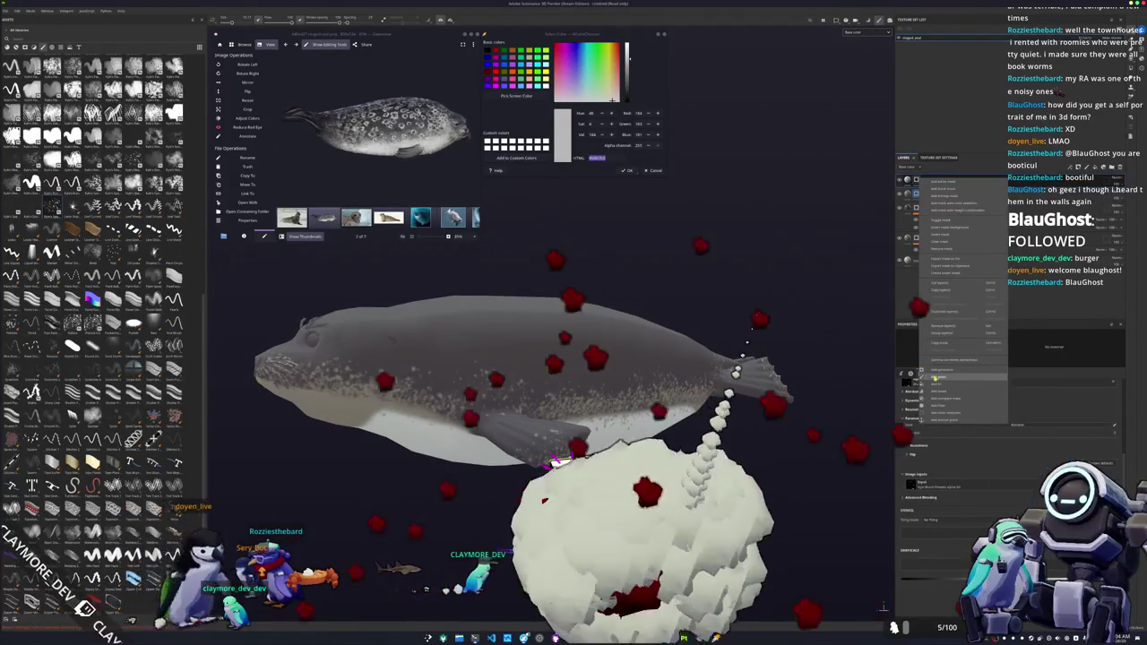
left_click(936, 371)
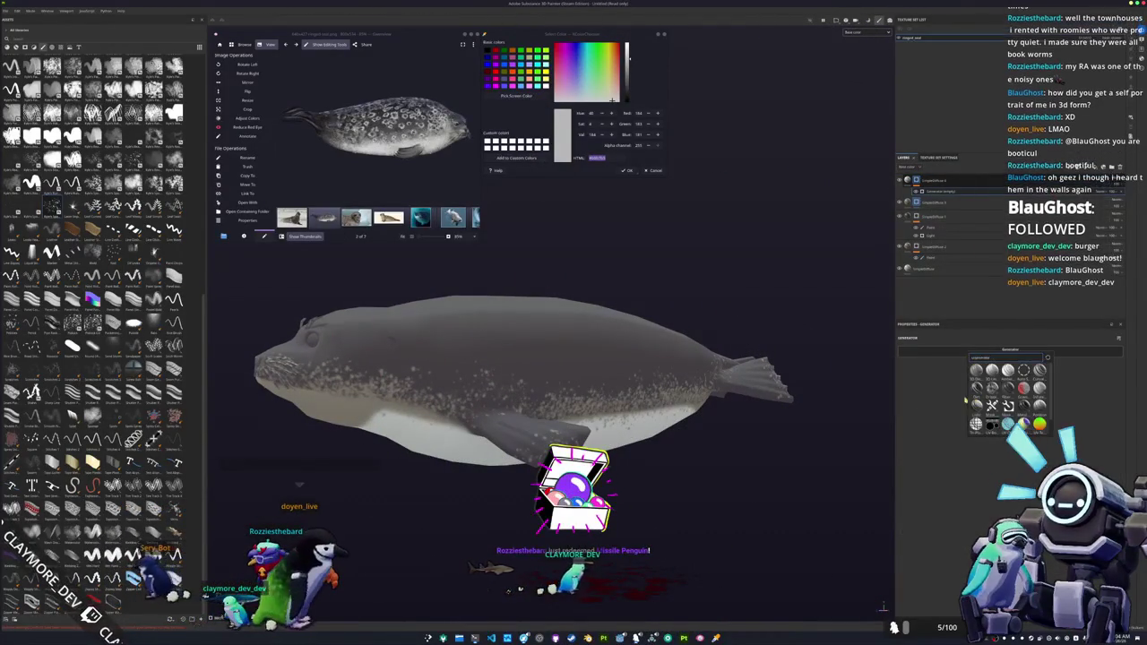
left_click(976, 421)
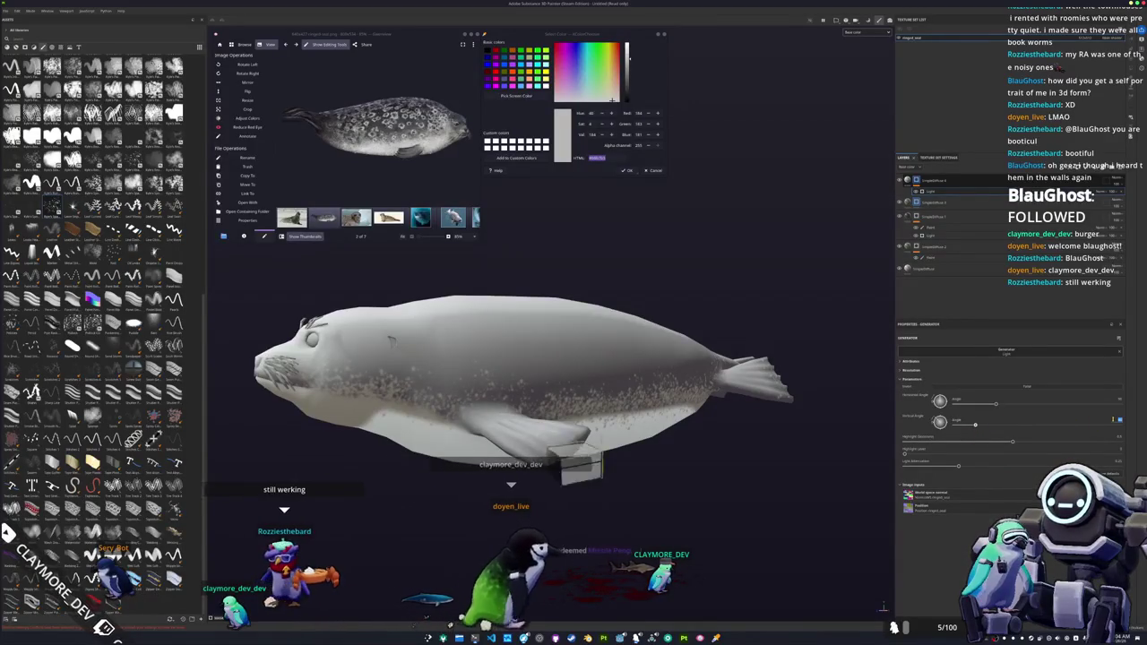
left_click_drag(1111, 418, 1089, 419)
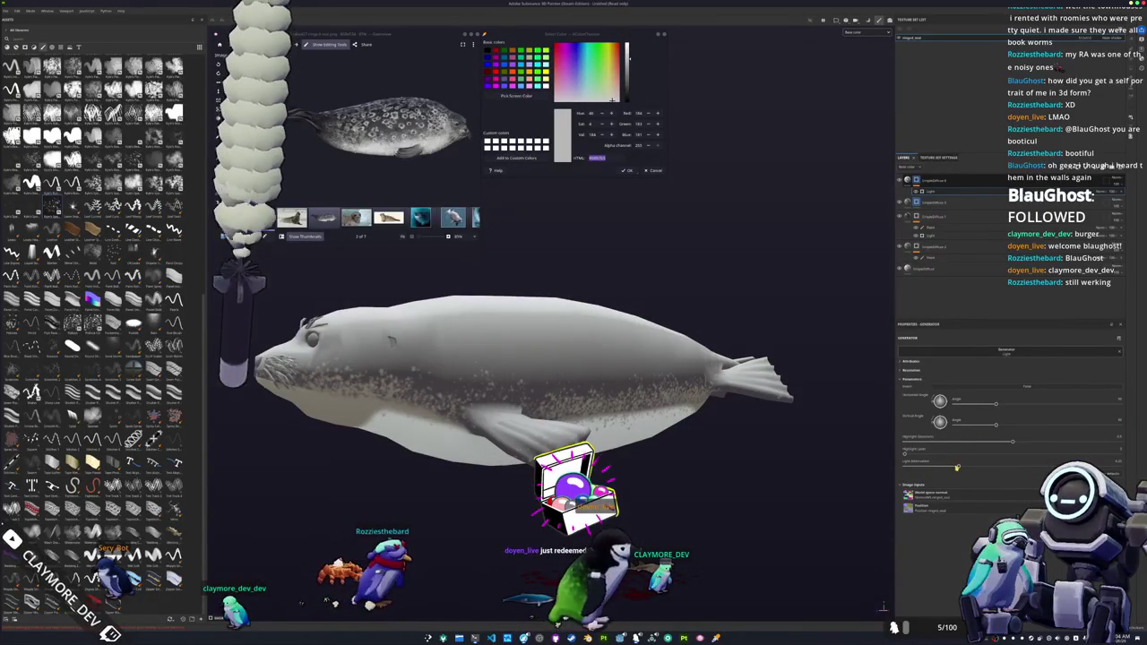
mouse_move(904, 454)
left_mouse_down()
mouse_move(1072, 443)
mouse_move(974, 443)
left_mouse_up()
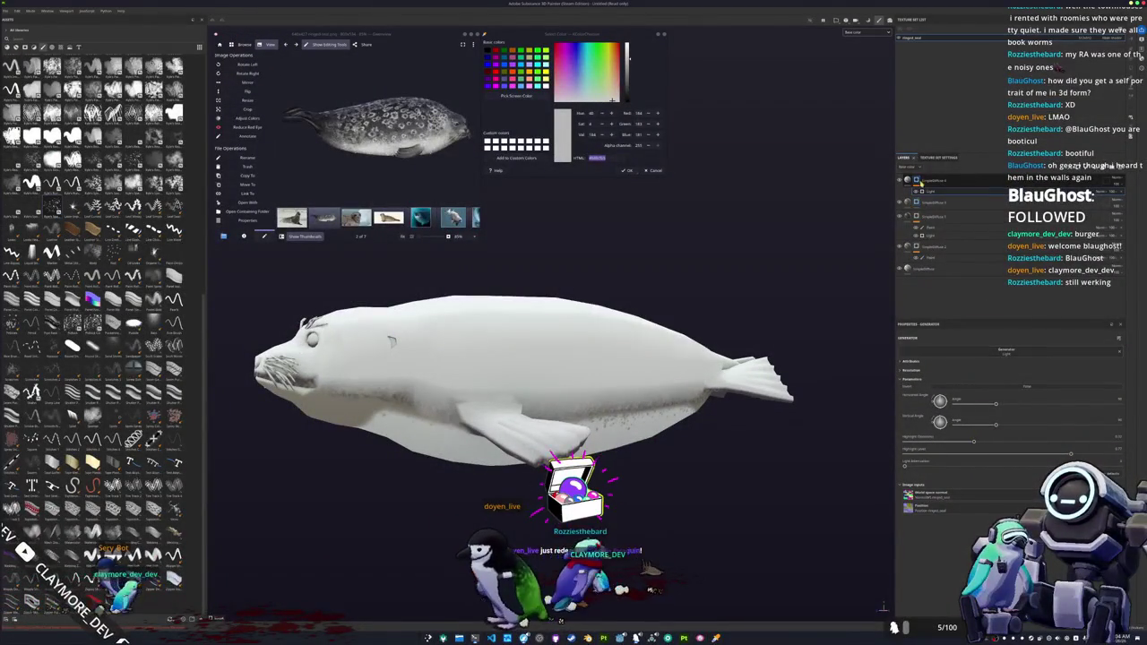
- Add a fill to the top layer's mask alongside the Light generator
right_click(916, 180)
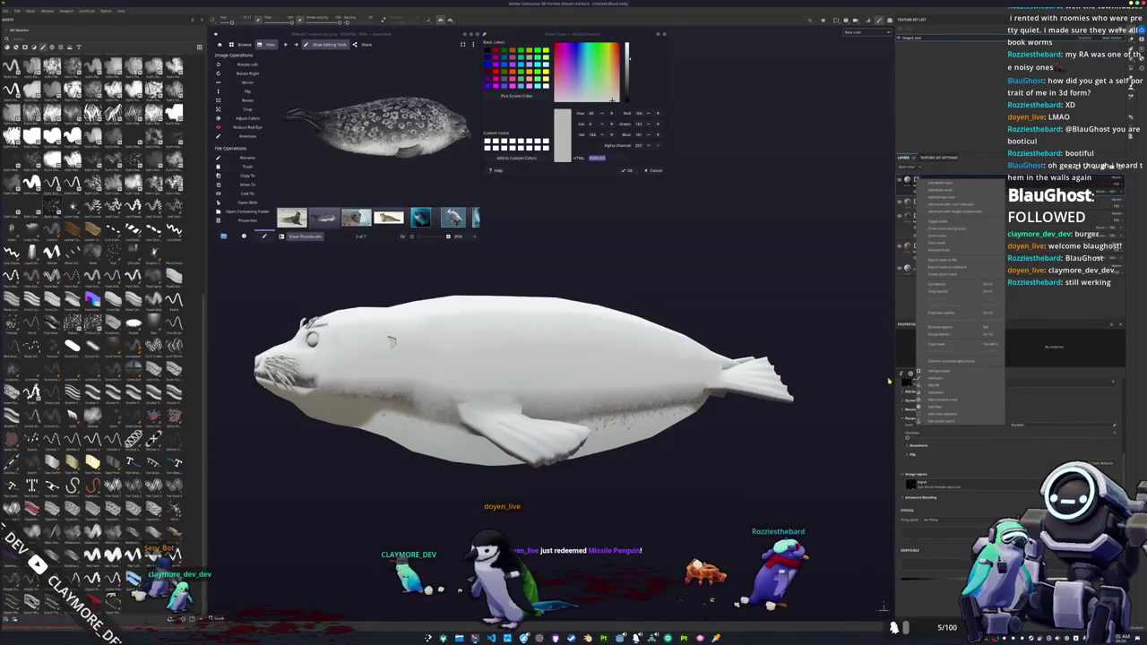
left_click(936, 369)
left_click(971, 349)
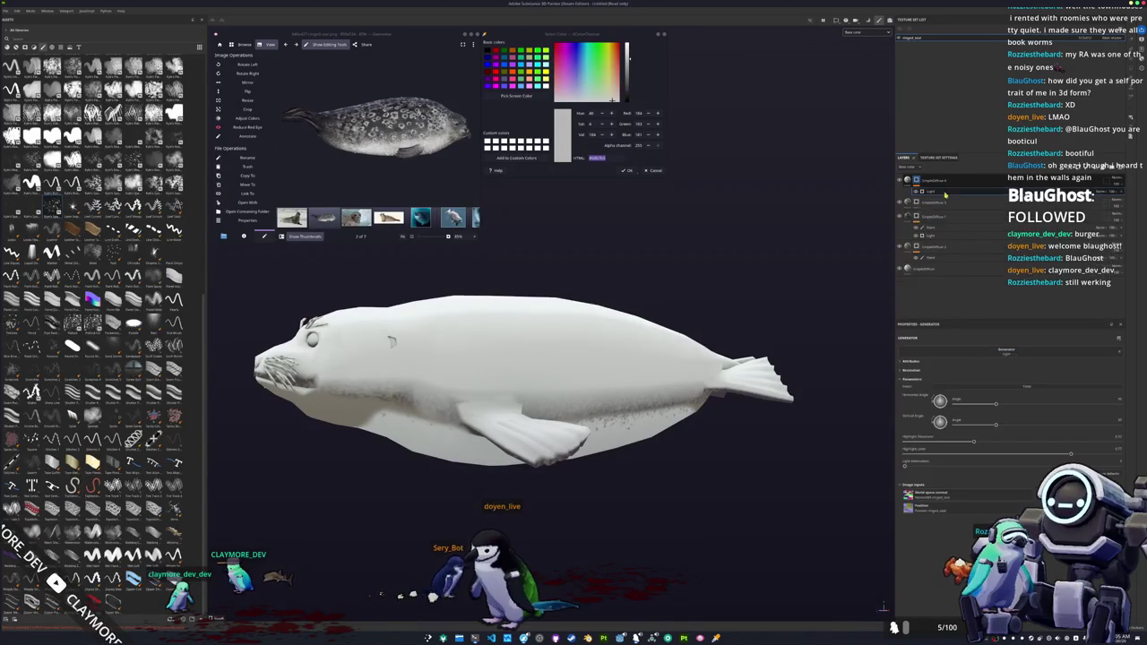
right_click(914, 180)
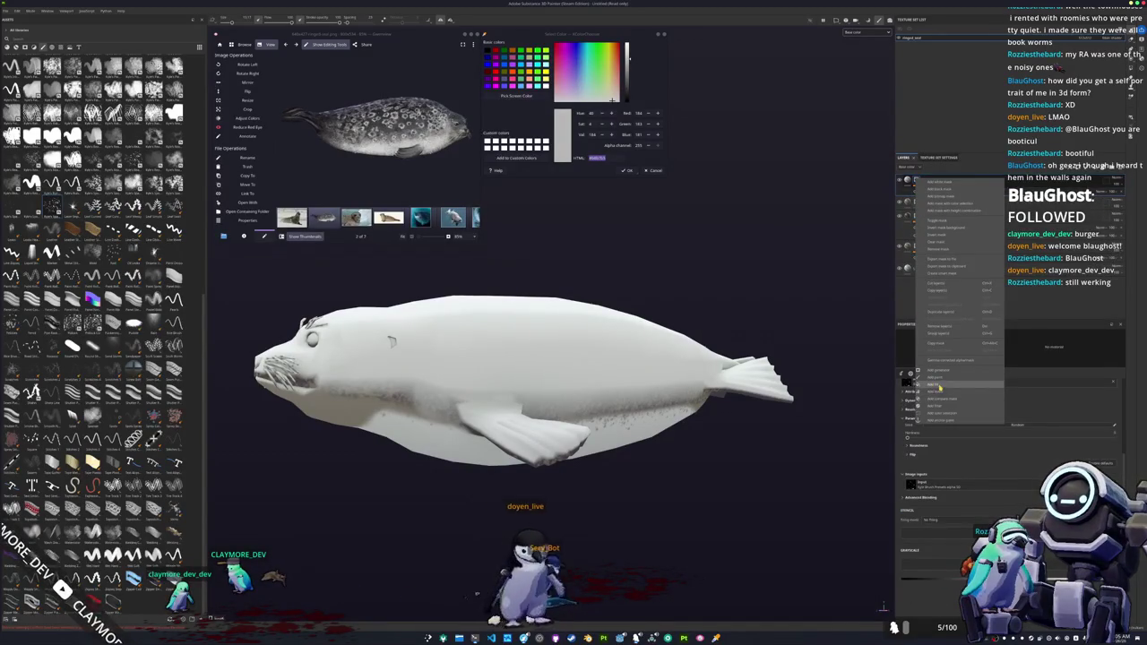
left_click(936, 386)
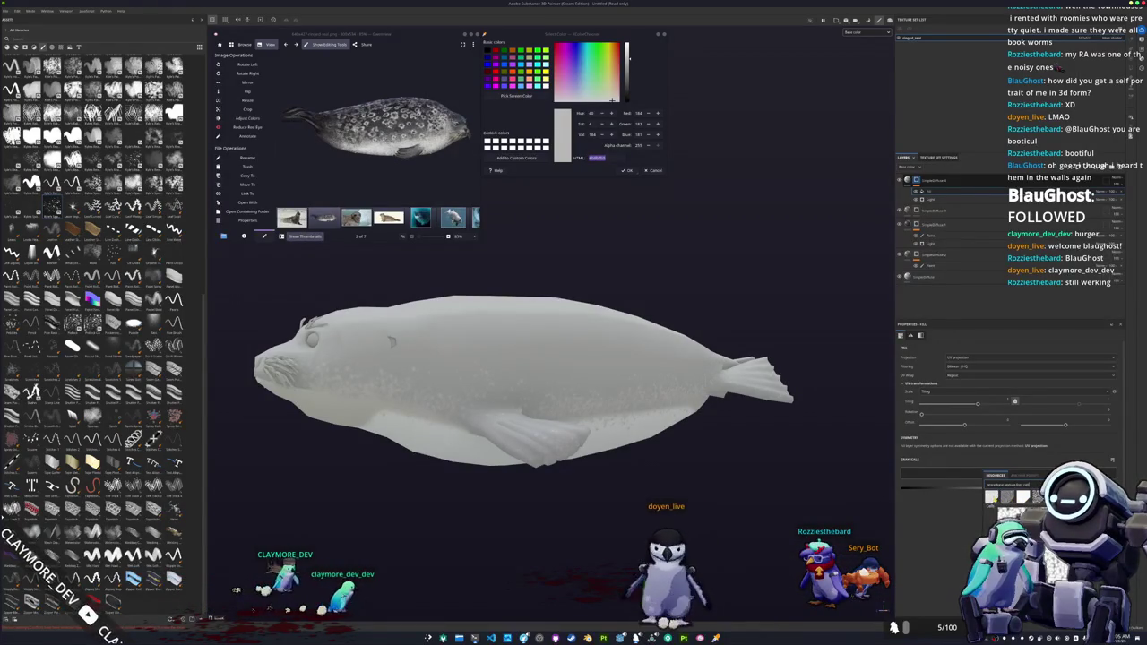
- Fill the mask with cell noise in Tri-planar projection, raise its contrast and invert it
left_click(1008, 496)
left_click_drag(717, 484, 753, 491, "alt")
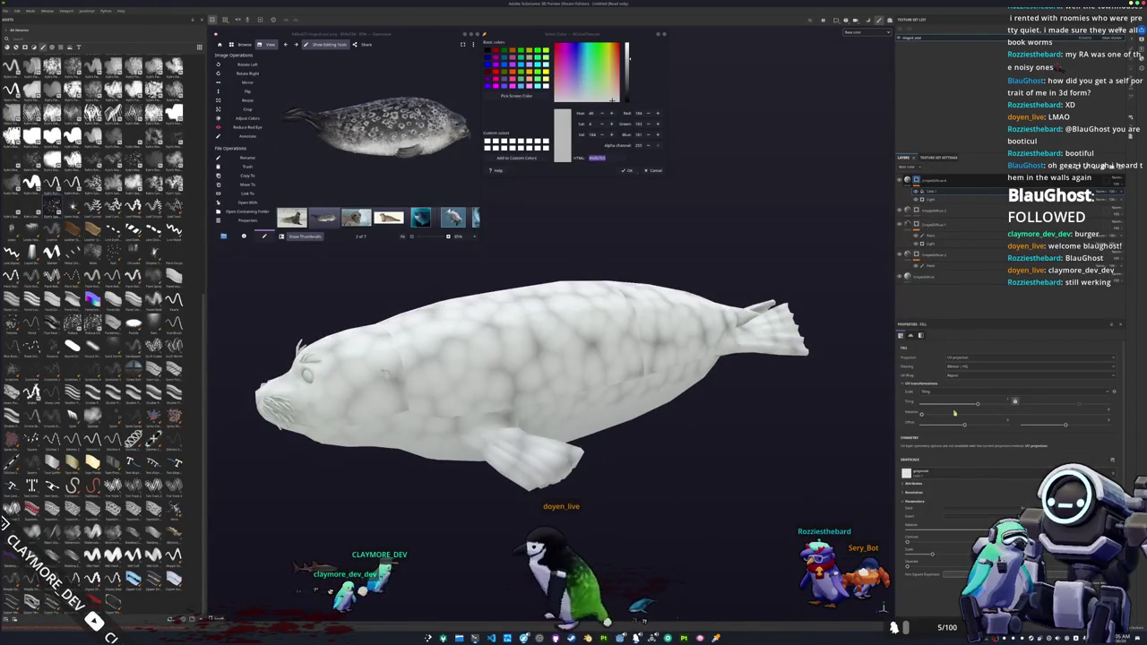
left_click(1031, 357)
left_click(957, 385)
scroll(932, 439, "down", 2)
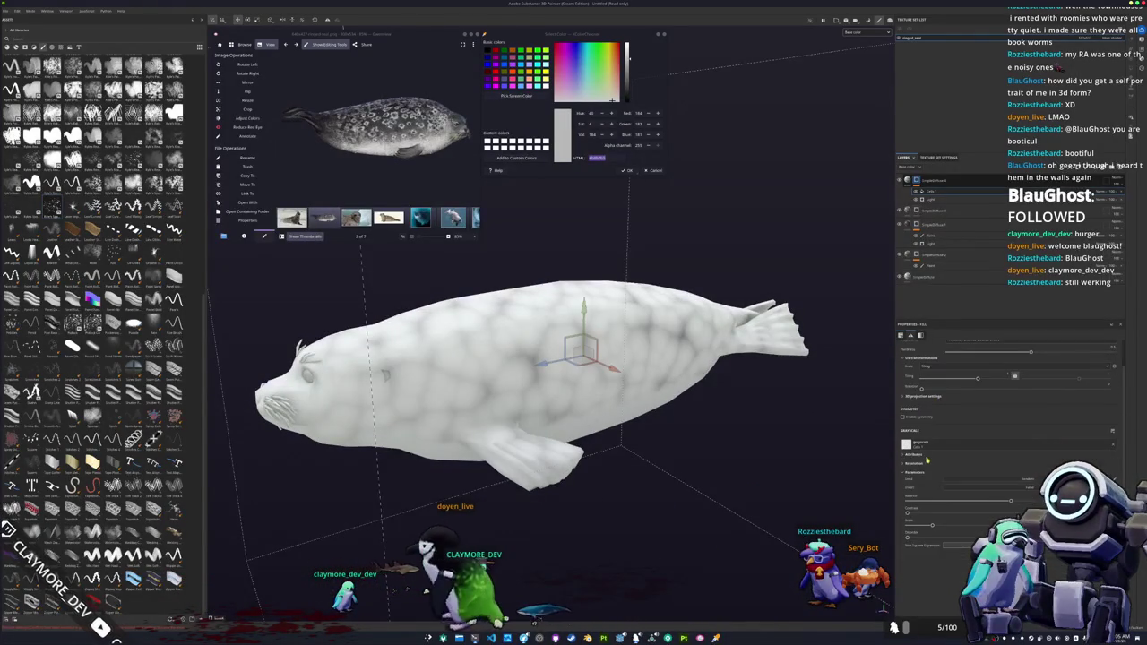
mouse_move(990, 504)
left_mouse_down()
mouse_move(919, 502)
mouse_move(932, 502)
mouse_move(928, 535)
left_mouse_up()
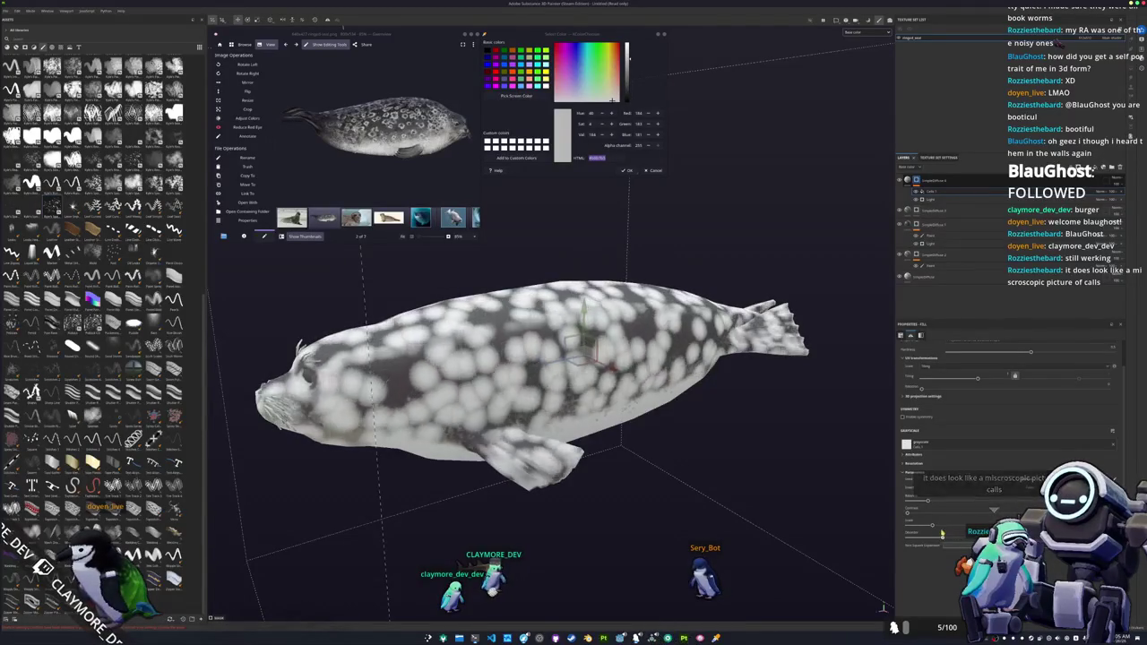
mouse_move(681, 448)
left_mouse_down("alt")
mouse_move(709, 482)
mouse_move(744, 443)
left_mouse_up("alt")
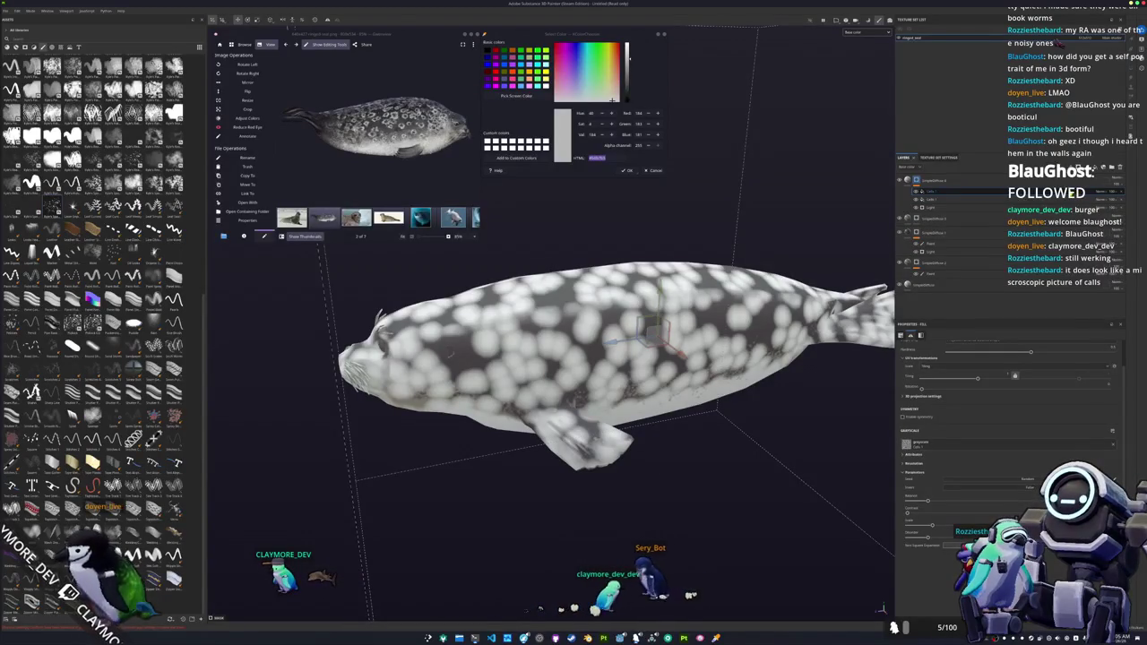
left_click(976, 515)
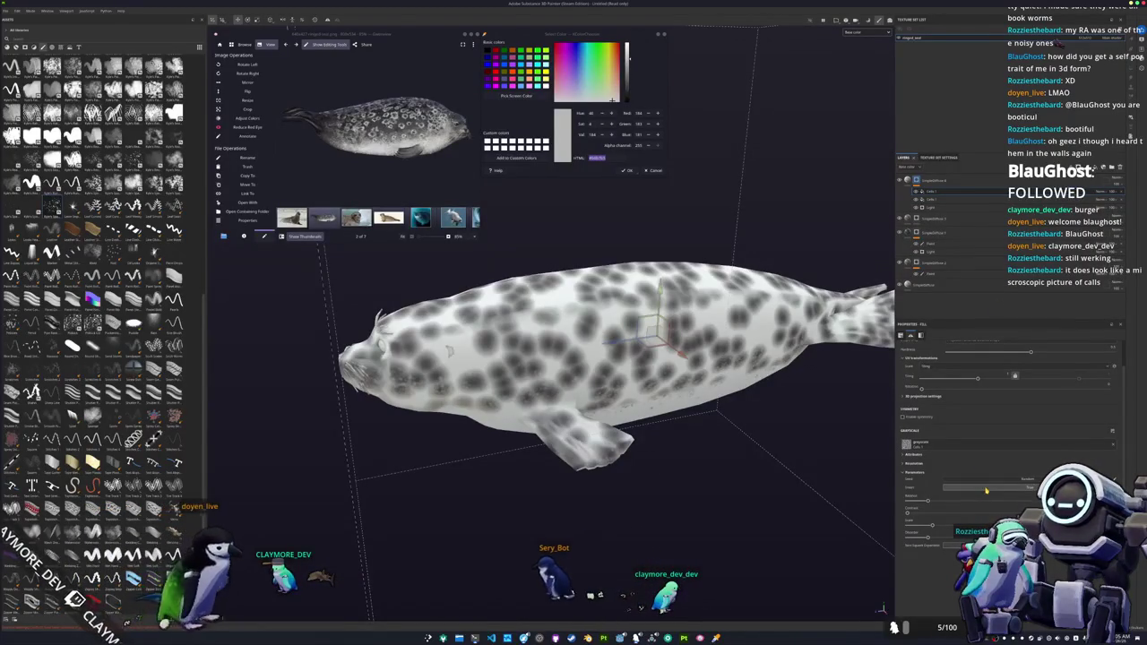
- Change the spot layer's blend mode and adjust the pattern sliders to enlarge and spread the rings
left_click(1102, 200)
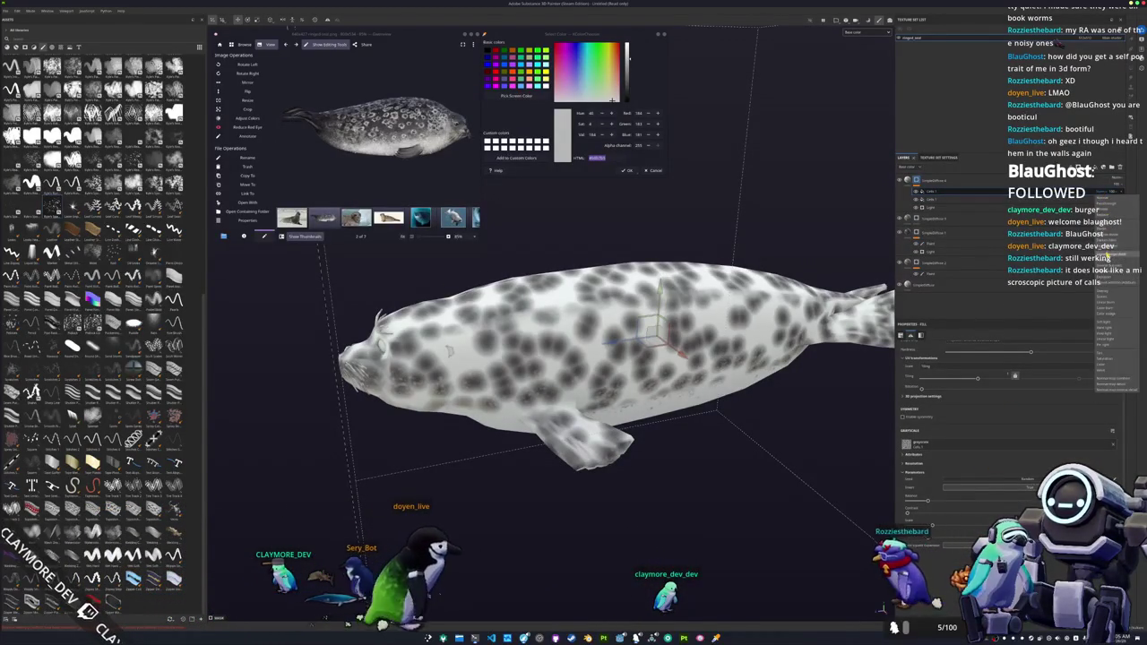
left_click(1107, 222)
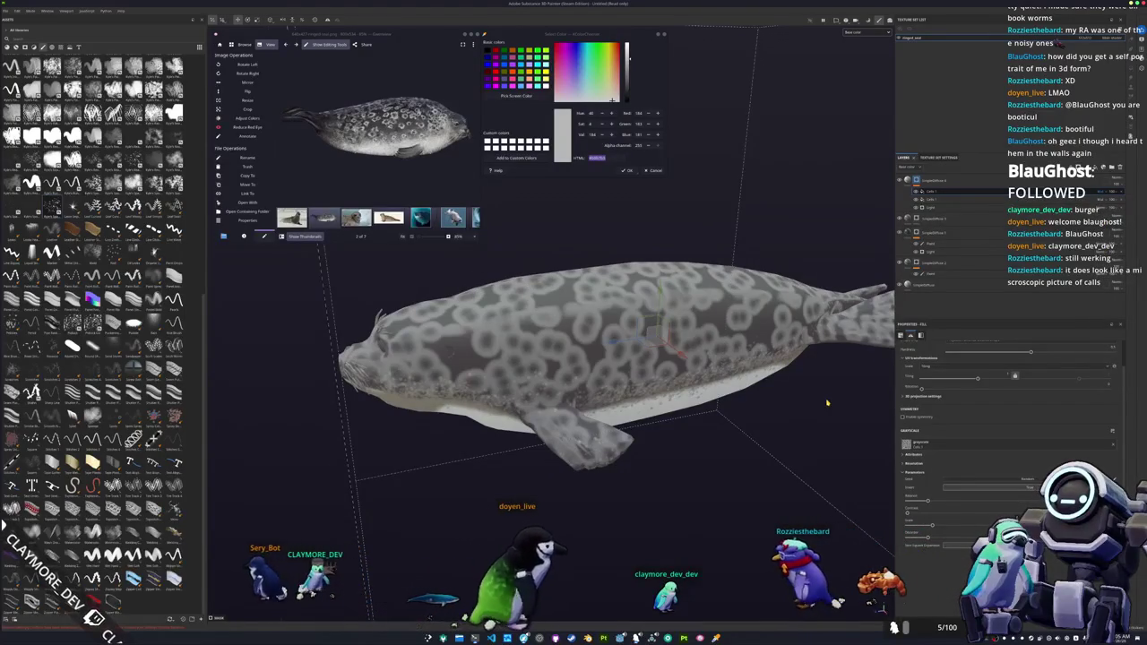
scroll(806, 375, "up", 2)
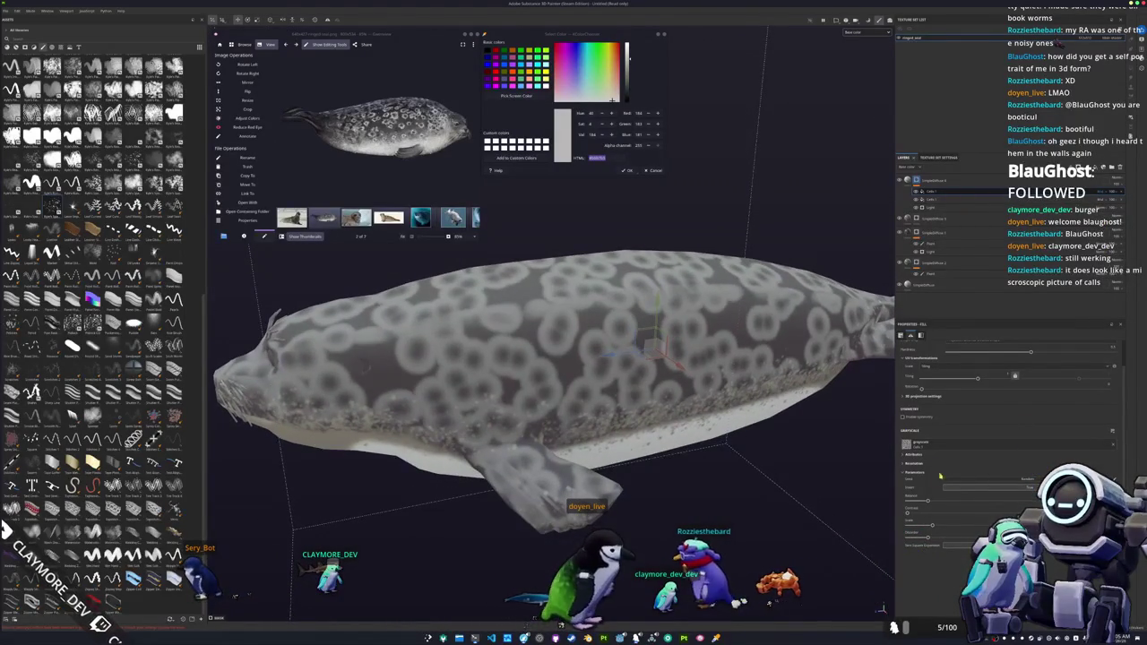
mouse_move(929, 504)
left_mouse_down()
mouse_move(915, 499)
mouse_move(992, 509)
left_mouse_up()
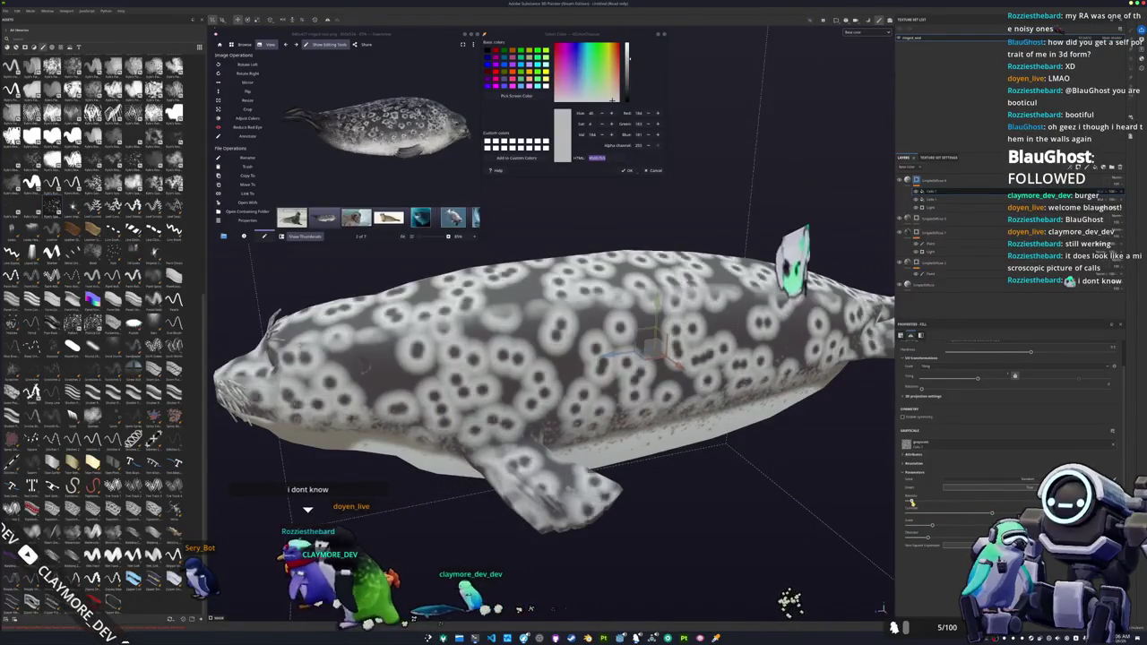
left_click_drag(910, 504, 926, 503)
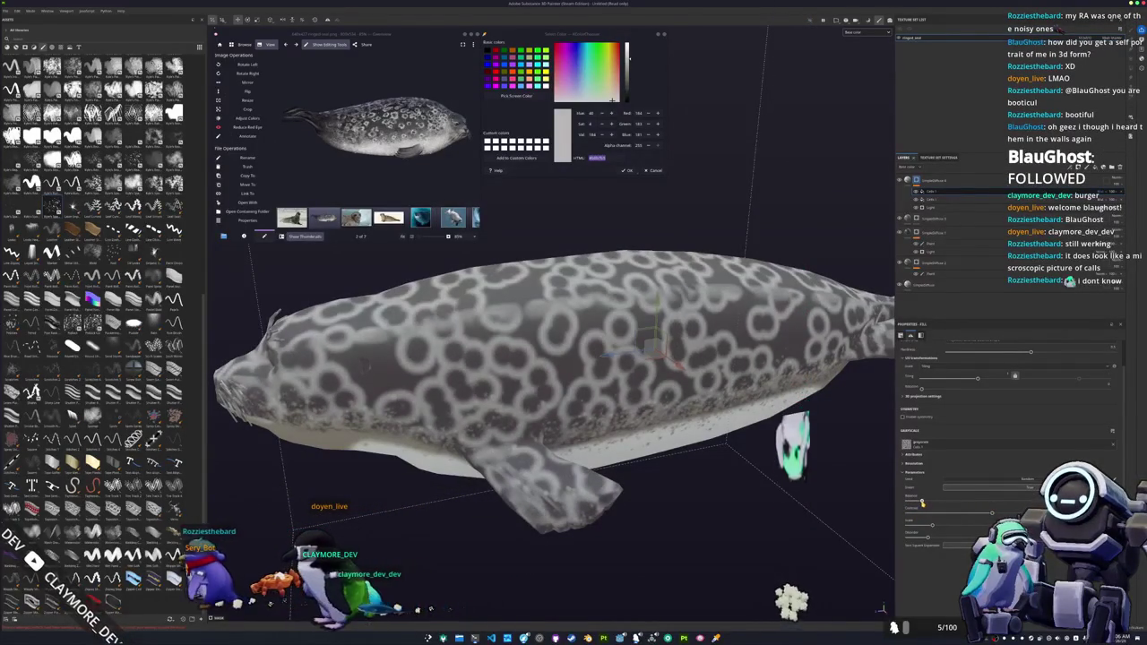
left_click_drag(833, 466, 748, 494, "alt")
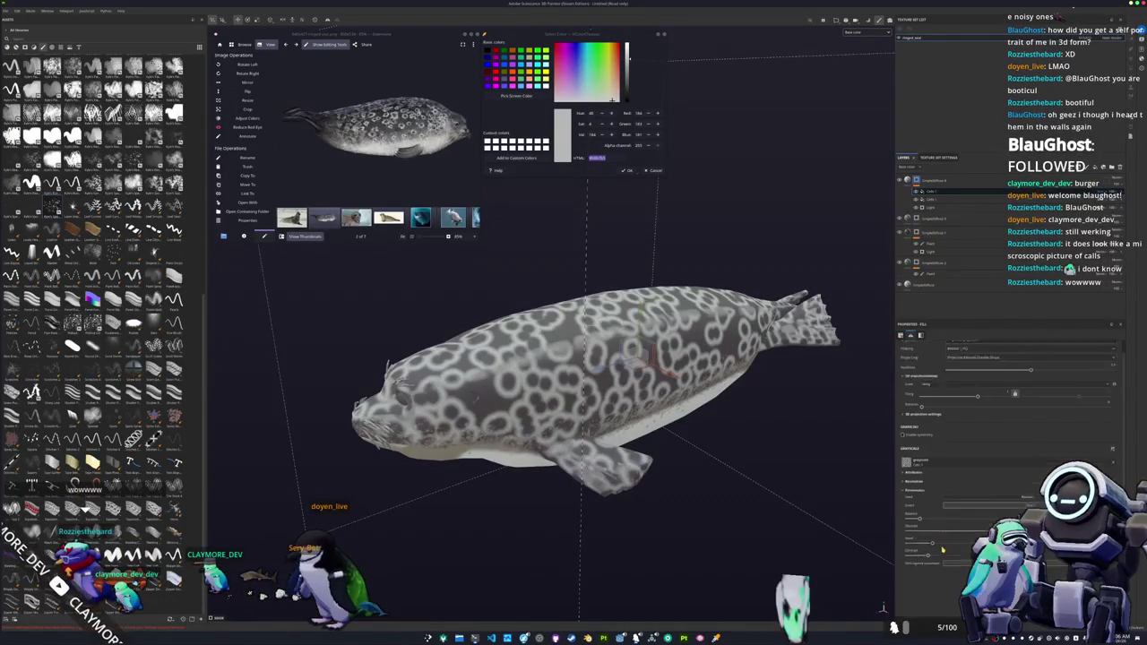
mouse_move(788, 475)
left_mouse_down("alt")
mouse_move(690, 451)
mouse_move(804, 419)
left_mouse_up("alt")
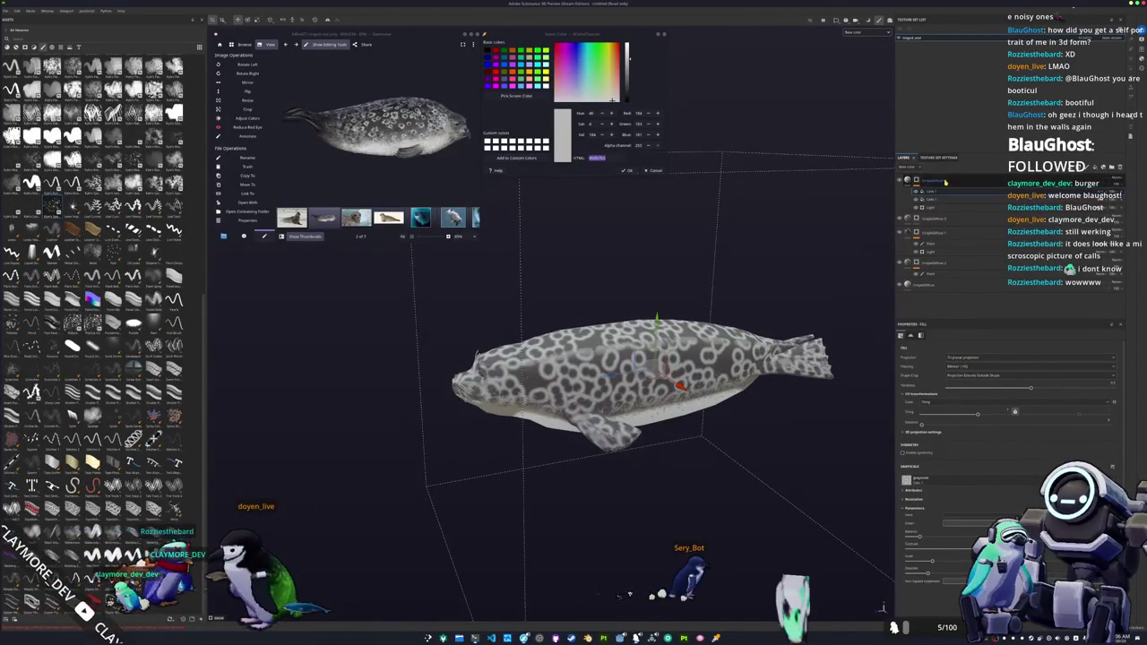
- Search the Steam library for 'aub' and view the running Substance 3D Painter 2025 entry
key("1")
key("alt+Tab")
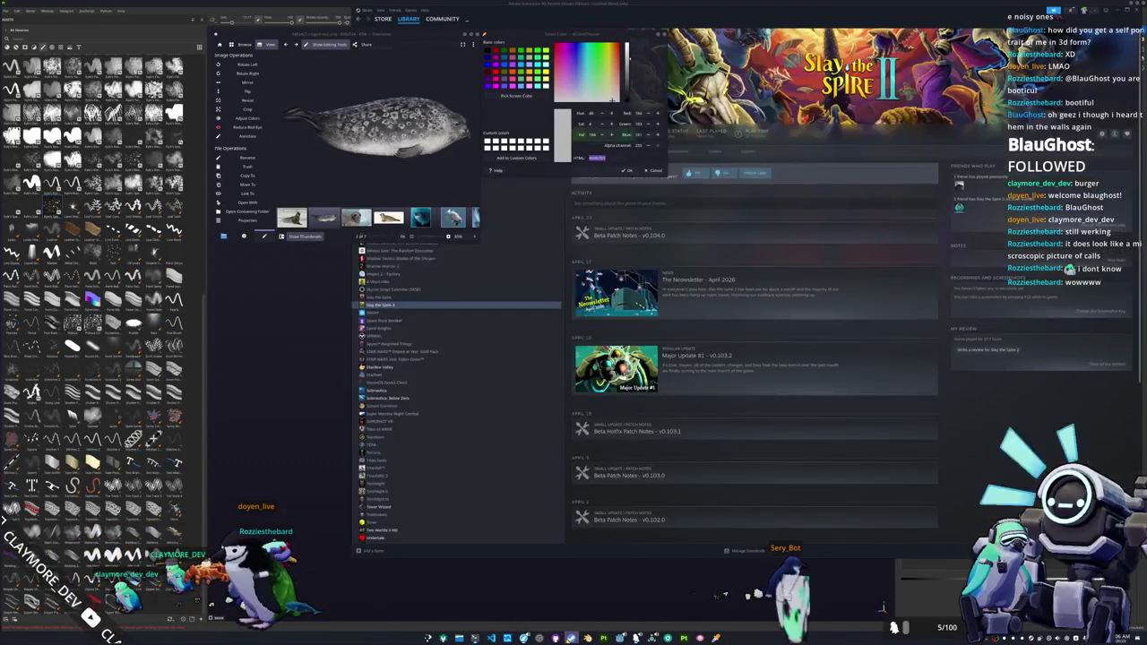
left_click_drag(537, 9, 623, 231)
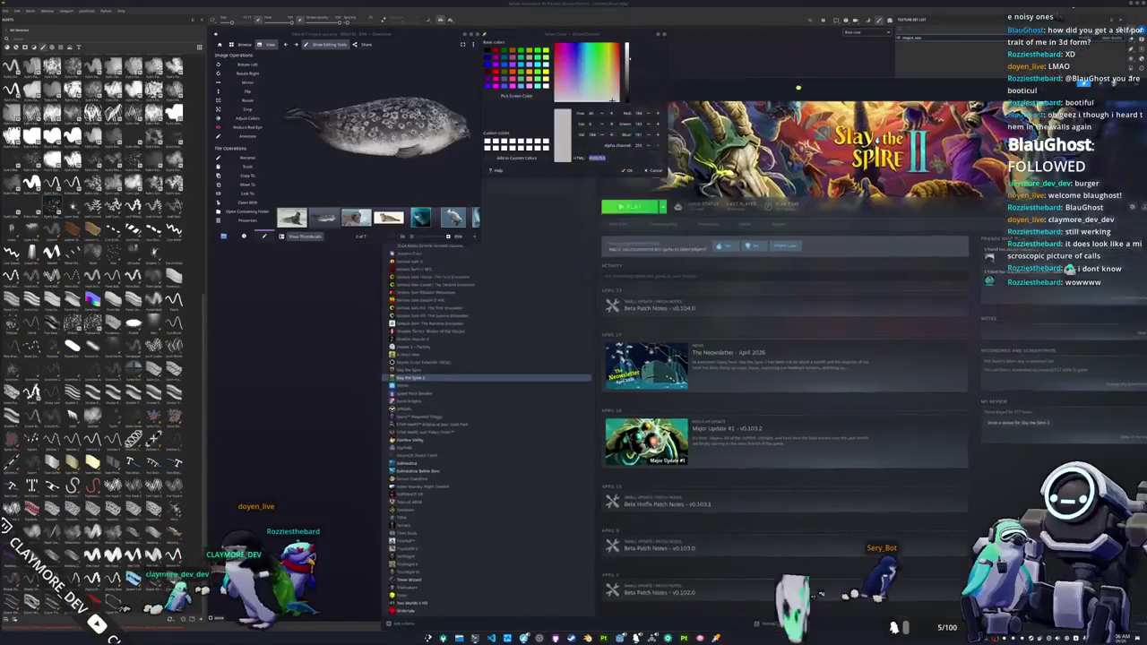
scroll(538, 448, "up", 15)
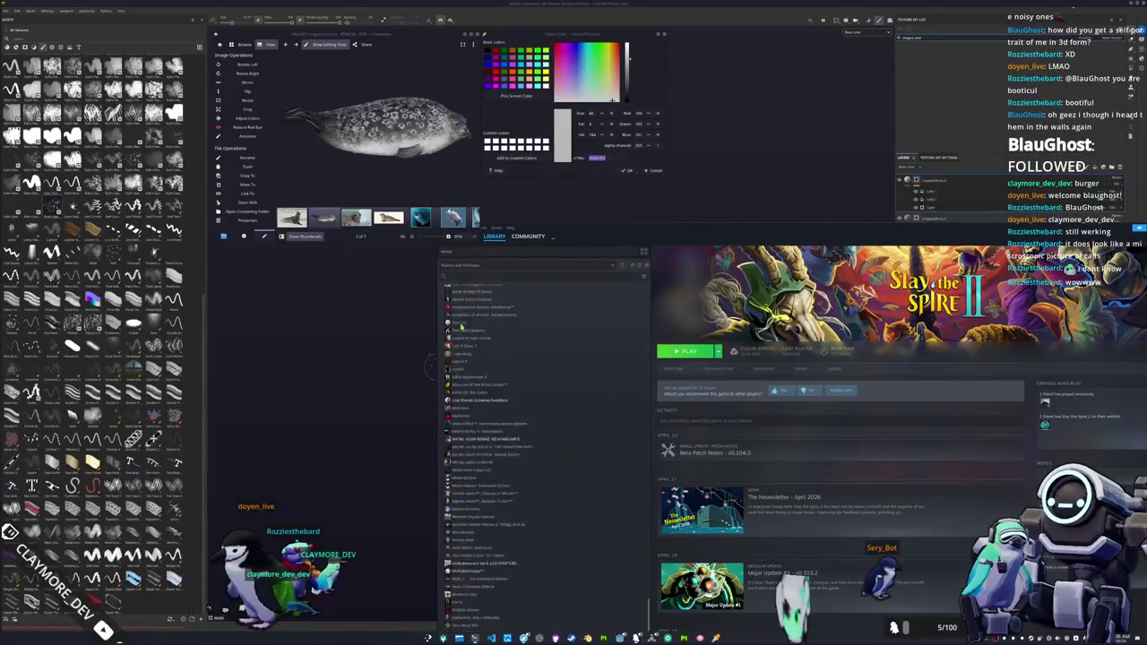
type("a")
type("ub")
left_click(484, 319)
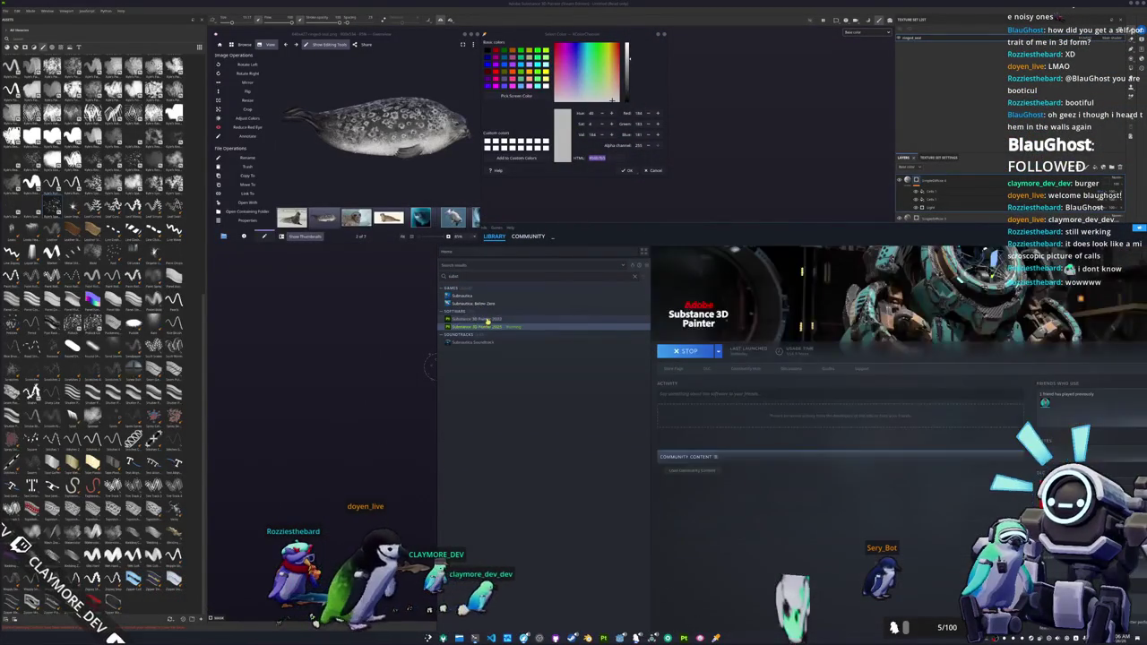
left_click(482, 326)
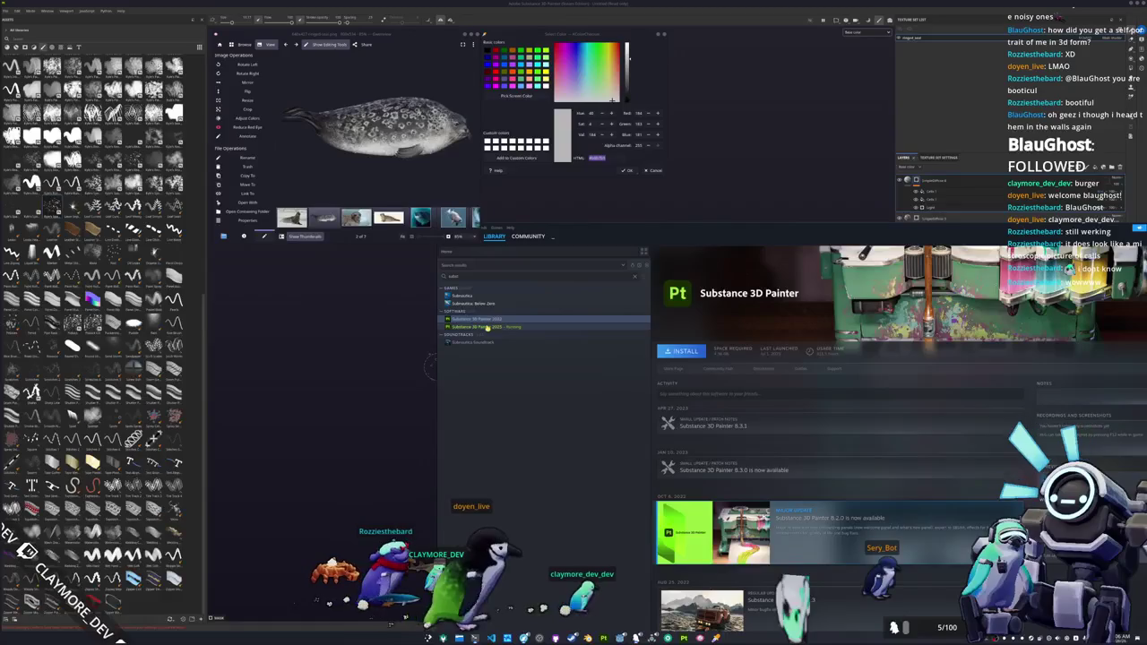
- Return to the seal project in Substance Painter and orbit to a side view
left_click_drag(814, 236, 676, 265)
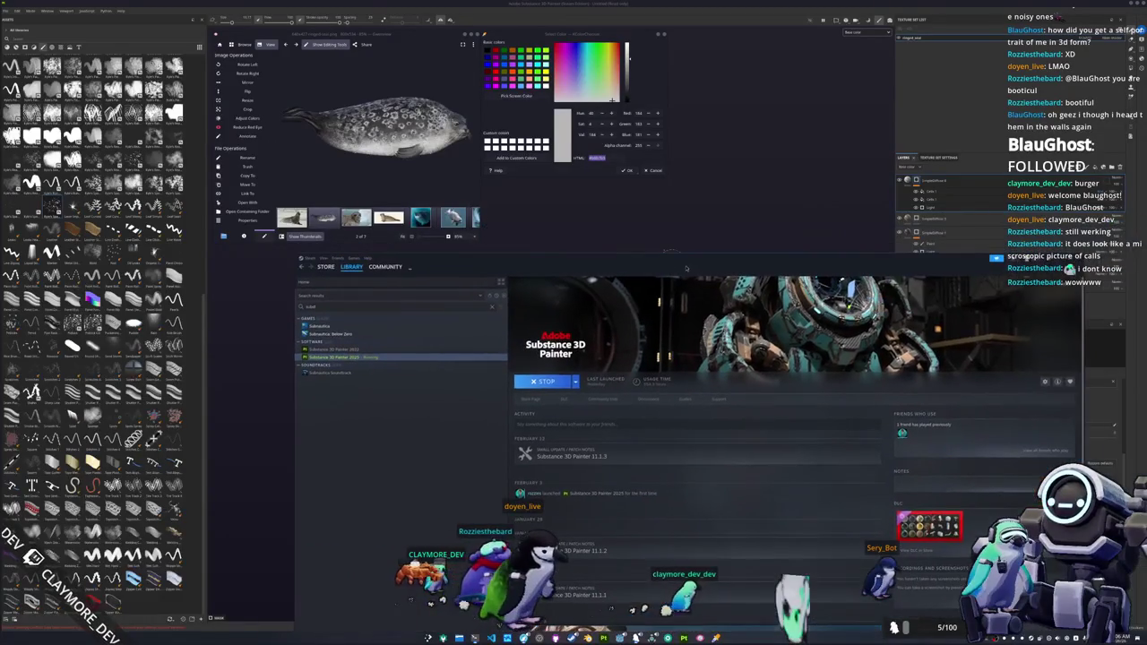
left_click(1065, 259)
left_click_drag(627, 376, 696, 345, "alt")
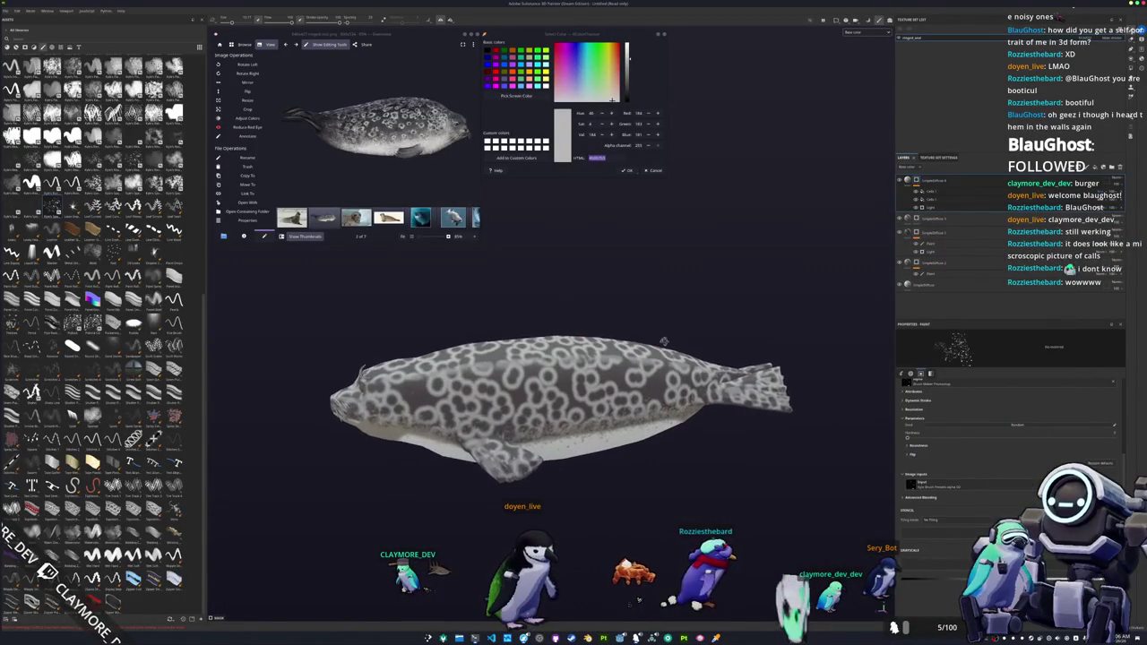
- Add a paint effect to the ring fill layer's mask and zoom in on the tail
right_click(920, 179)
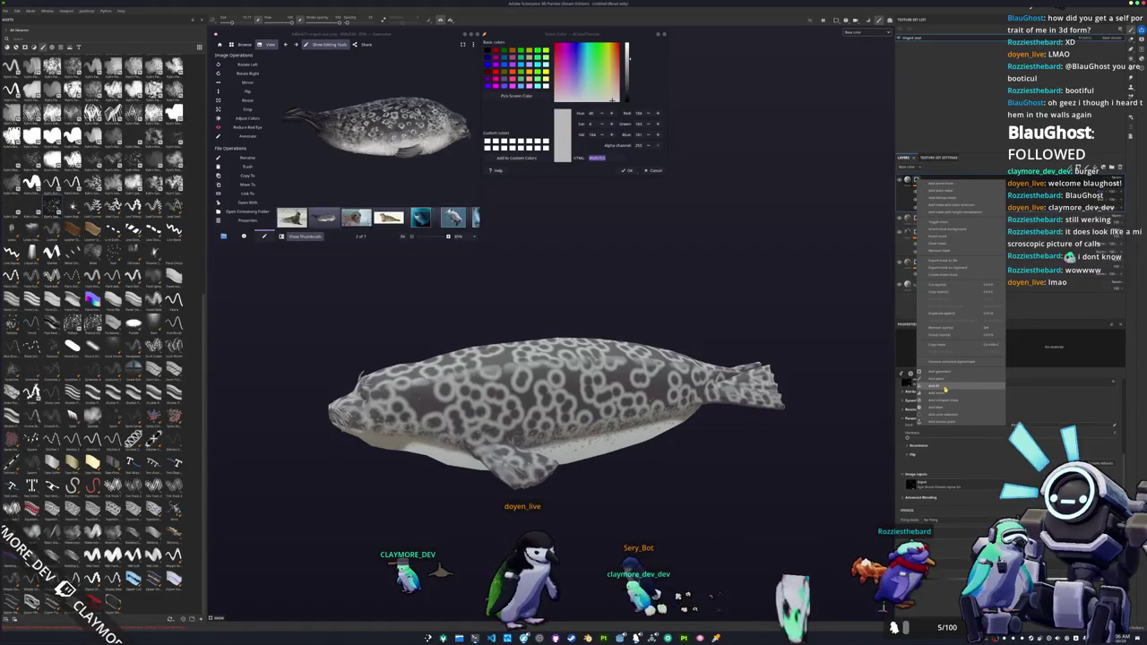
left_click(946, 386)
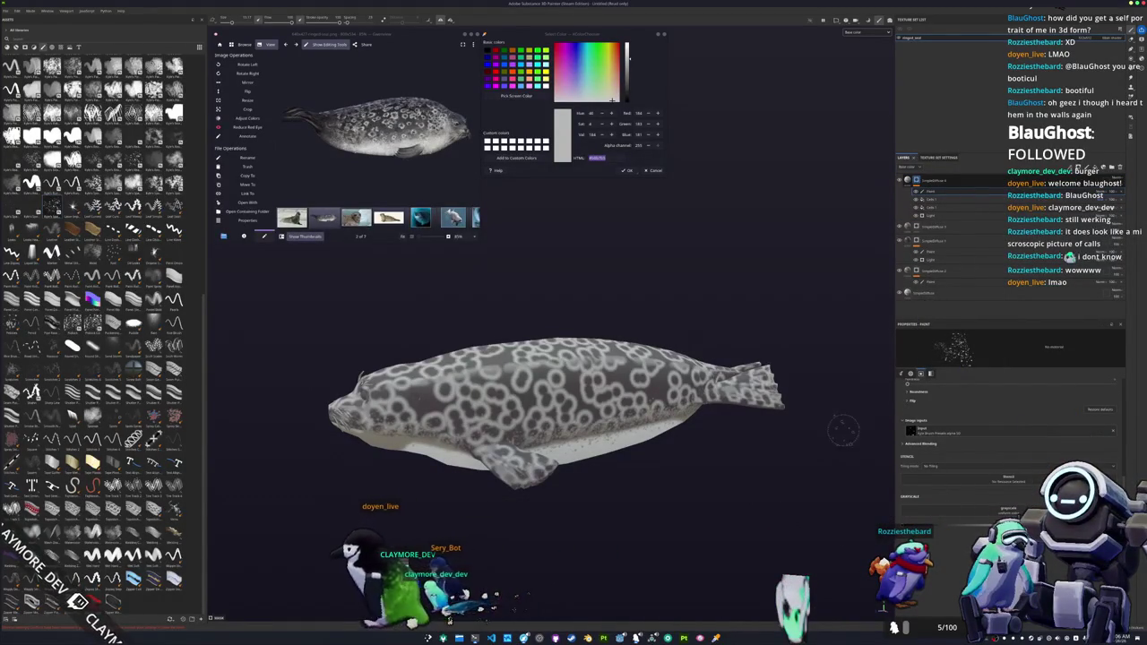
middle_click_drag(847, 437, 865, 282)
scroll(93, 331, "down", 5)
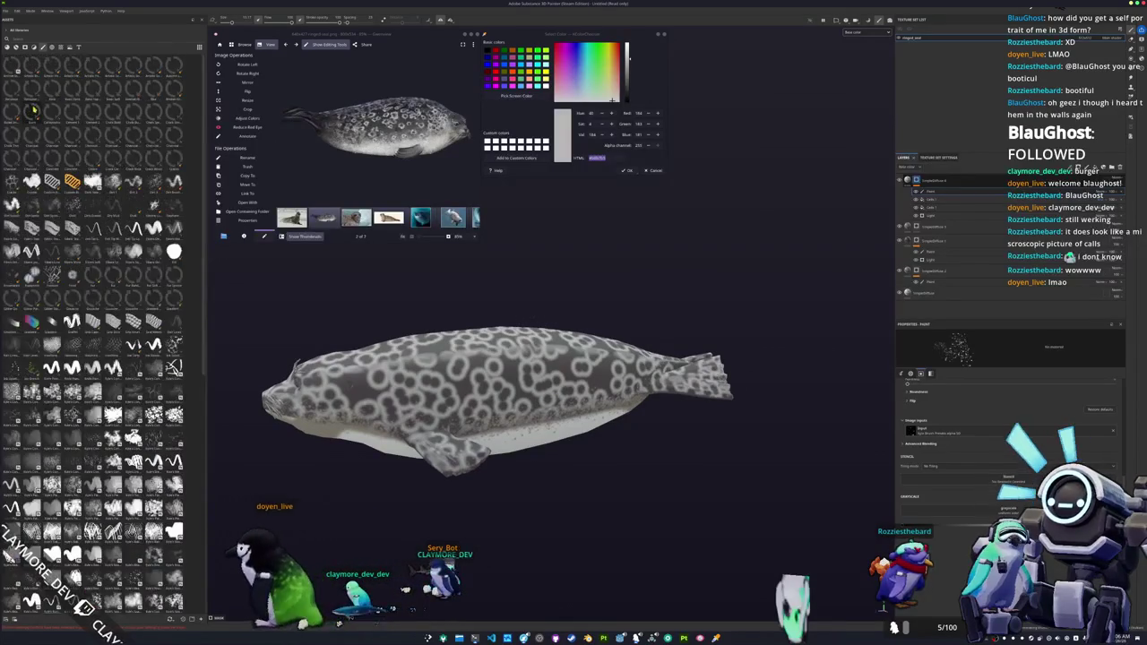
mouse_move(708, 421)
left_mouse_down("alt")
mouse_move(727, 422)
mouse_move(655, 429)
left_mouse_up("alt")
scroll(755, 414, "up", 3)
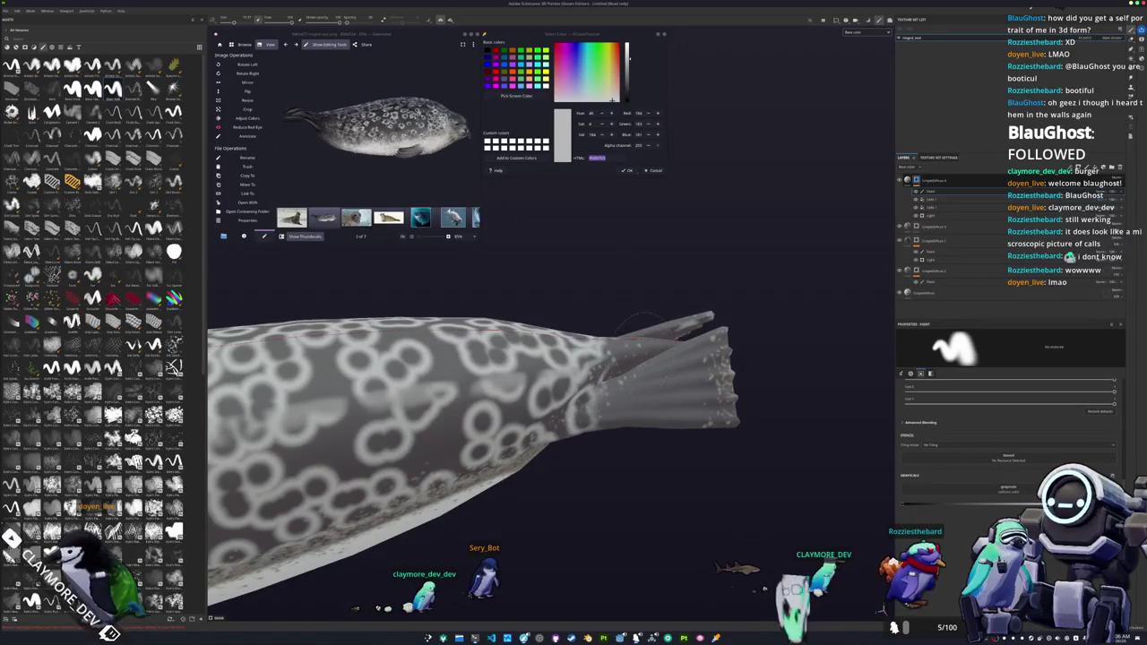
mouse_move(647, 328)
left_mouse_down("alt")
mouse_move(562, 413)
mouse_move(592, 452)
mouse_move(668, 439)
left_mouse_up("alt")
- Mask out the rings around the head and tail, then select a lower layer
key("ctrl+z")
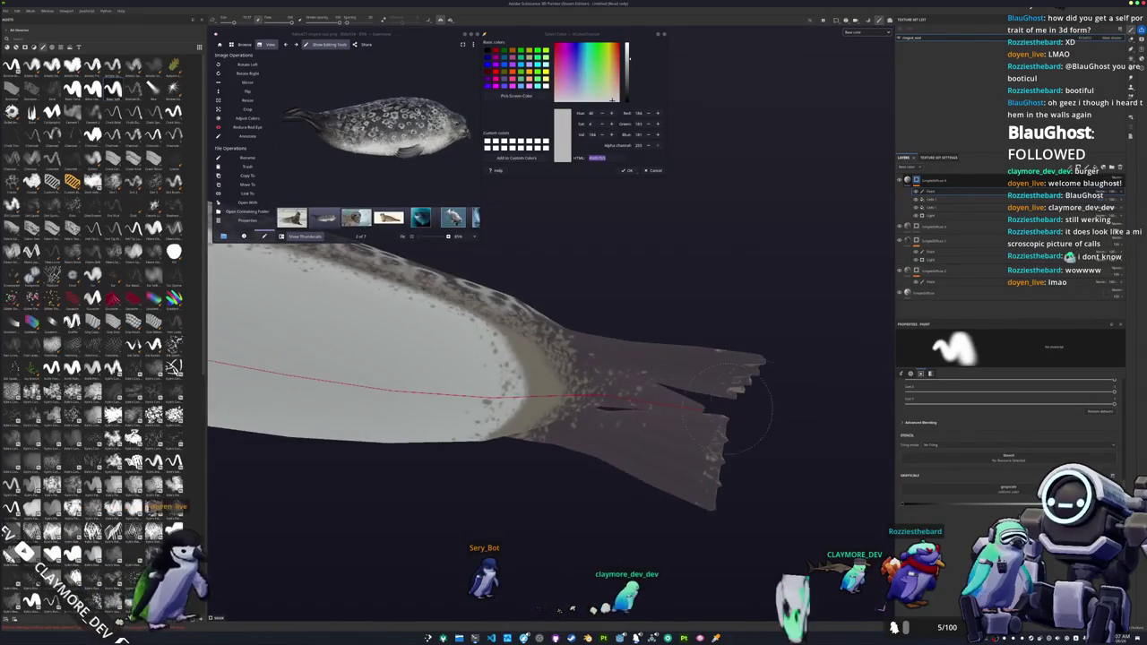
left_click_drag(784, 433, 508, 469, "alt")
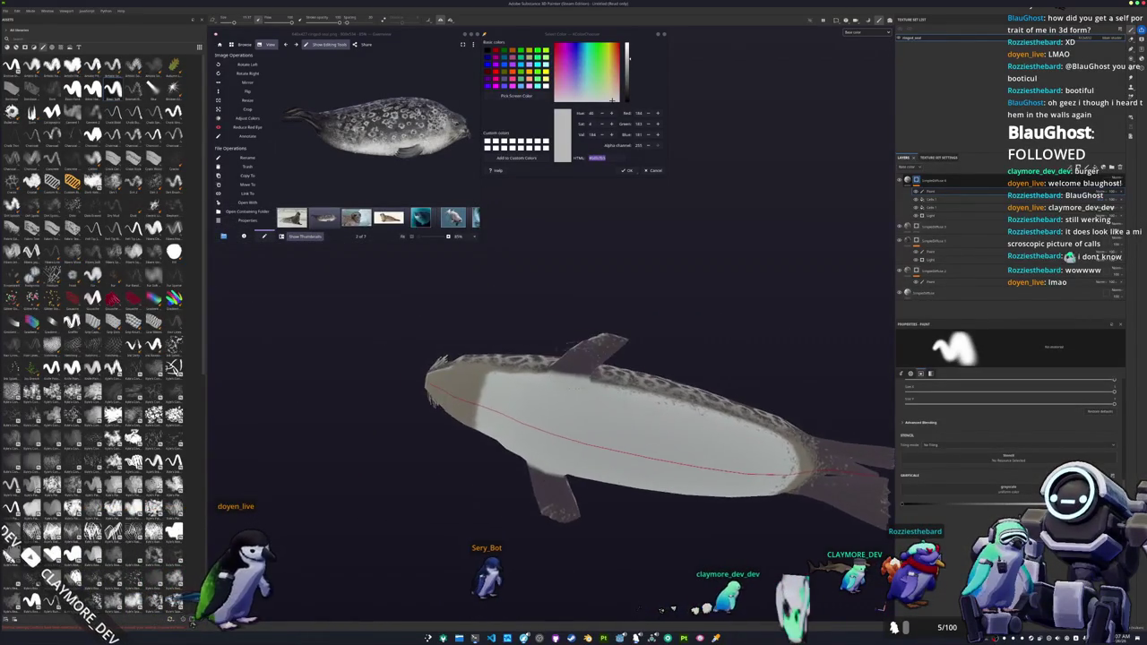
scroll(508, 470, "up", 2)
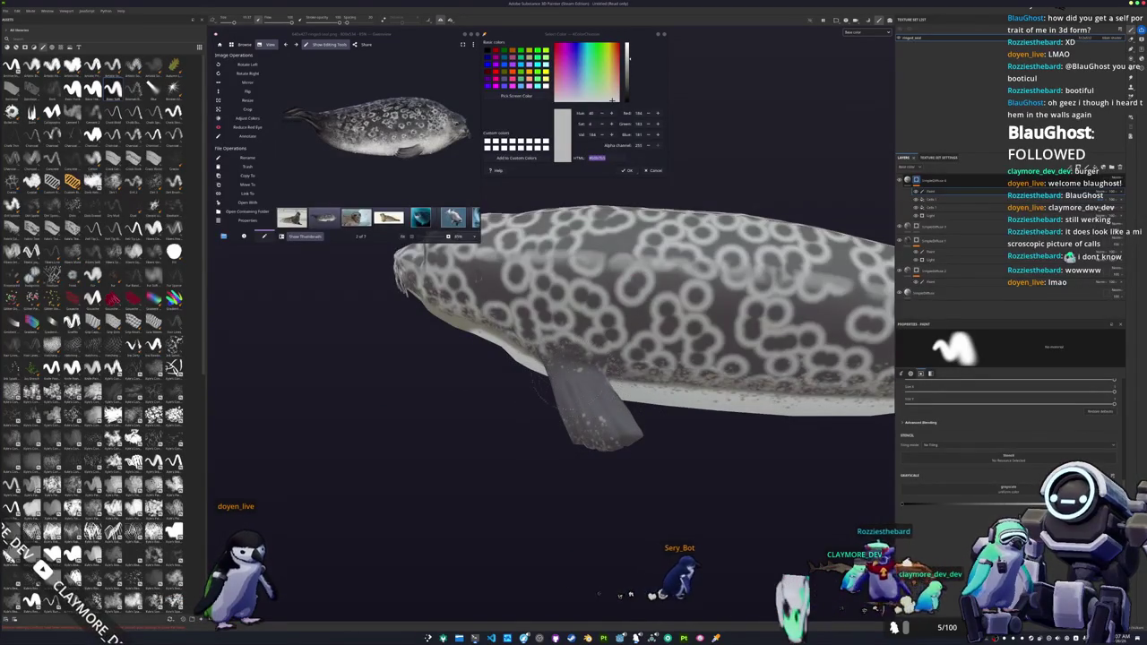
left_click_drag(484, 394, 882, 608, "alt")
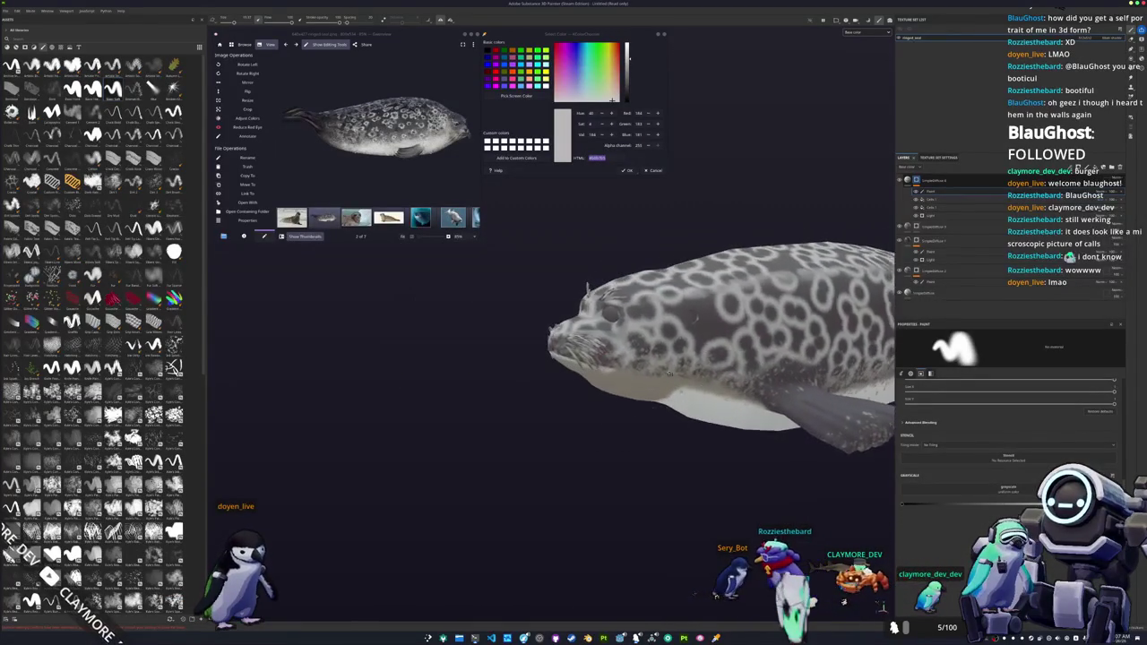
left_click_drag(591, 381, 579, 465, "alt")
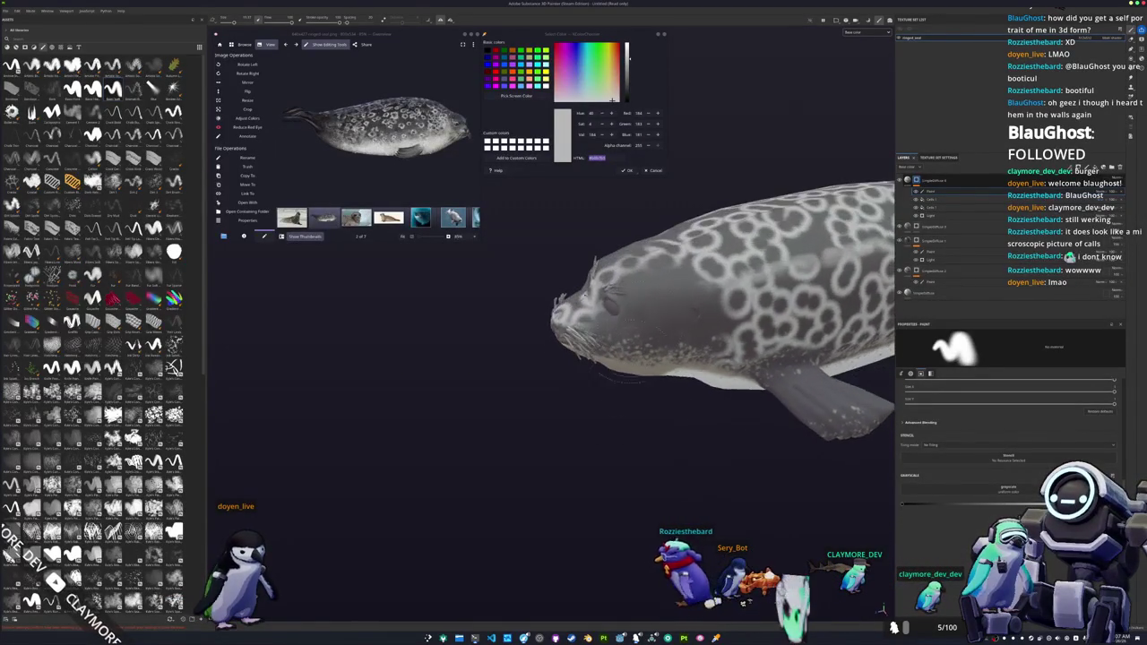
left_click_drag(554, 387, 681, 394, "alt")
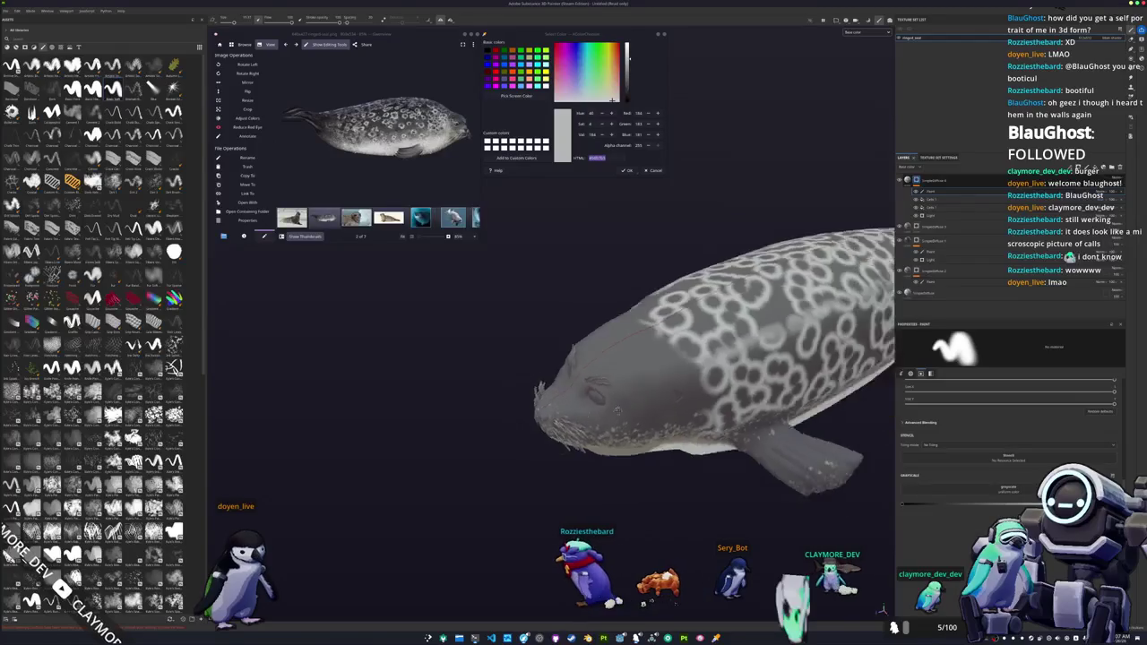
mouse_move(537, 385)
left_mouse_down("alt")
mouse_move(463, 379)
mouse_move(627, 399)
mouse_move(825, 331)
left_mouse_up("alt")
scroll(610, 404, "down", 3)
left_click(931, 241)
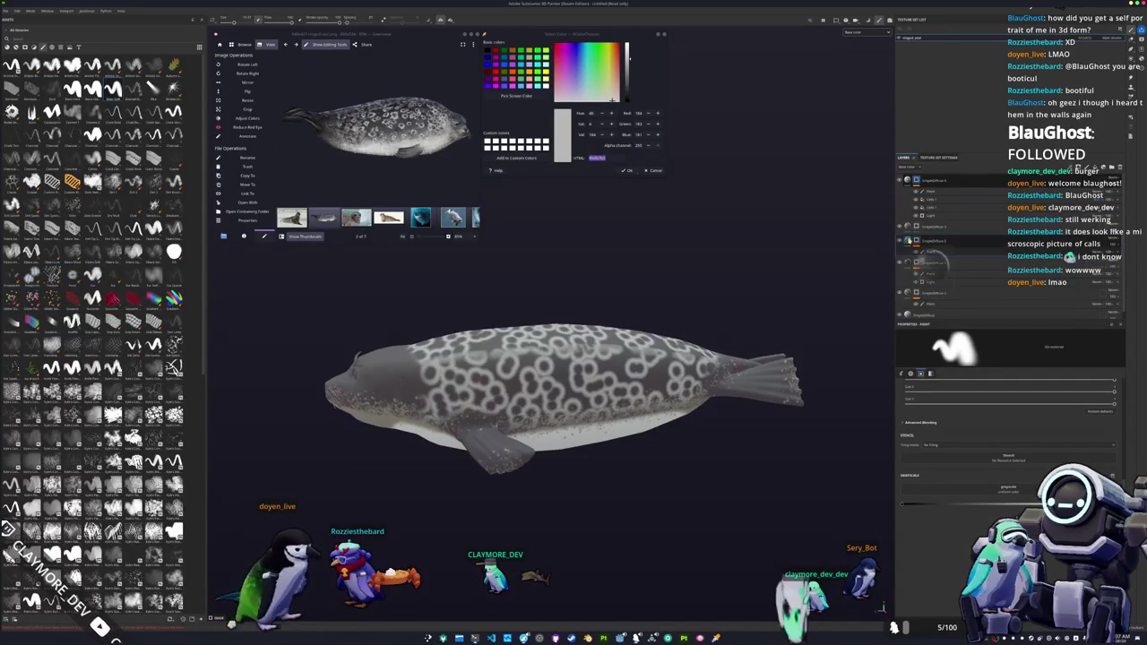
- Sample a new fill colour from the screen and darken the head and tail shading
left_click(521, 316)
scroll(965, 492, "down", 3)
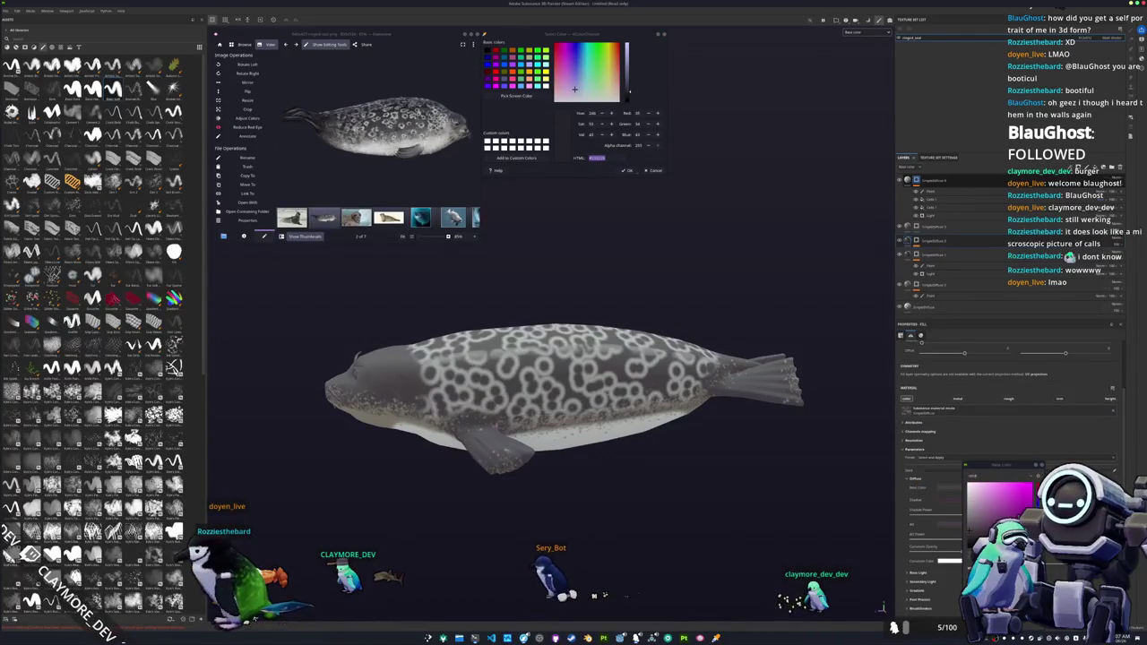
left_click(949, 518)
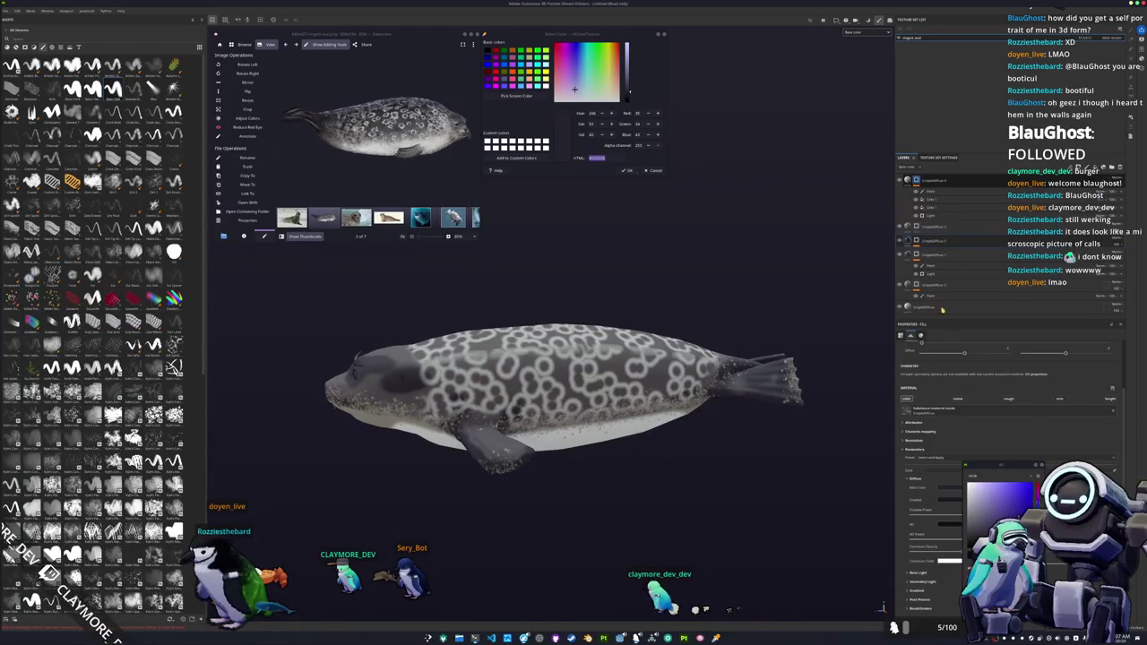
left_click(916, 251)
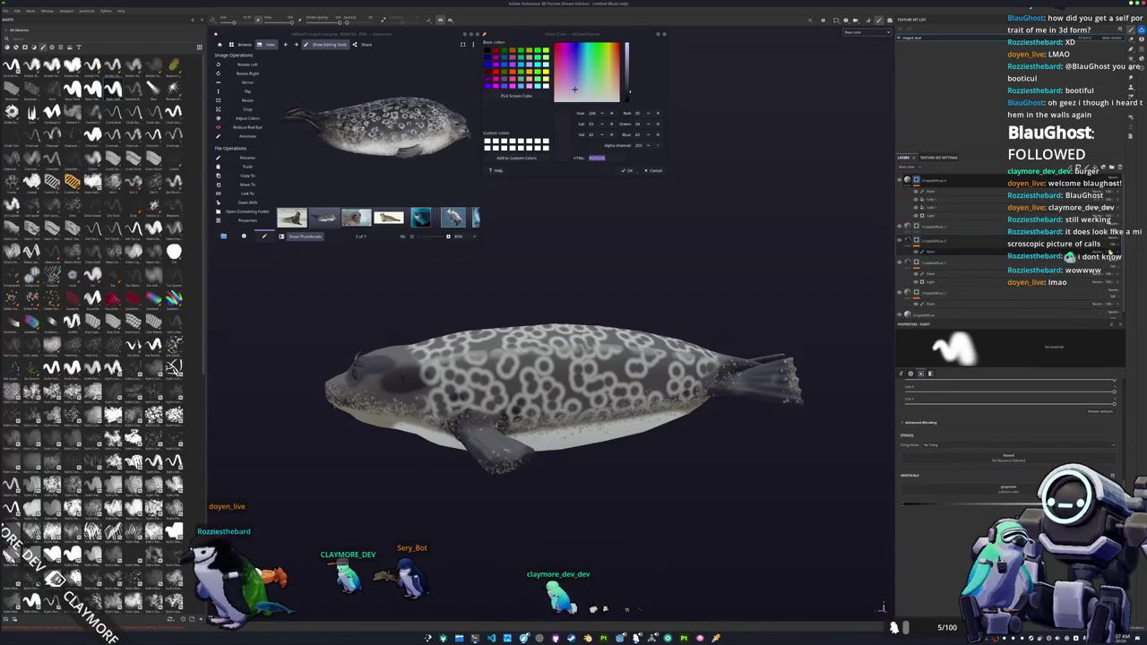
key("Delete")
- Strengthen the Light generator's highlight, then undo the layer reorder and last layer change
left_click(954, 276)
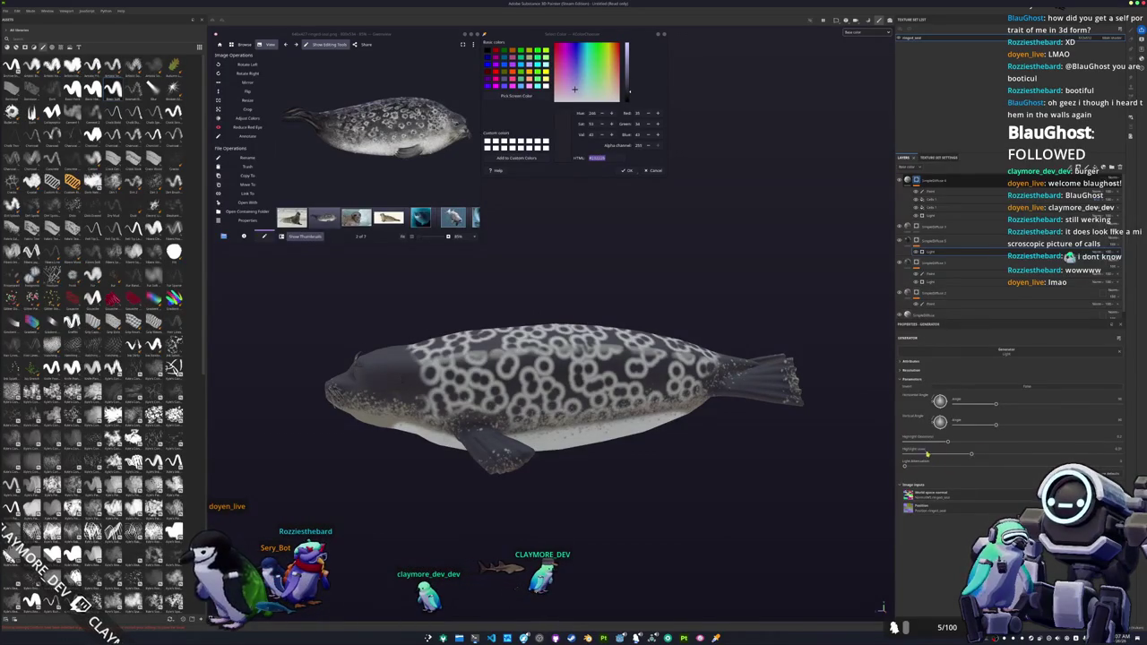
left_click_drag(942, 442, 1021, 444)
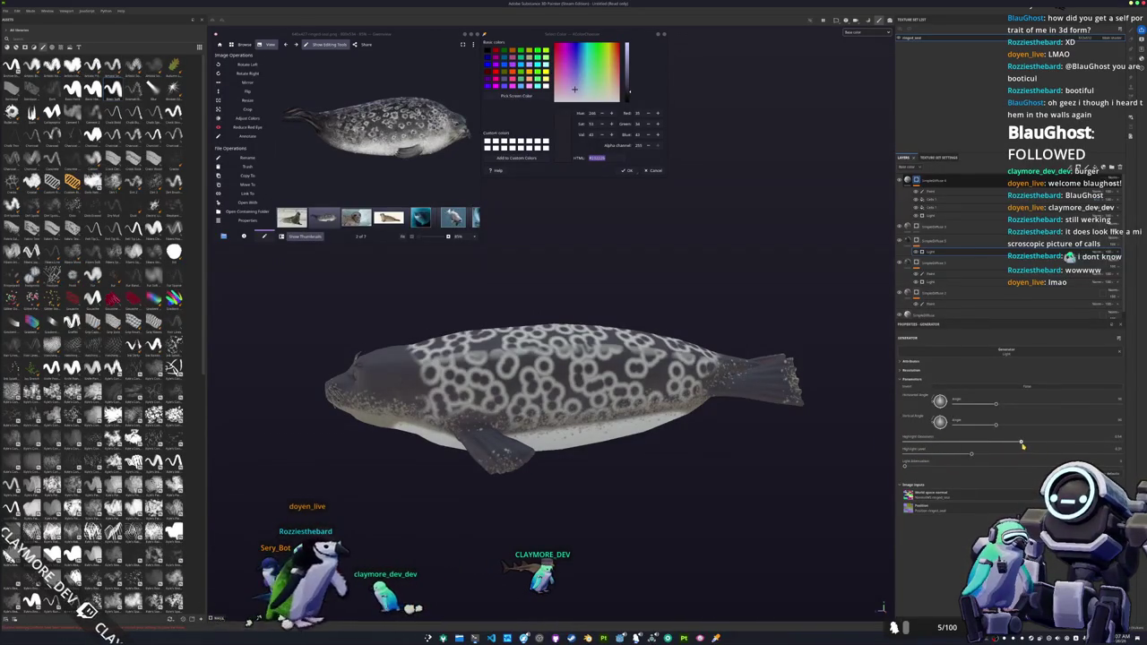
left_click_drag(679, 414, 734, 370, "alt")
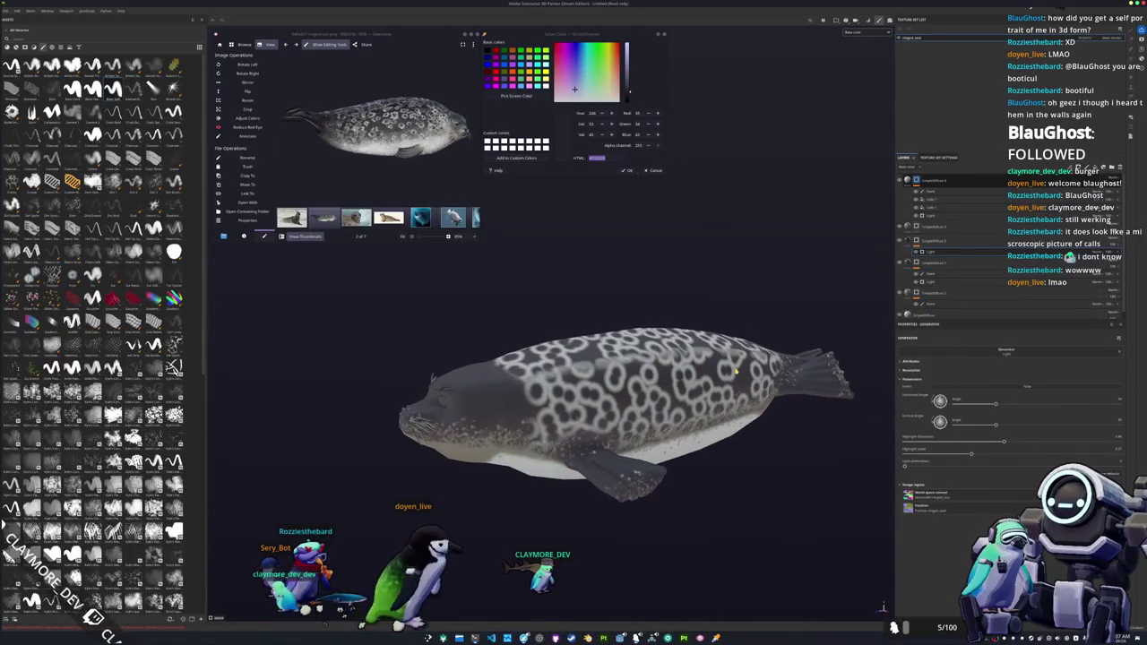
mouse_move(906, 221)
left_mouse_down()
mouse_move(955, 175)
mouse_move(969, 245)
left_mouse_up()
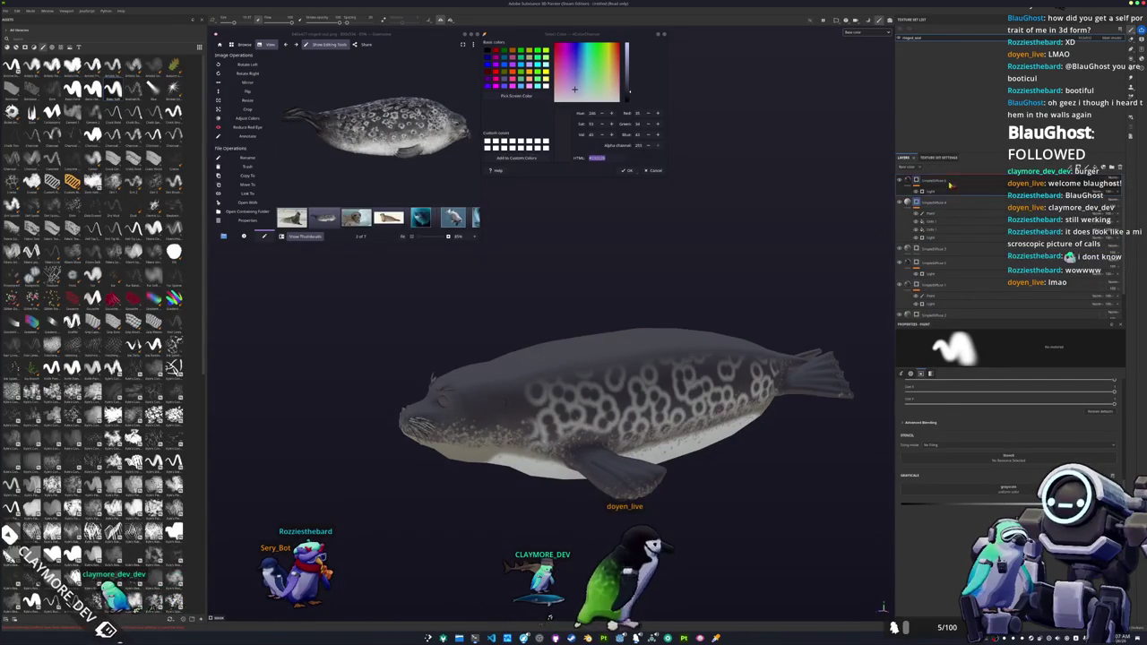
key("ctrl+z")
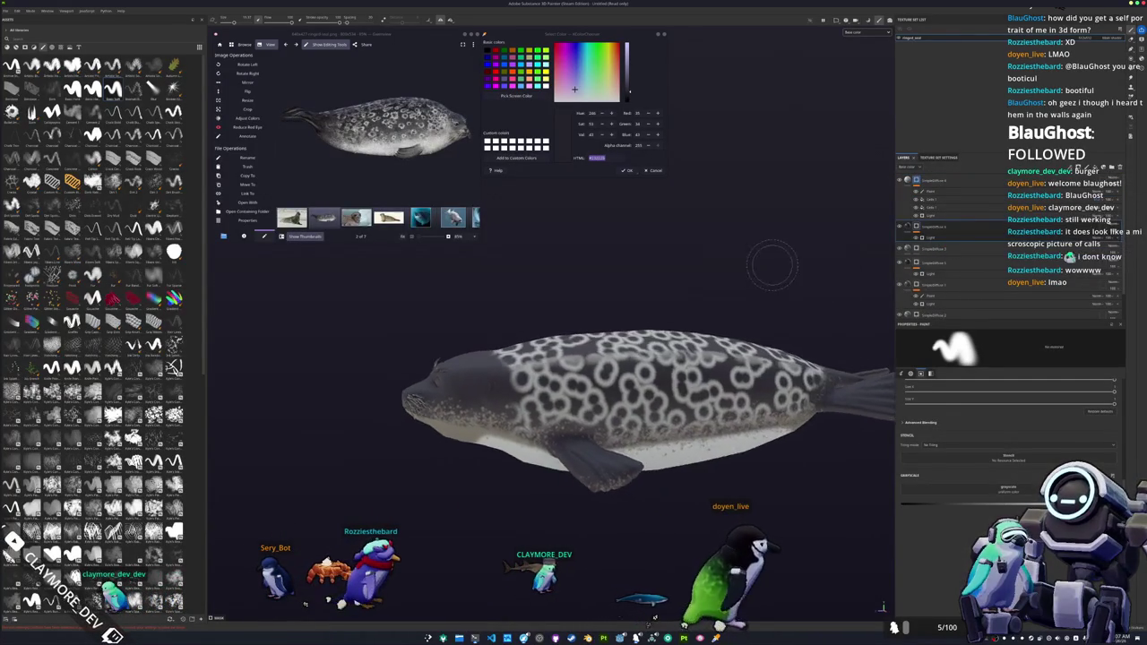
left_click_drag(768, 269, 737, 238, "alt")
key("ctrl+z")
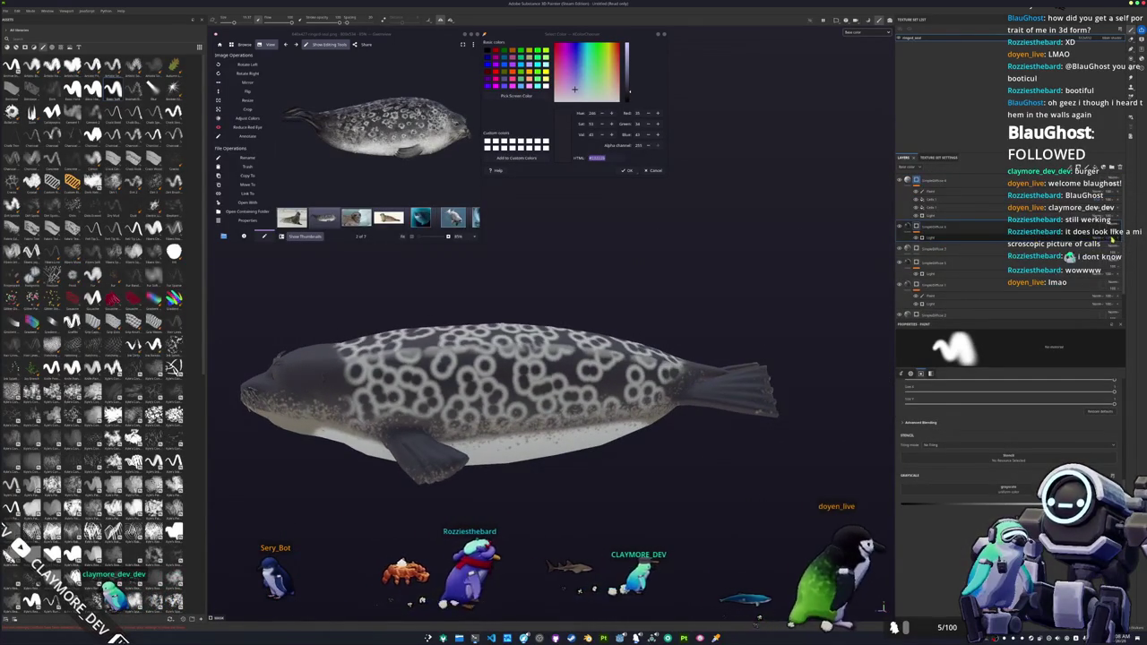
right_click(920, 225)
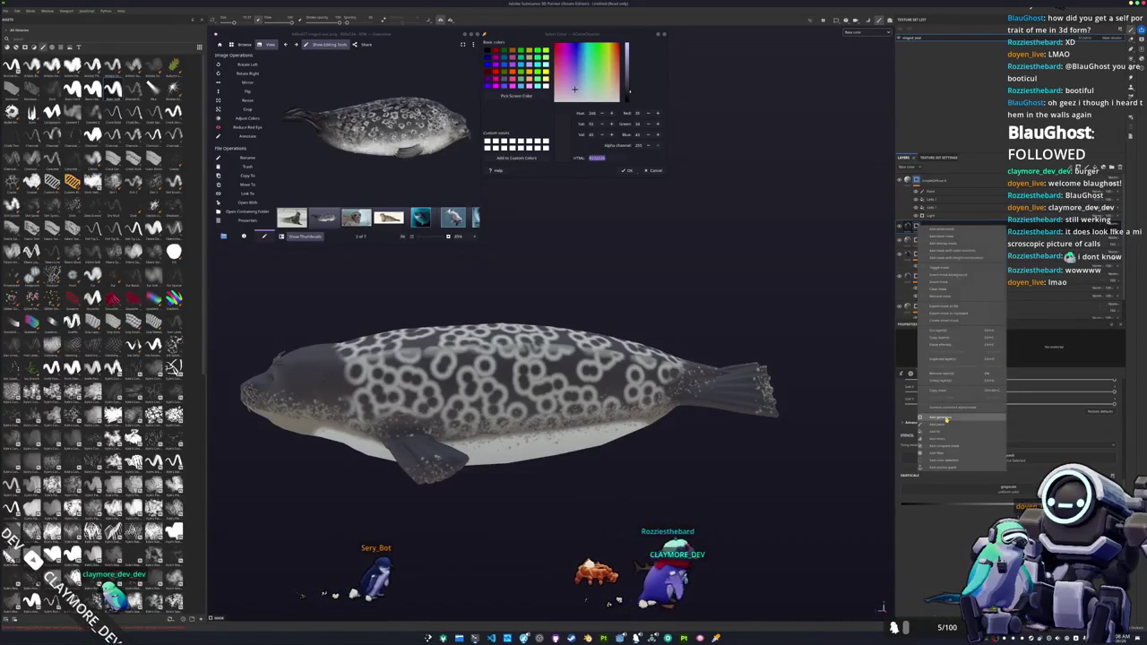
- Add a generator to the spotted layer and raise its parameter and Contrast sliders to darken the lower body
left_click(939, 417)
left_click(1006, 350)
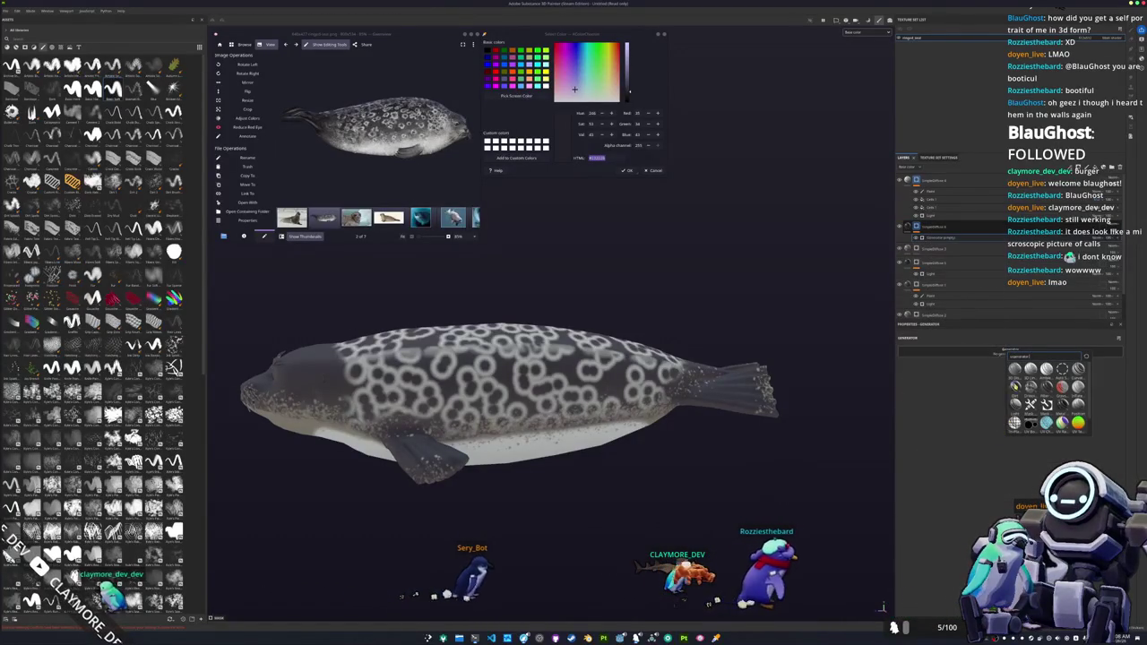
left_click(1014, 402)
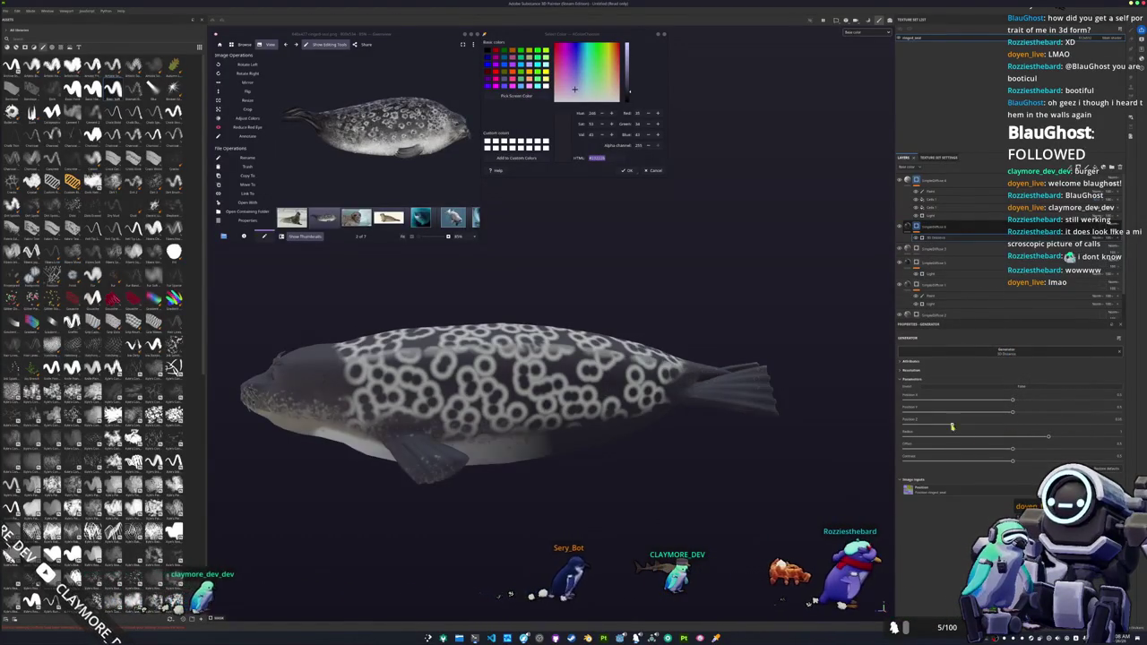
left_click_drag(743, 443, 806, 426, "alt")
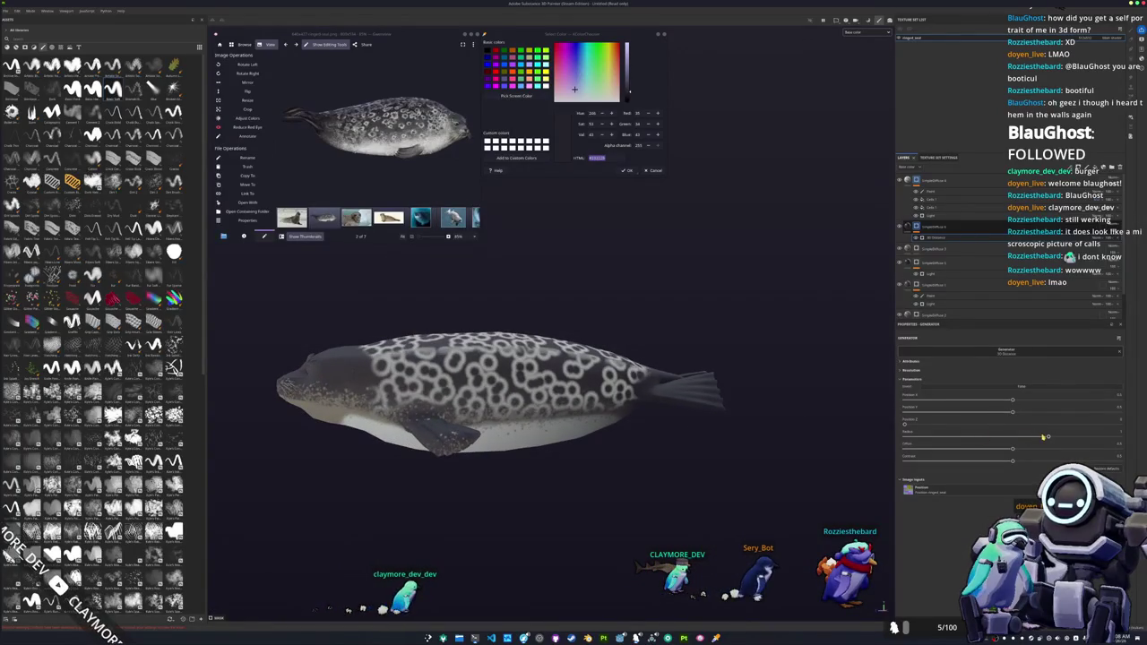
left_click_drag(1047, 438, 1096, 434)
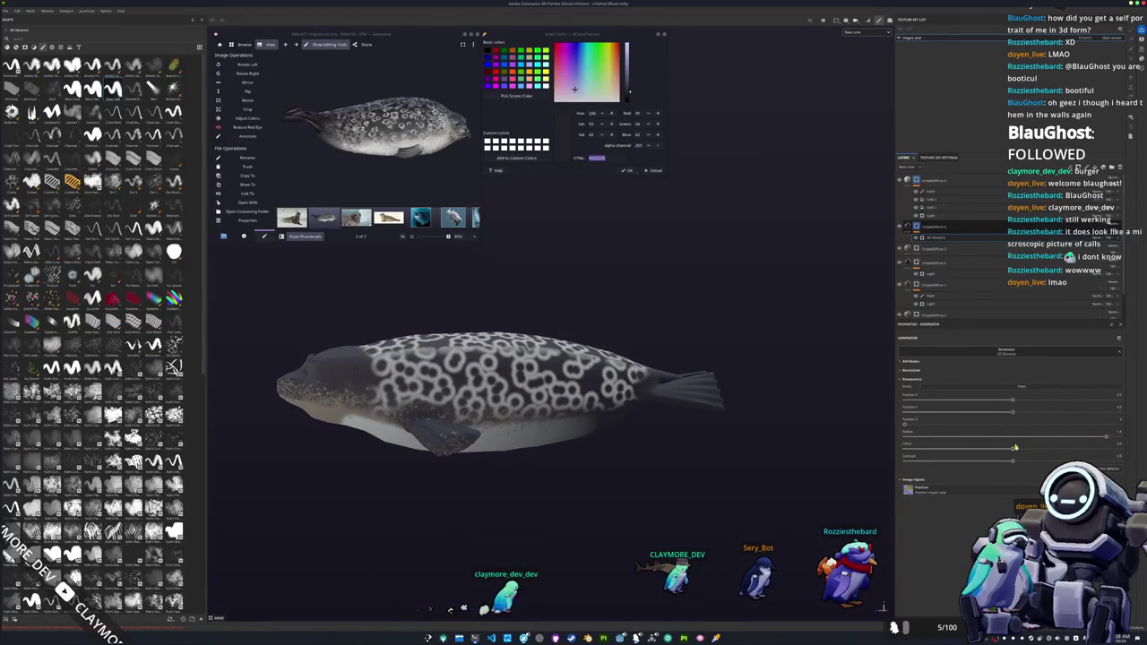
mouse_move(1014, 460)
left_mouse_down()
mouse_move(1083, 446)
mouse_move(1040, 438)
mouse_move(1085, 437)
left_mouse_up()
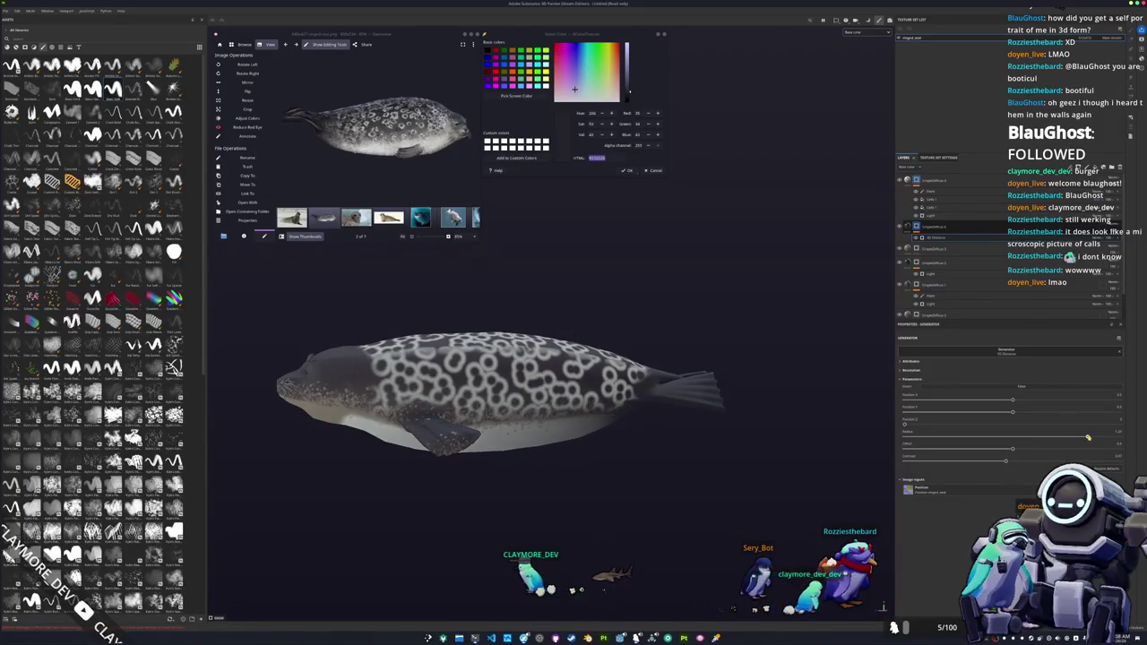
scroll(640, 458, "down", 2)
mouse_move(615, 442)
left_mouse_down("alt")
mouse_move(696, 502)
mouse_move(661, 468)
mouse_move(662, 492)
mouse_move(656, 454)
mouse_move(731, 377)
mouse_move(446, 379)
mouse_move(502, 386)
mouse_move(660, 458)
mouse_move(671, 492)
mouse_move(586, 436)
left_mouse_up("alt")
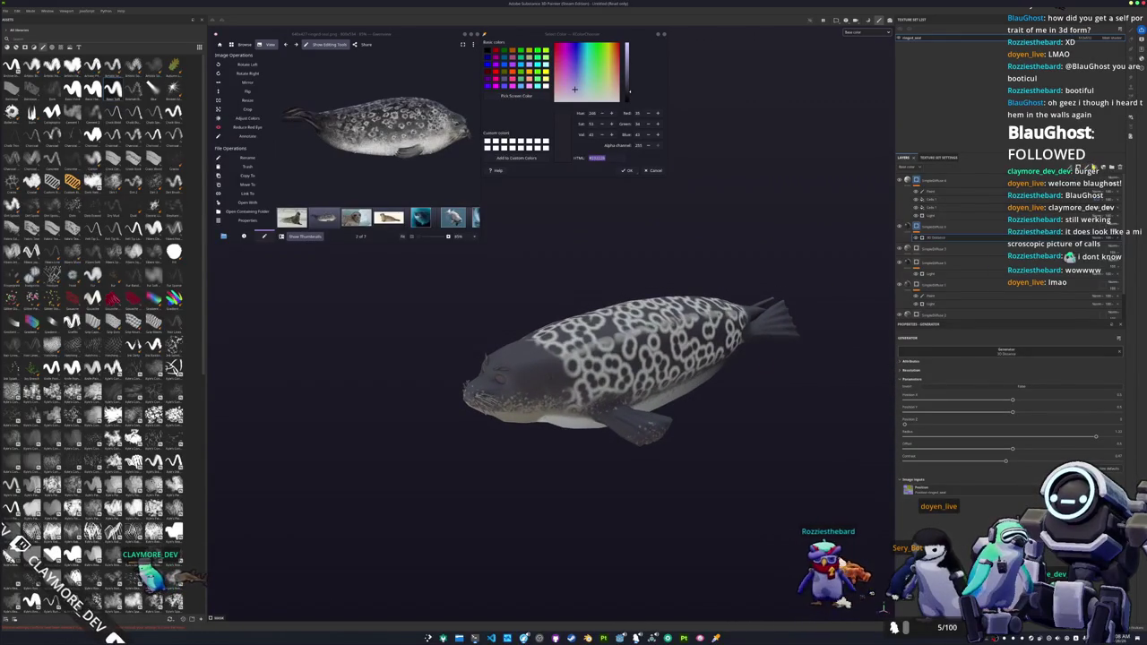
- Select the fill layer and open its Base Color picker
mouse_move(618, 385)
left_mouse_down("alt")
mouse_move(651, 331)
mouse_move(645, 412)
left_mouse_up("alt")
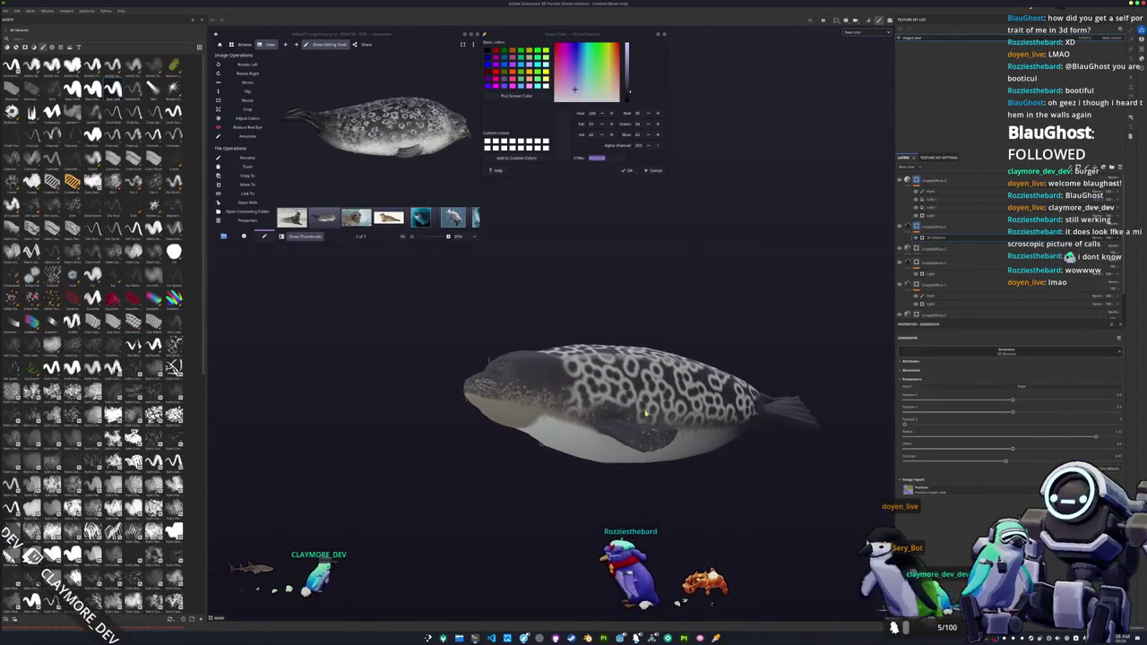
scroll(1008, 242, "down", 1)
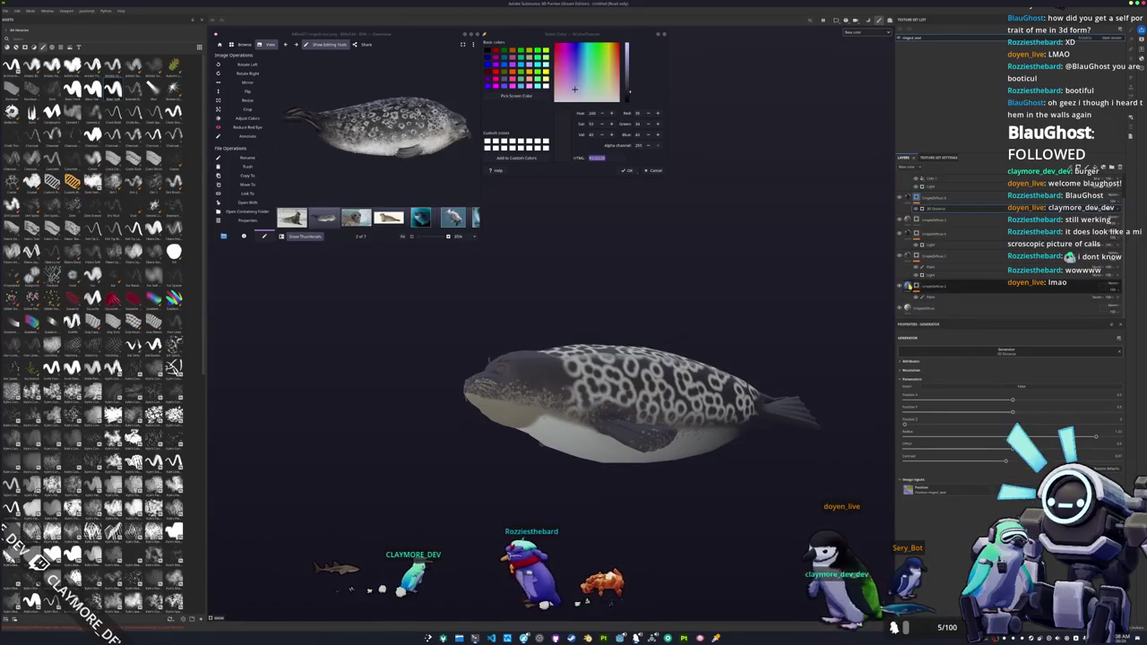
left_click(932, 294)
left_click(960, 489)
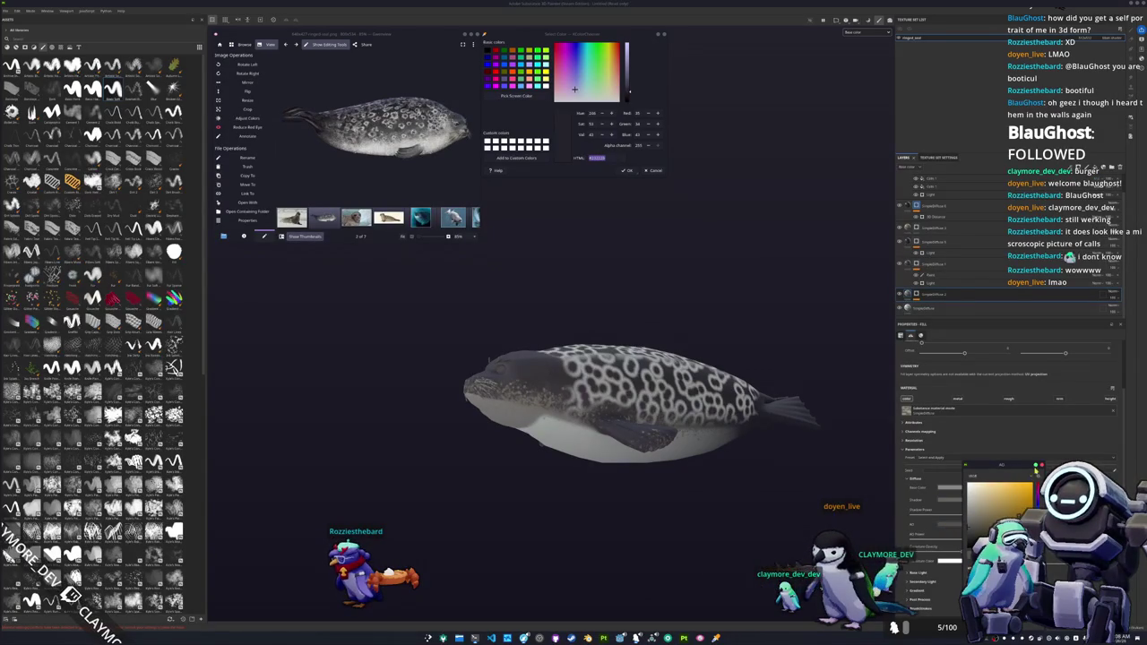
- Add a symmetric paint layer and switch to a scattered-dot brush, viewing the seal's back
left_click_drag(807, 376, 781, 295, "alt")
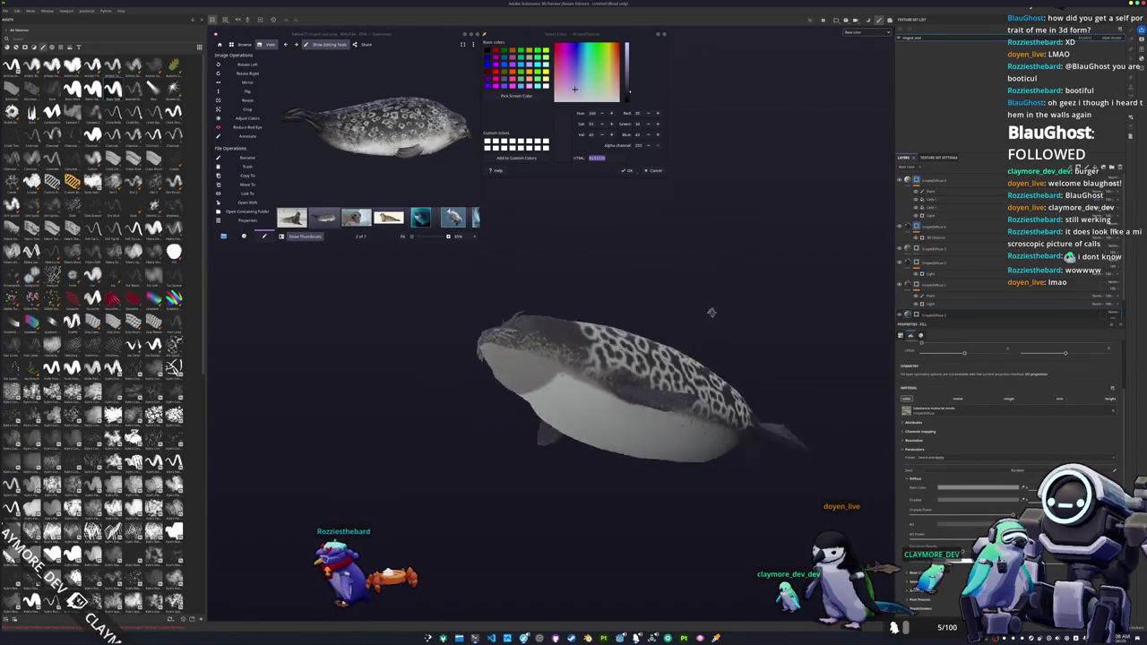
scroll(922, 276, "down", 1)
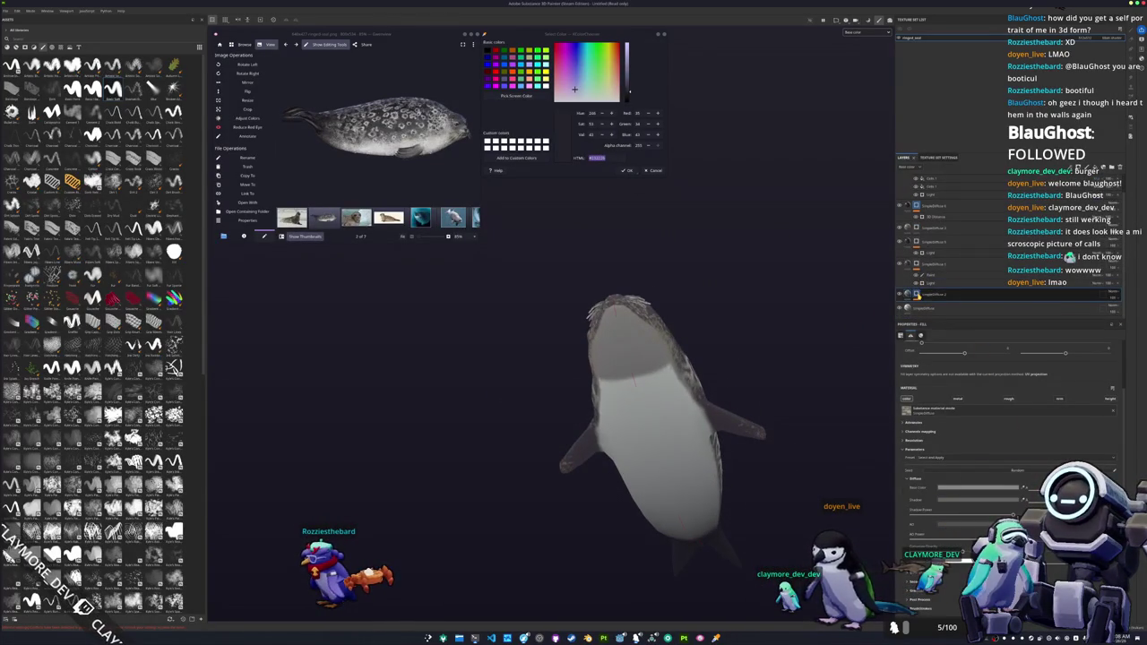
left_click(917, 294)
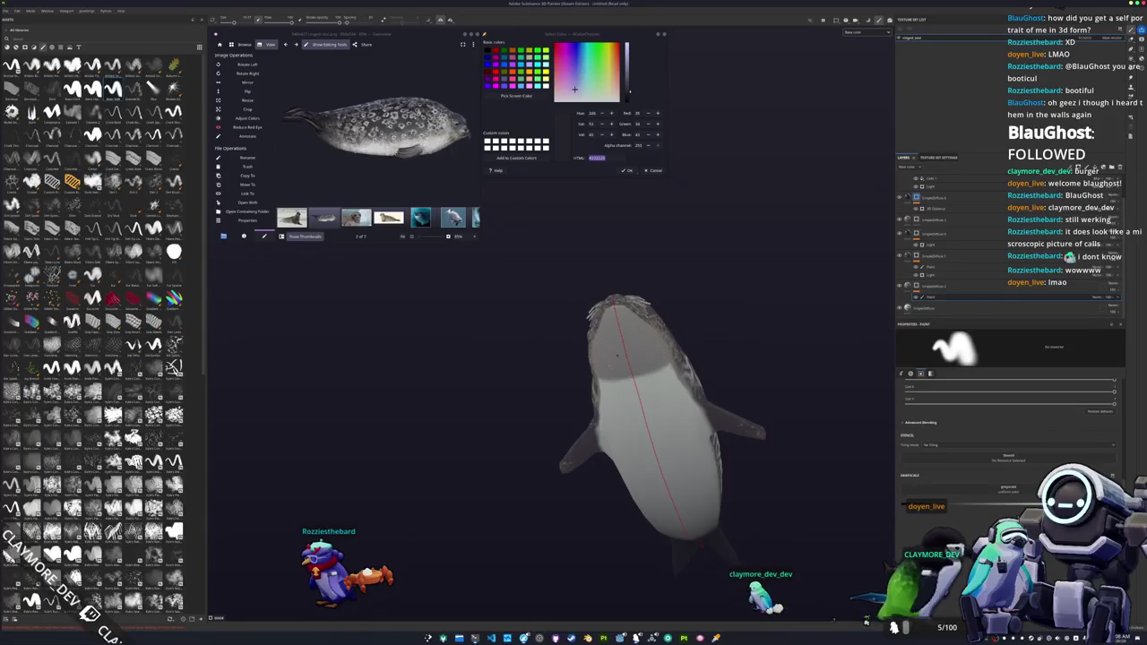
left_click(173, 367)
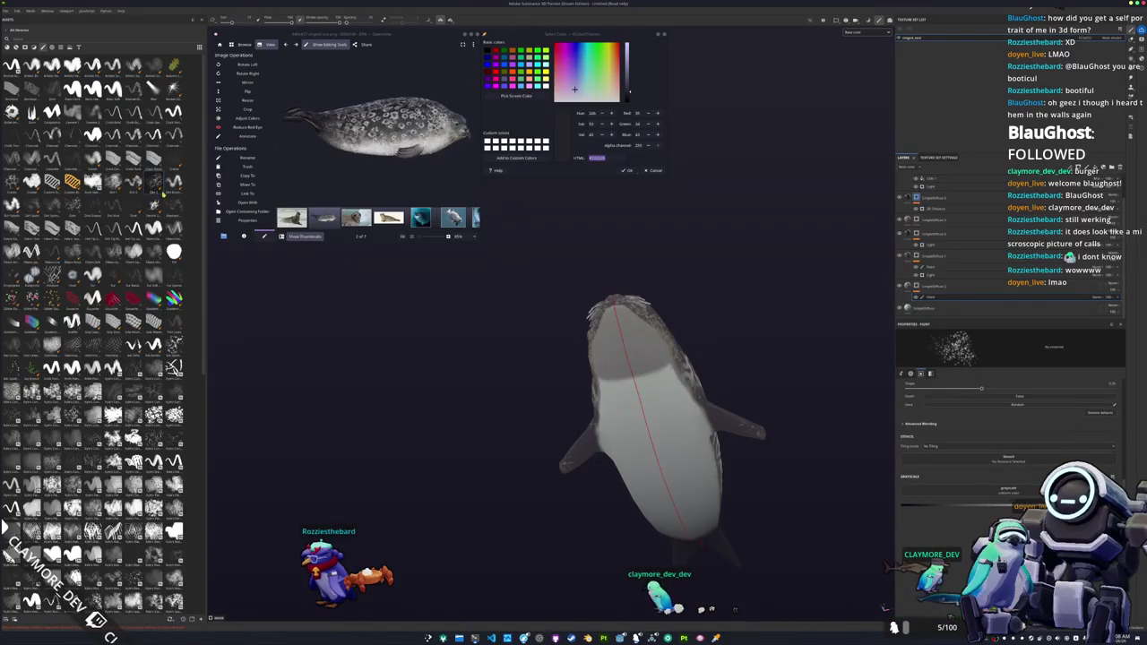
scroll(614, 422, "up", 1)
scroll(615, 422, "up", 2)
scroll(615, 422, "up", 2)
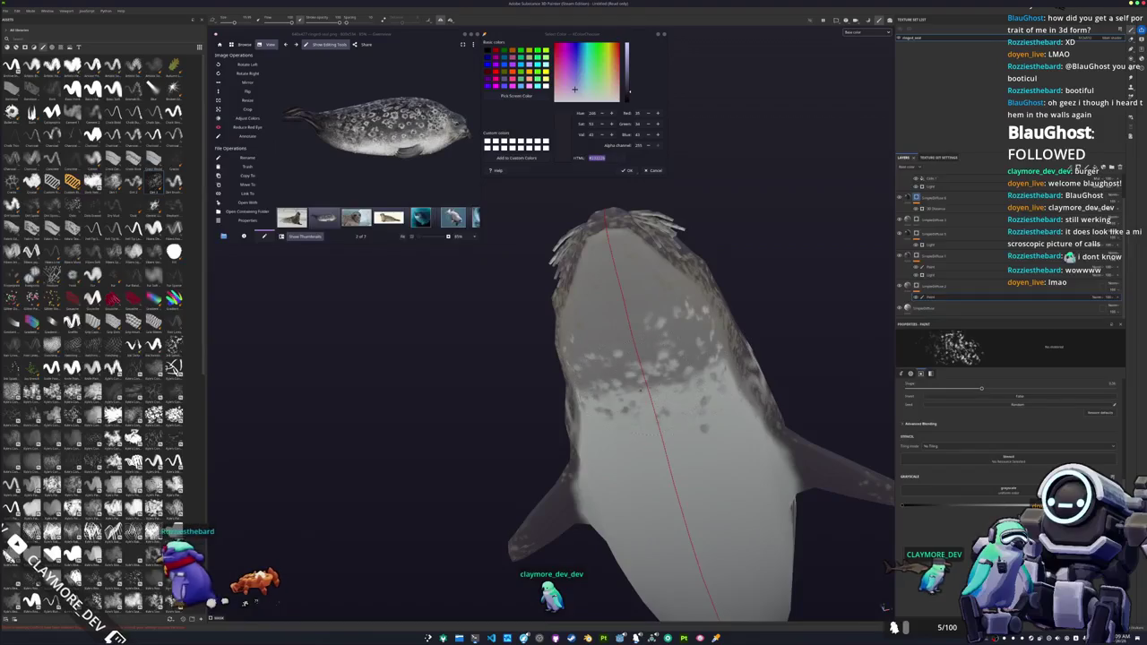
left_click_drag(610, 372, 645, 341, "alt")
left_click_drag(620, 457, 655, 419, "alt")
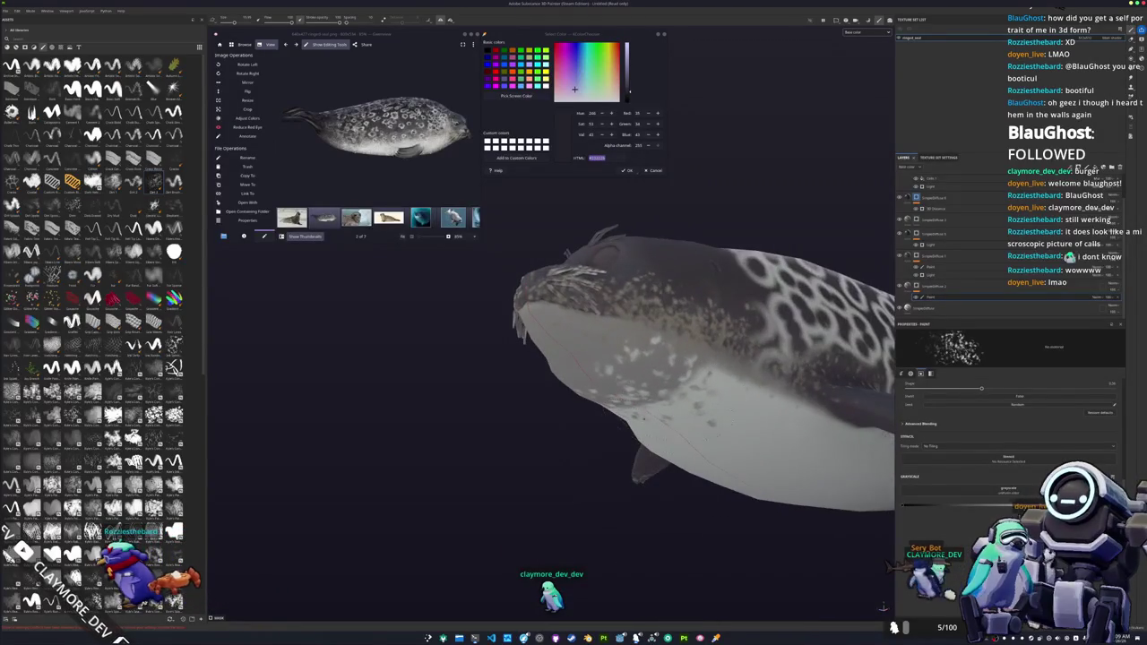
mouse_move(654, 488)
left_mouse_down("alt")
mouse_move(685, 458)
mouse_move(677, 403)
mouse_move(645, 439)
mouse_move(768, 422)
mouse_move(719, 432)
mouse_move(793, 329)
left_mouse_up("alt")
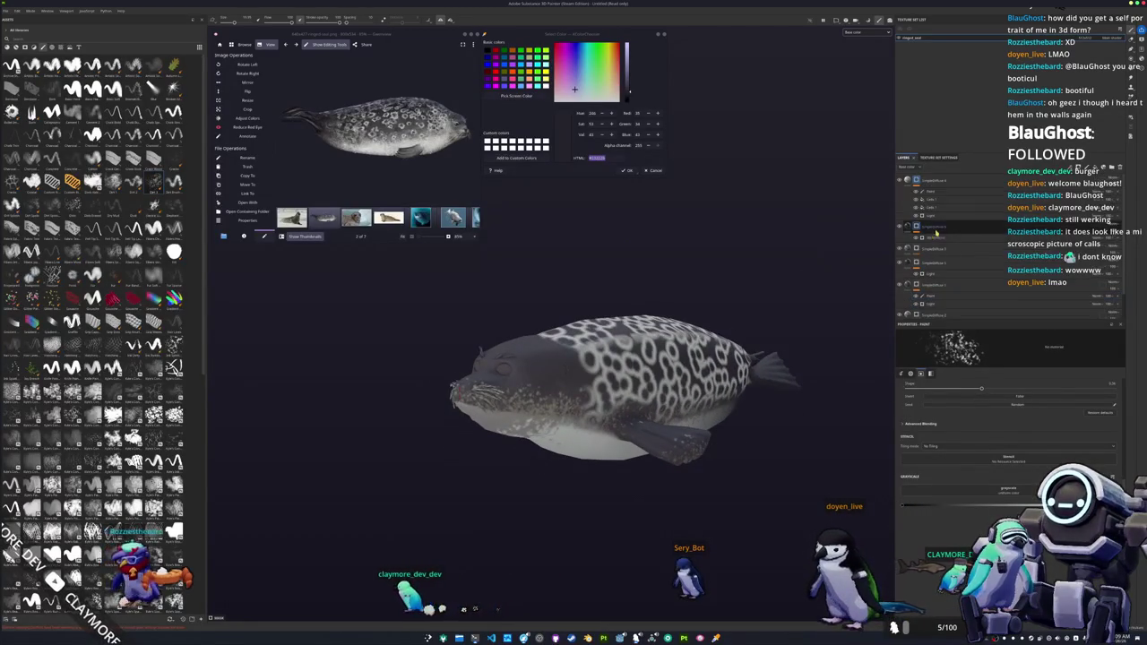
- Reorder the layers and set another fill layer's base colour to medium grey
left_click_drag(934, 231, 915, 229)
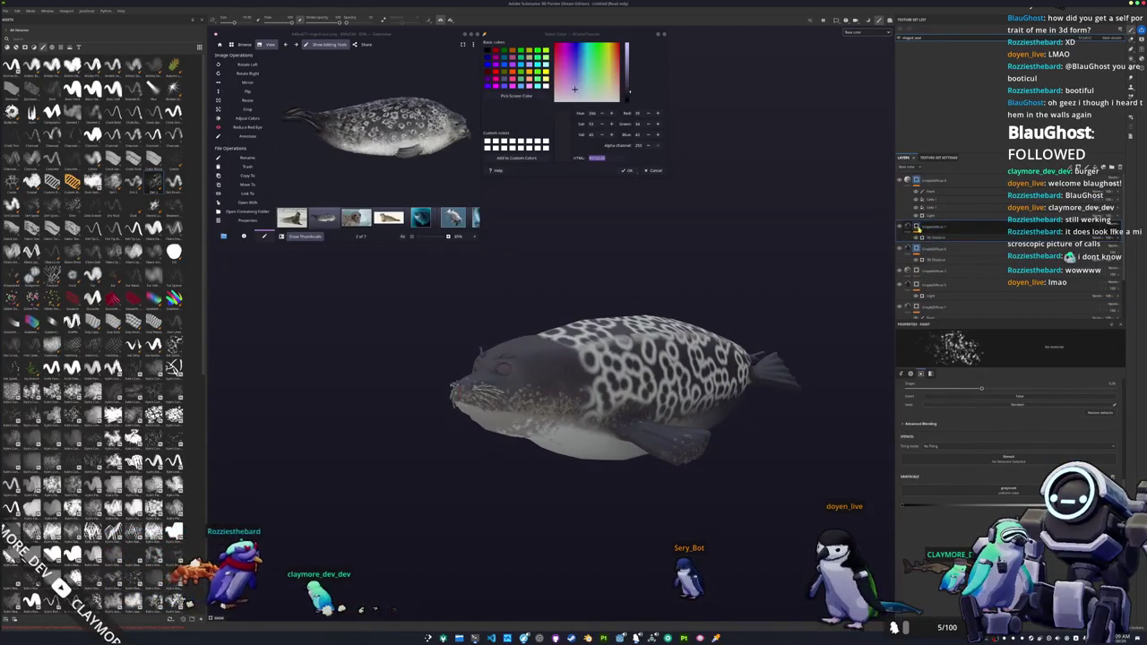
left_click(905, 248)
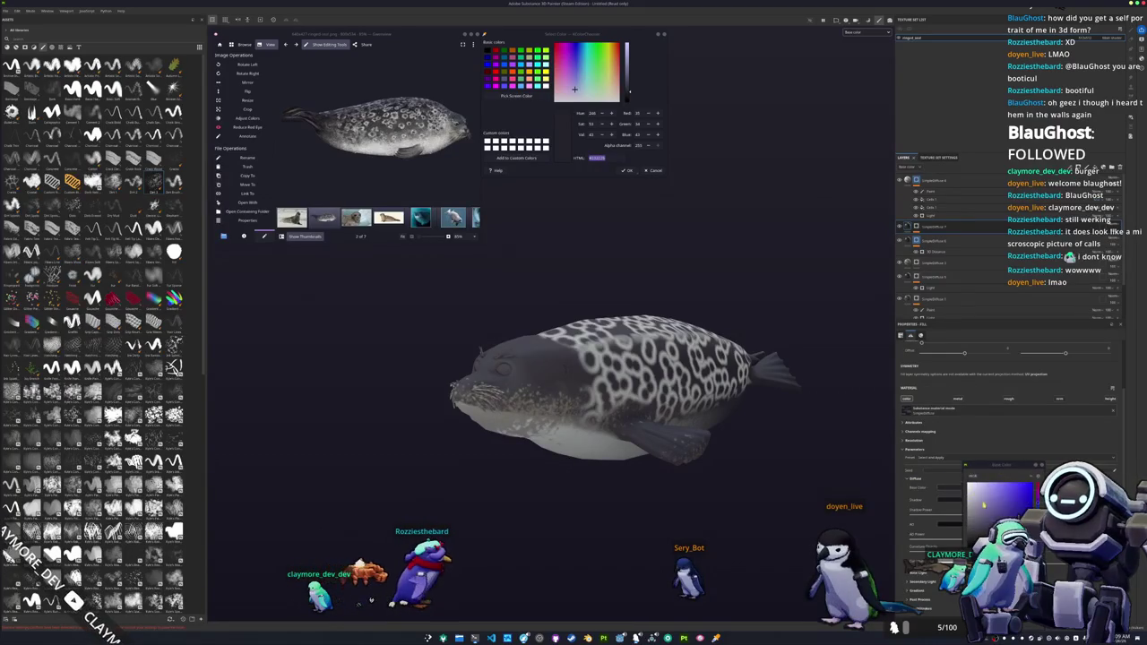
left_click(959, 488)
left_click_drag(969, 484, 967, 493)
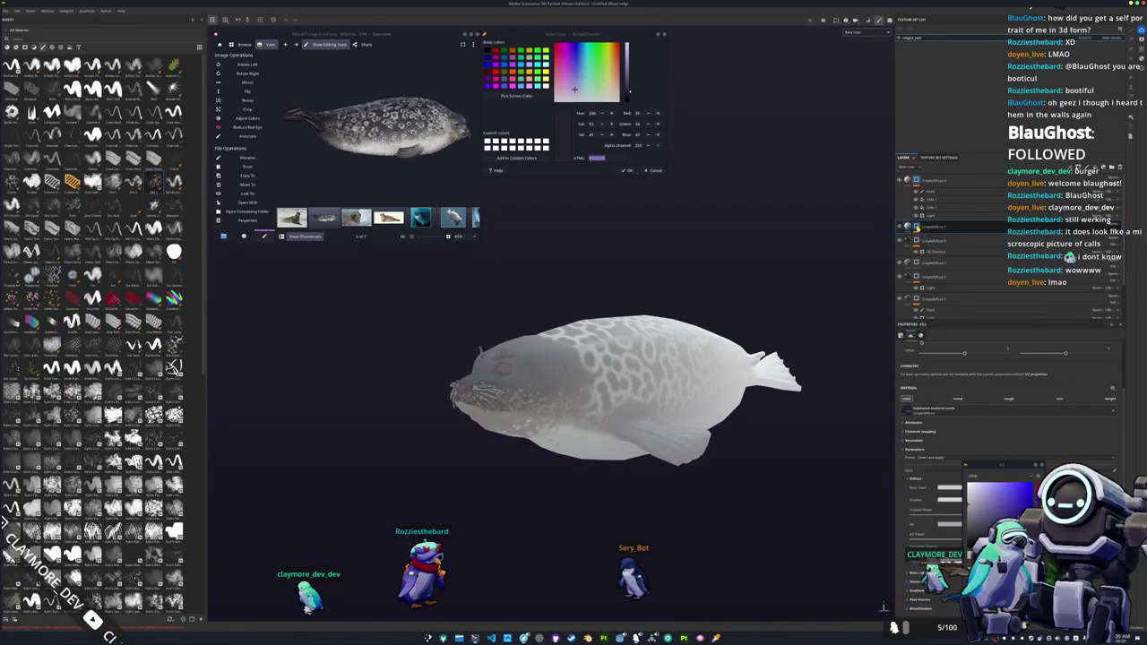
- Duplicate the SimpleDiffuse layer, move the copy to the top, and add paint to it
right_click(928, 227)
left_click(938, 293)
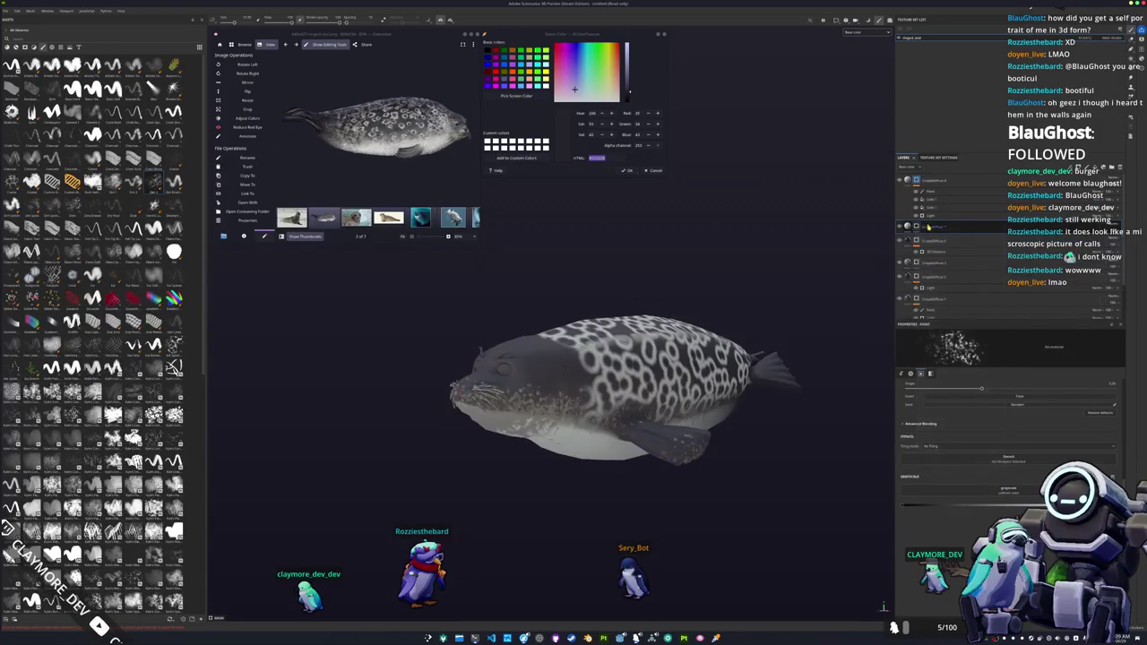
left_click_drag(946, 177, 936, 180)
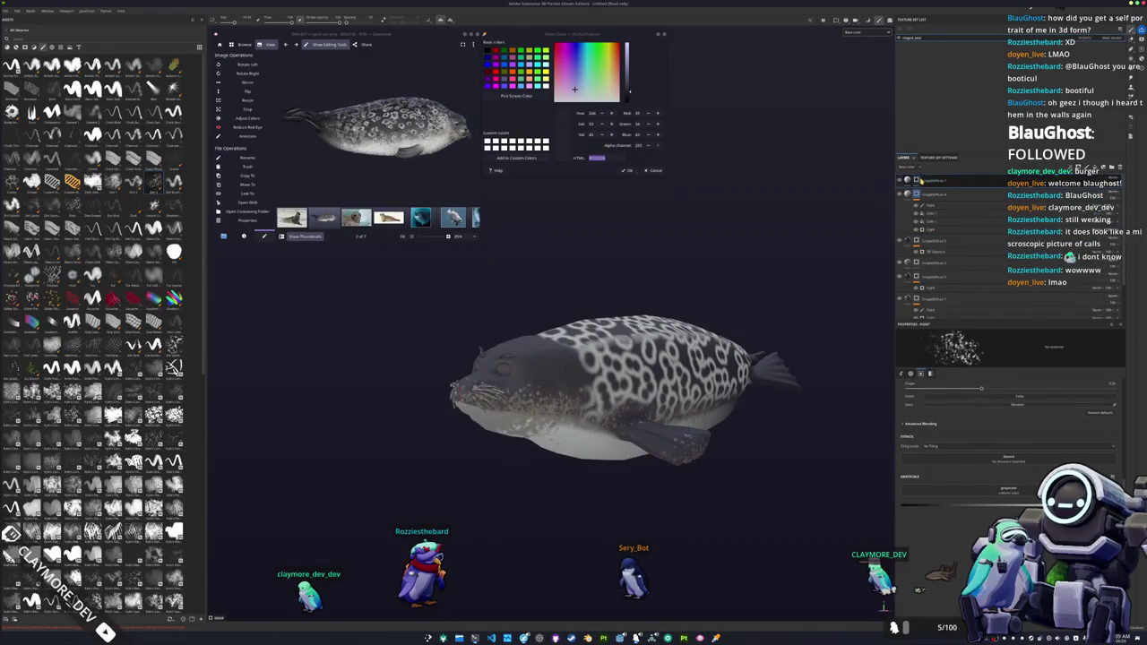
right_click(916, 179)
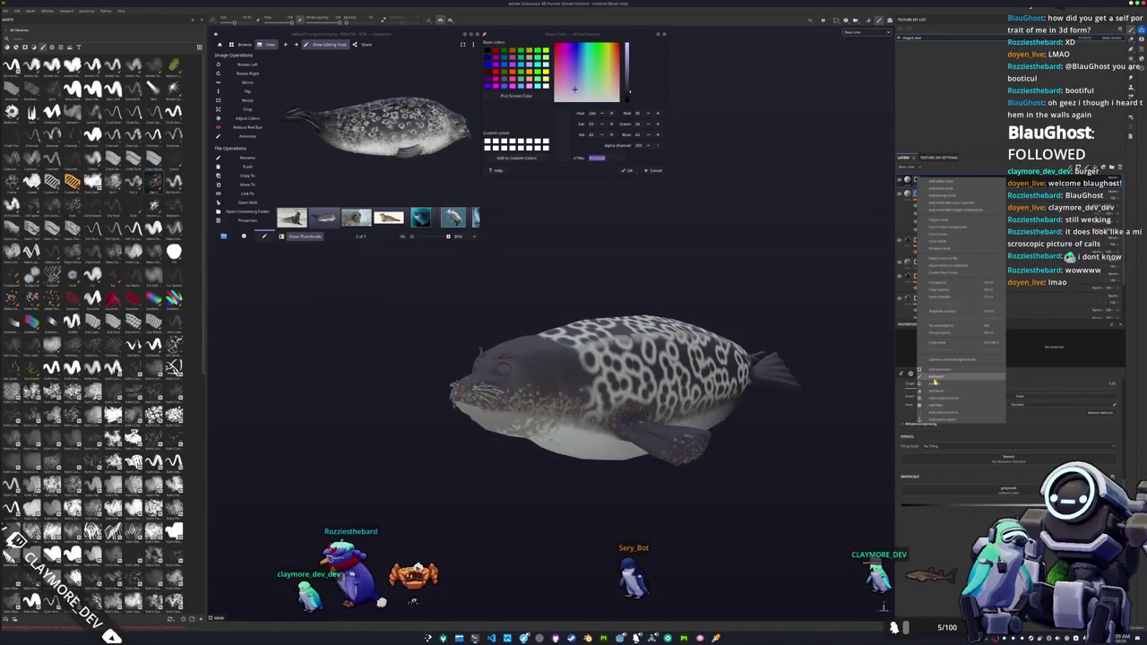
left_click(936, 378)
- Frame the seal's face, select the top paint layer, and close the reference photo and Select Color dialog
scroll(618, 385, "up", 3)
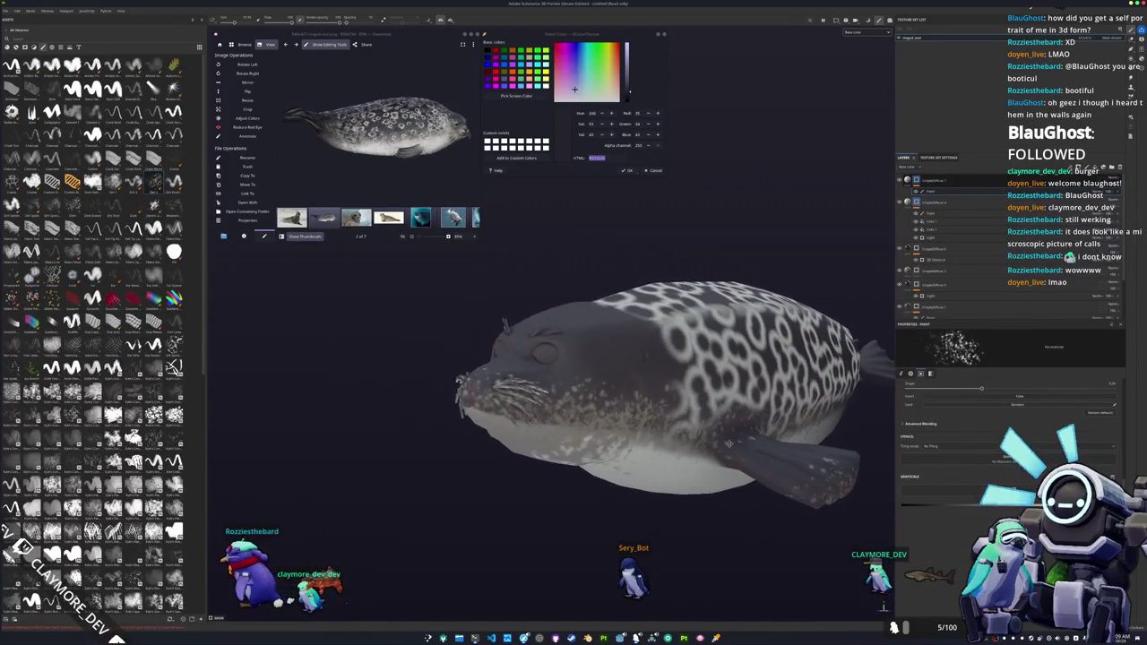
left_click_drag(681, 404, 742, 410, "alt")
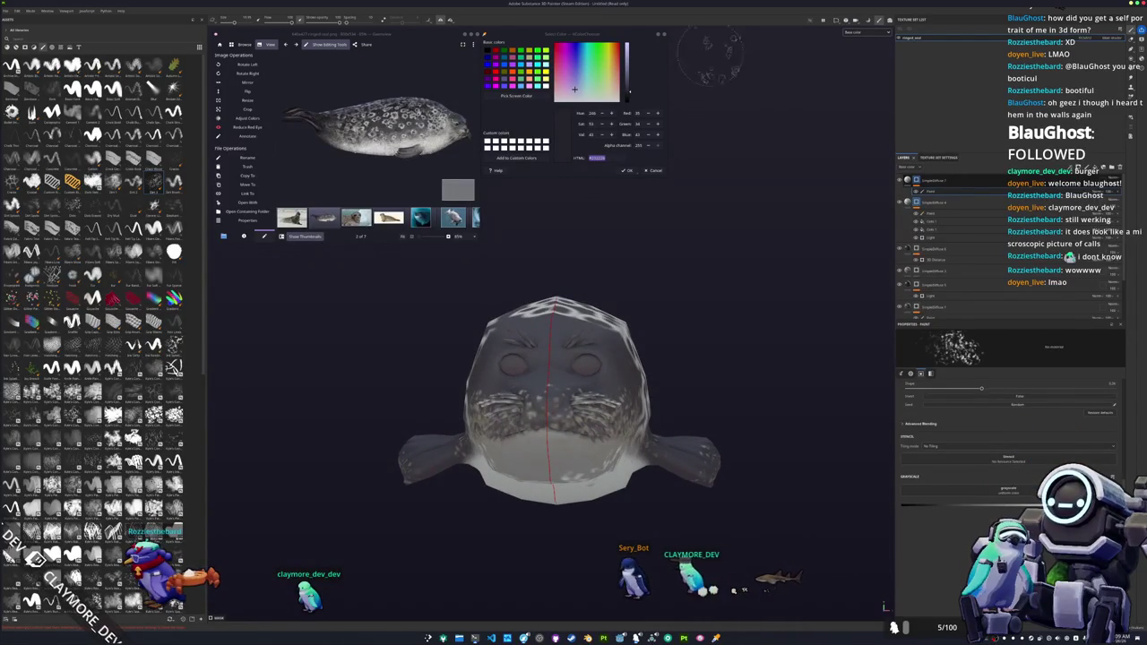
left_click_drag(761, 201, 758, 199, "alt")
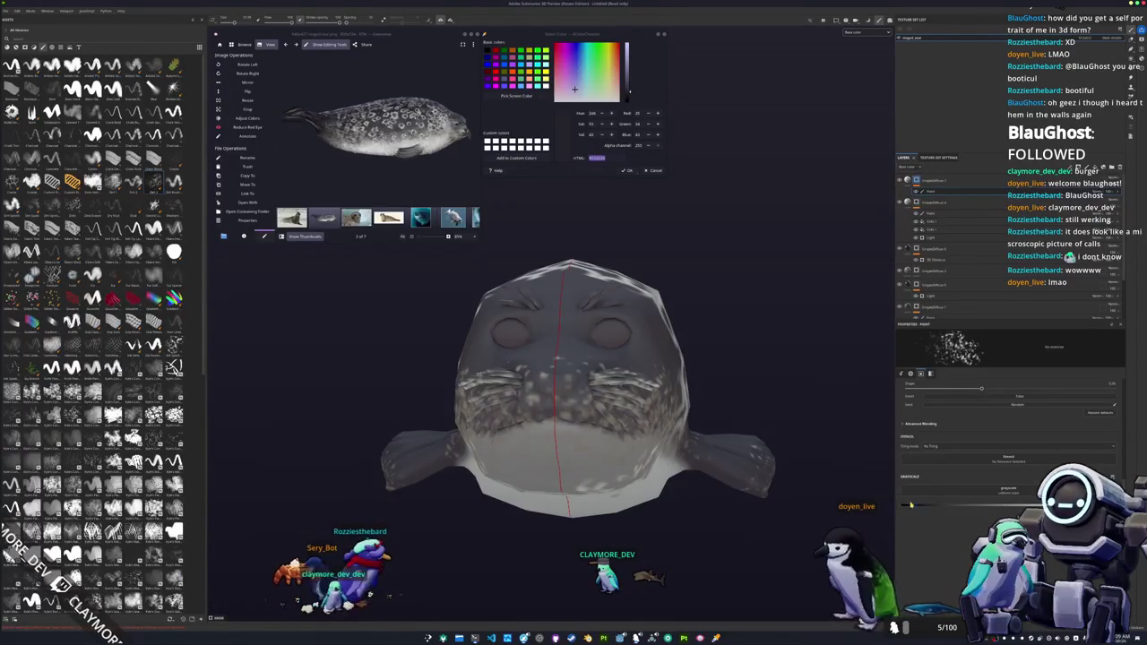
mouse_move(762, 394)
left_mouse_down("alt")
mouse_move(770, 403)
mouse_move(929, 189)
left_mouse_up("alt")
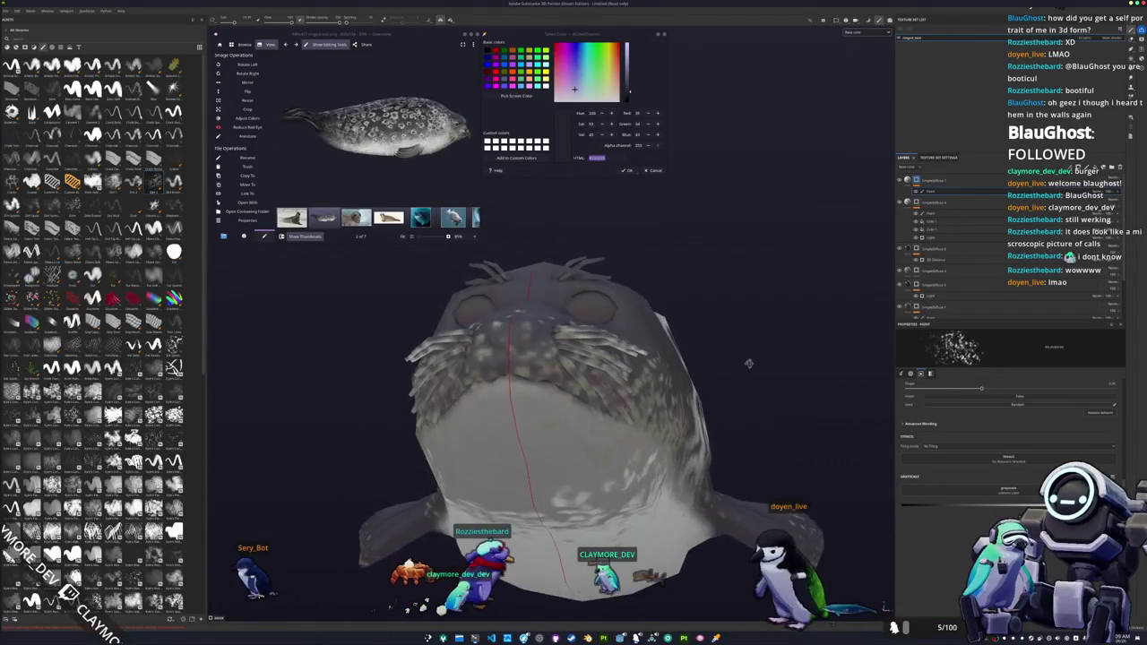
left_click(929, 189)
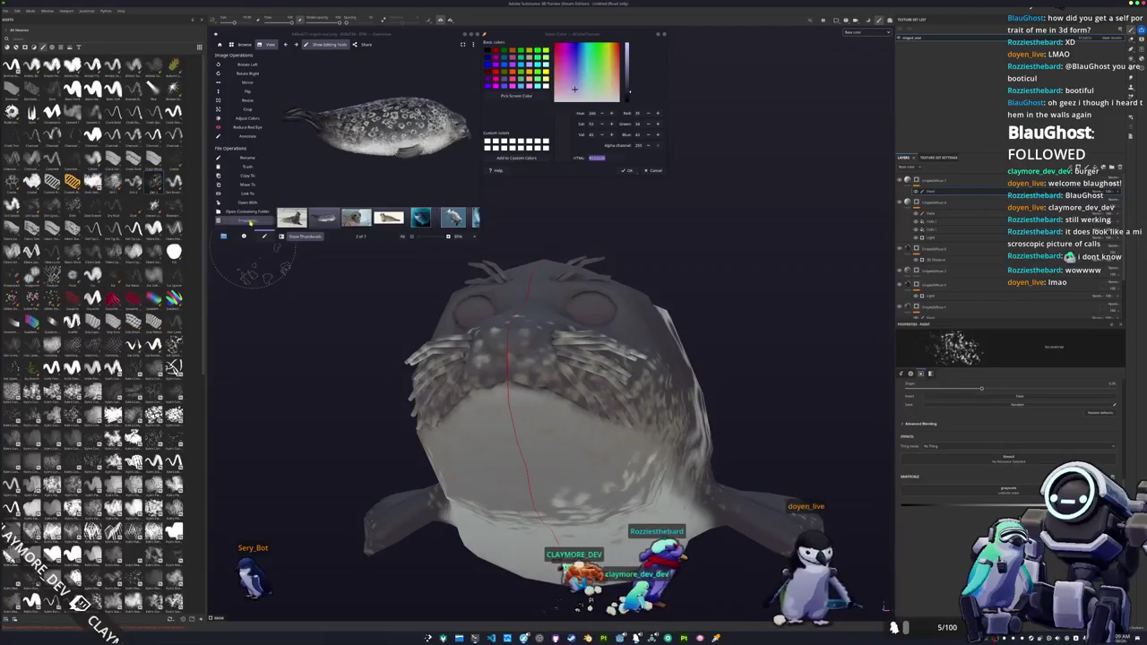
left_click(476, 34)
left_click(655, 171)
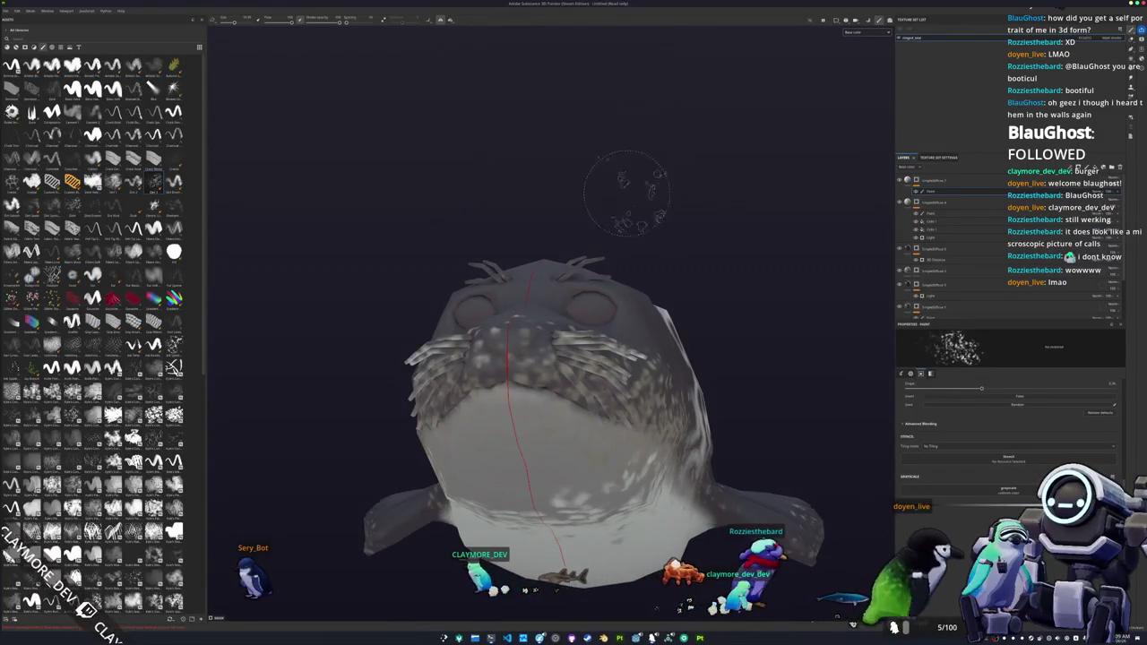
- Use Polygon Fill to mask the fill layer to only the whiskers, excluding the body
scroll(512, 180, "up", 2)
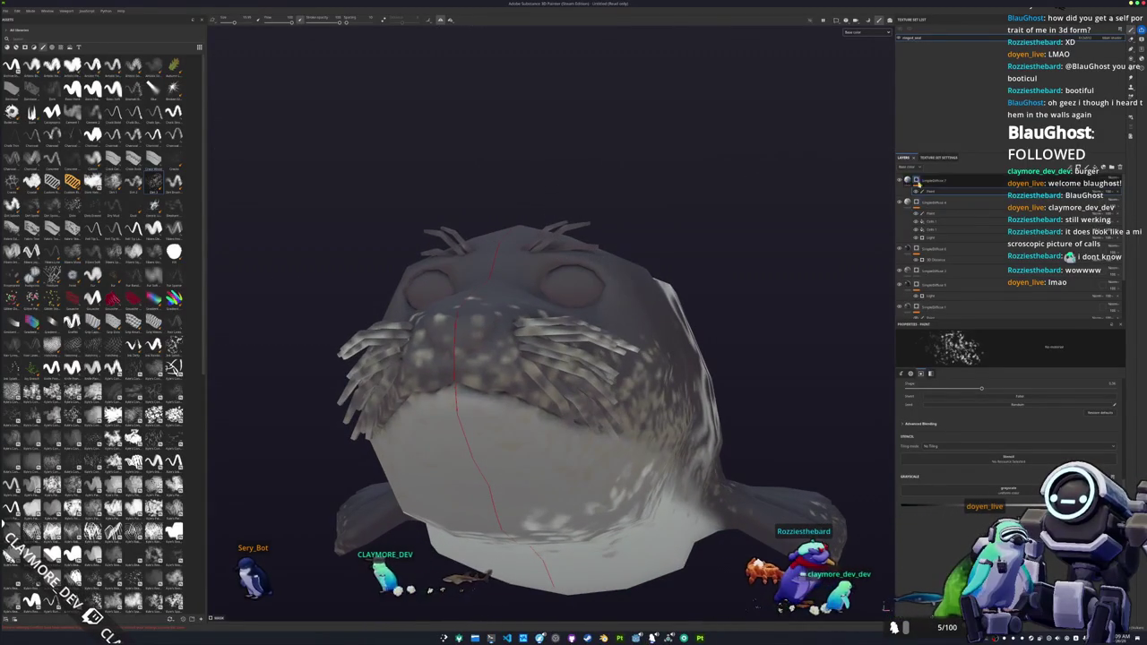
left_click(1131, 67)
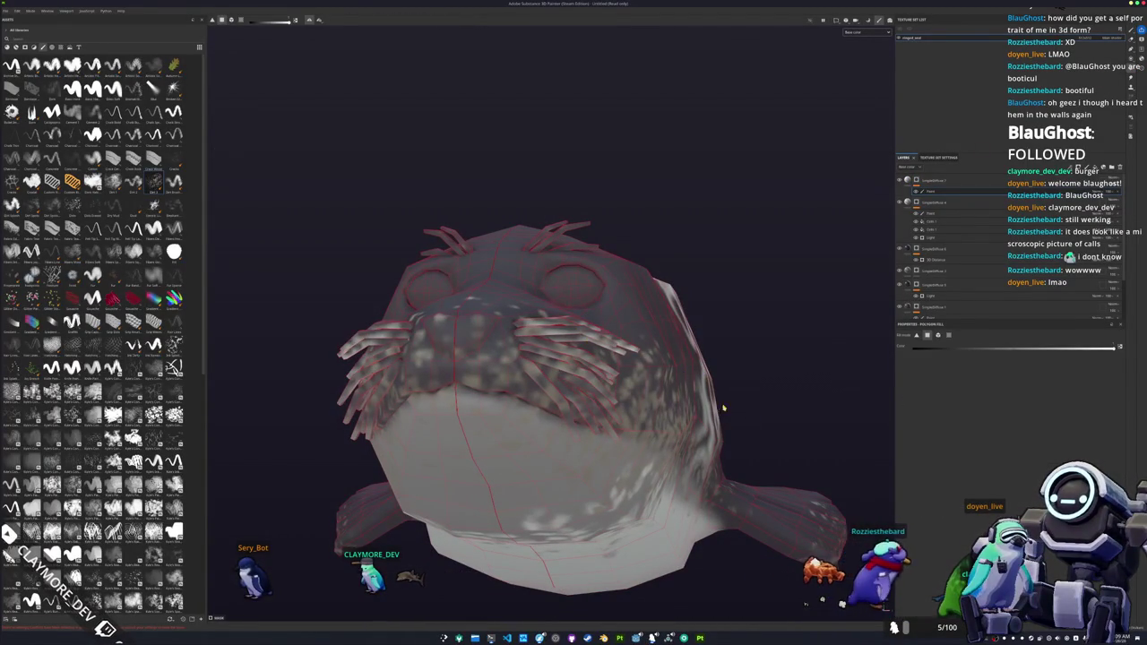
left_click_drag(776, 520, 261, 122)
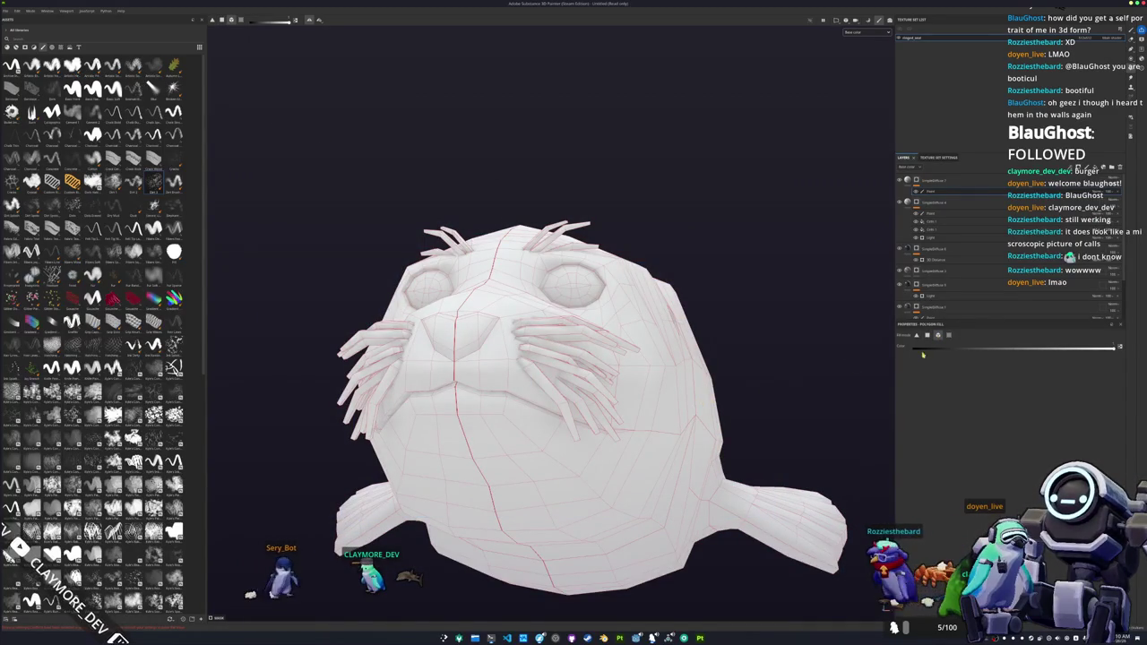
left_click(692, 378)
left_click_drag(725, 272, 805, 260, "alt")
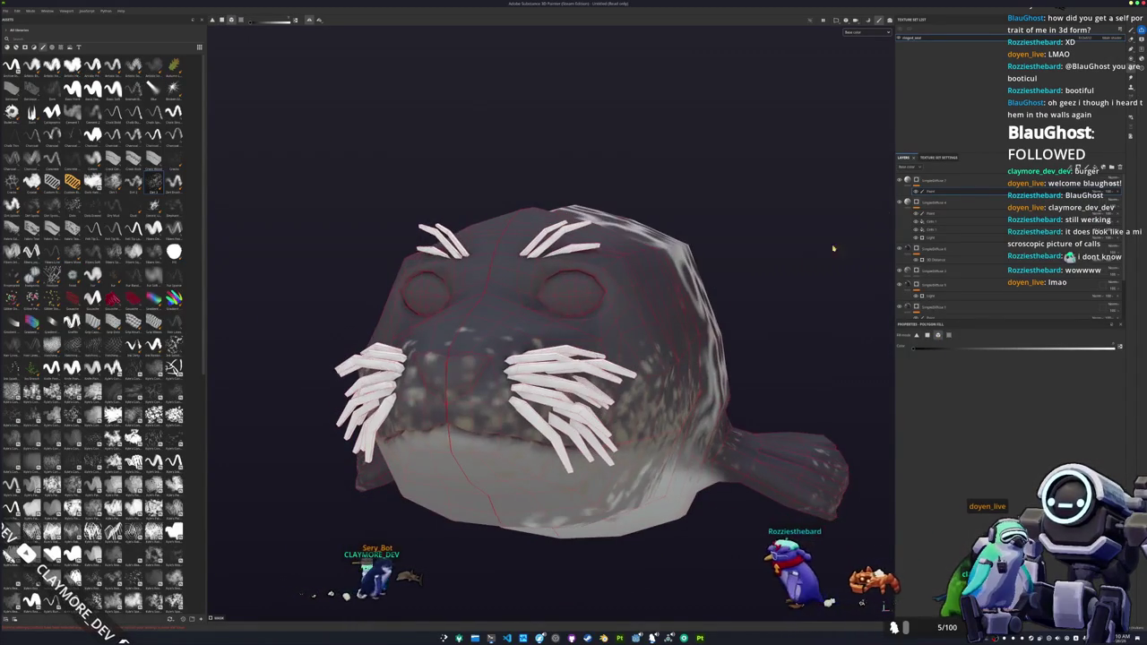
- Set the whiskers layer's base colour to a darker grey
left_click(932, 180)
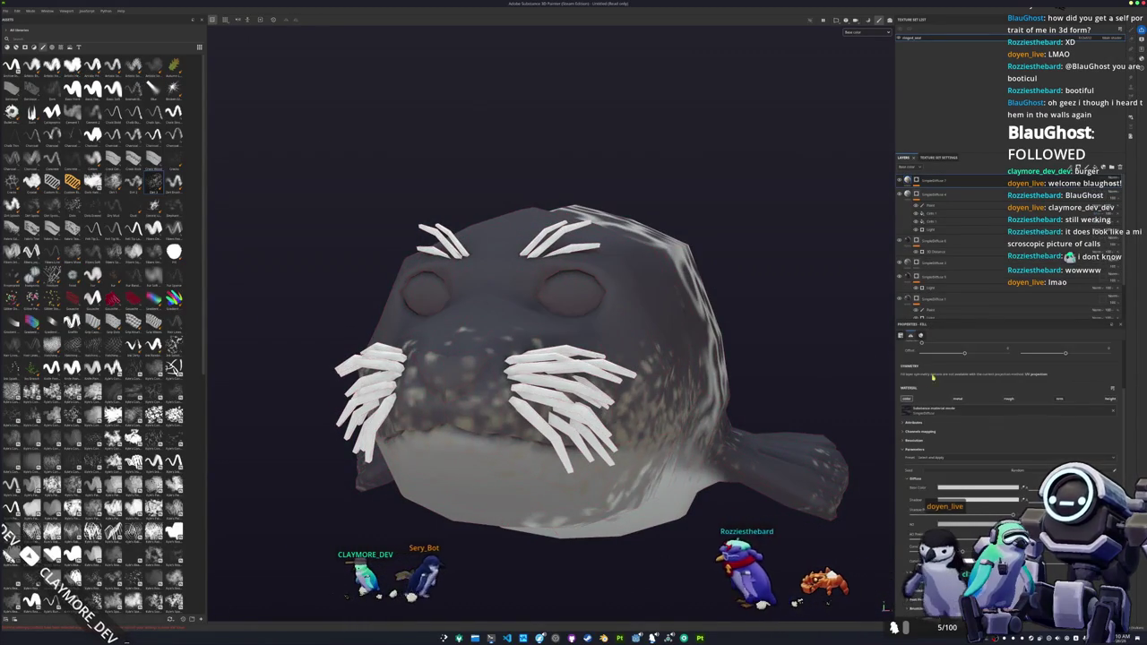
left_click(970, 488)
left_click_drag(973, 504, 964, 533)
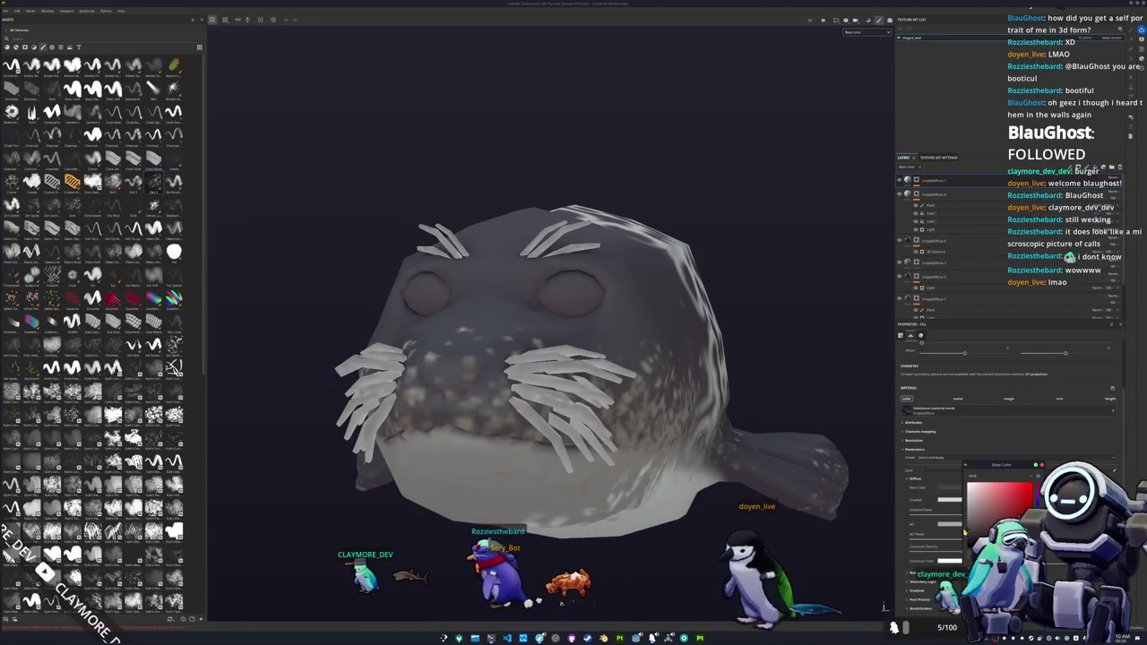
left_click_drag(970, 508, 958, 534)
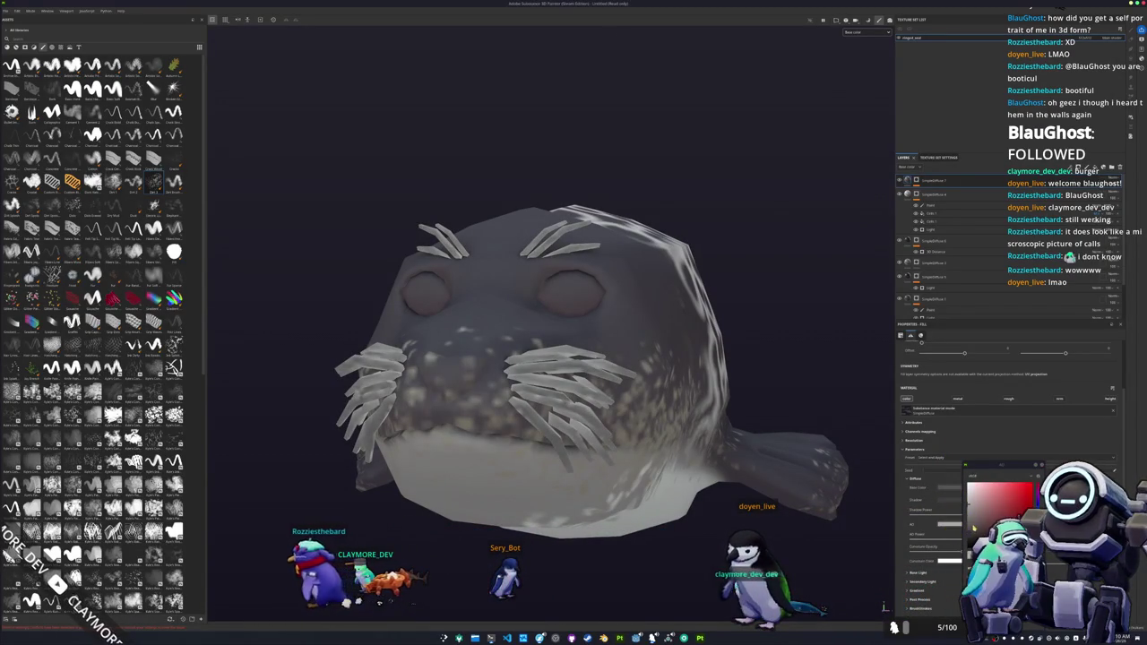
left_click(970, 529)
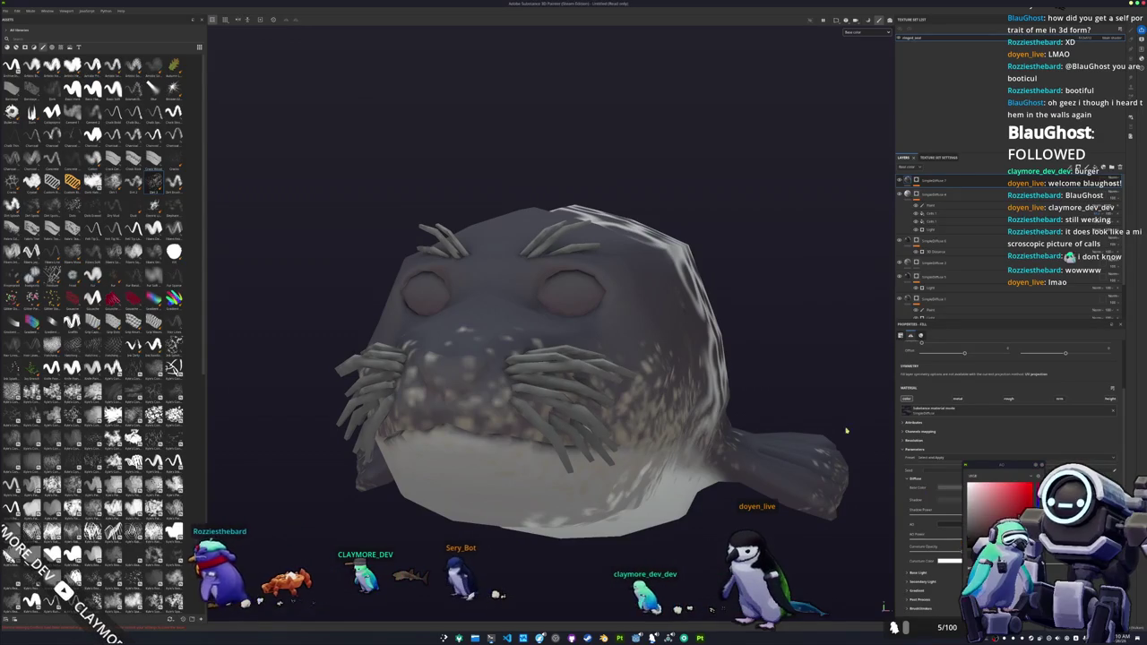
left_click_drag(870, 446, 834, 452, "alt")
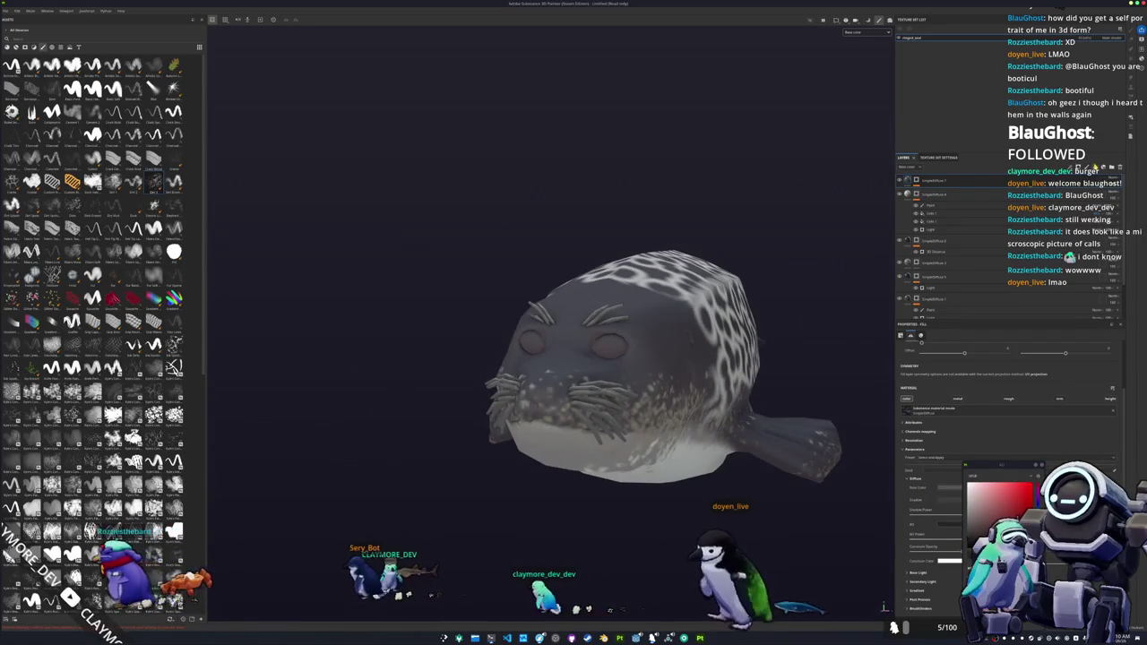
- Toggle the channel preview and set the base colour to black
key("c")
key("m")
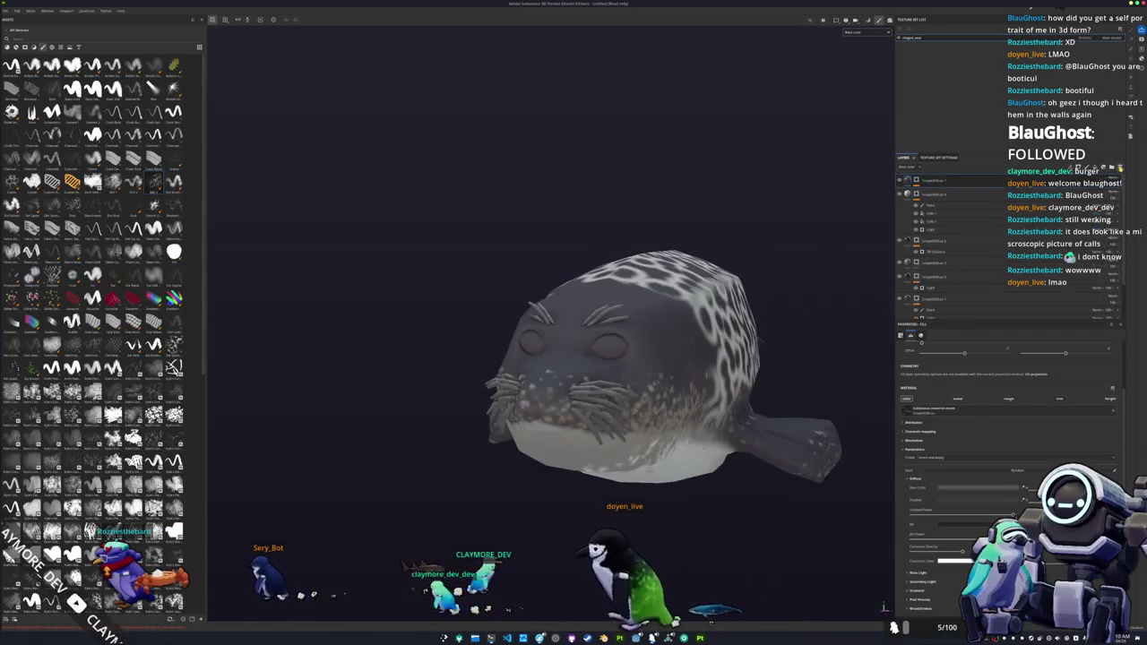
key("c")
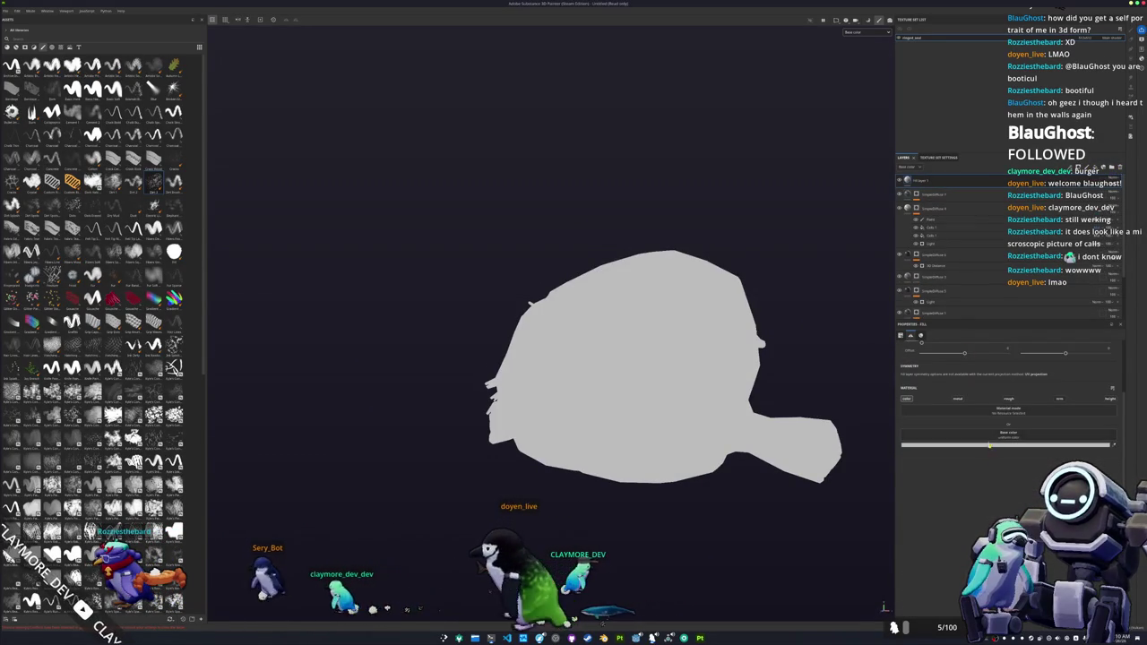
left_click(989, 445)
left_click(941, 293)
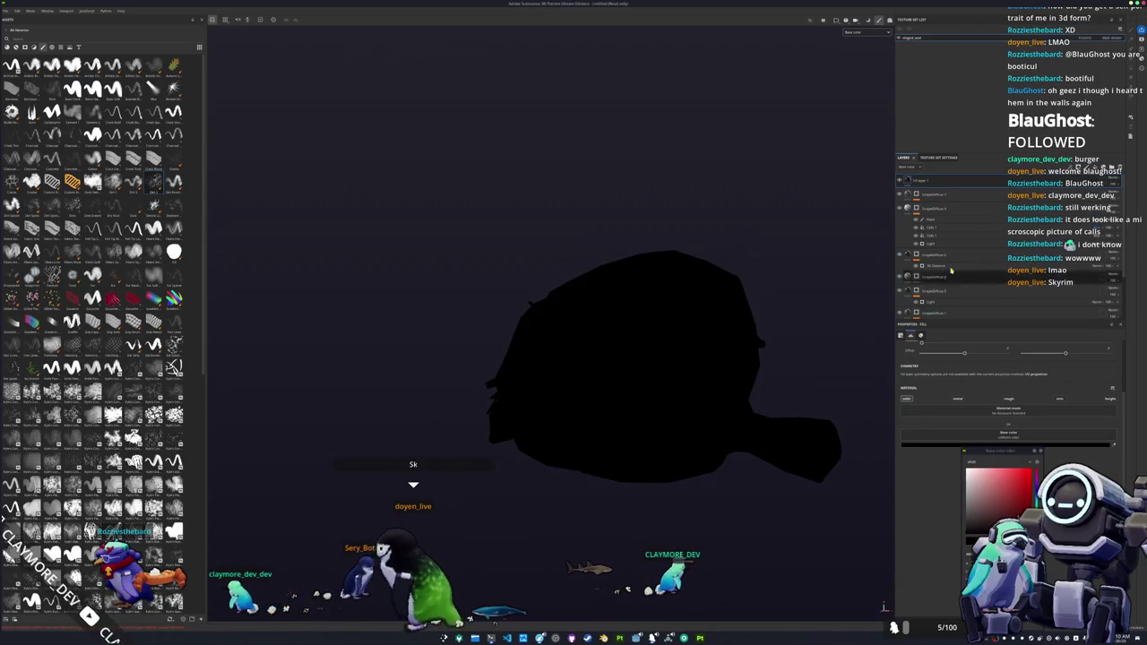
- Add a new fill layer on top with a black mask and black base colour
right_click(952, 179)
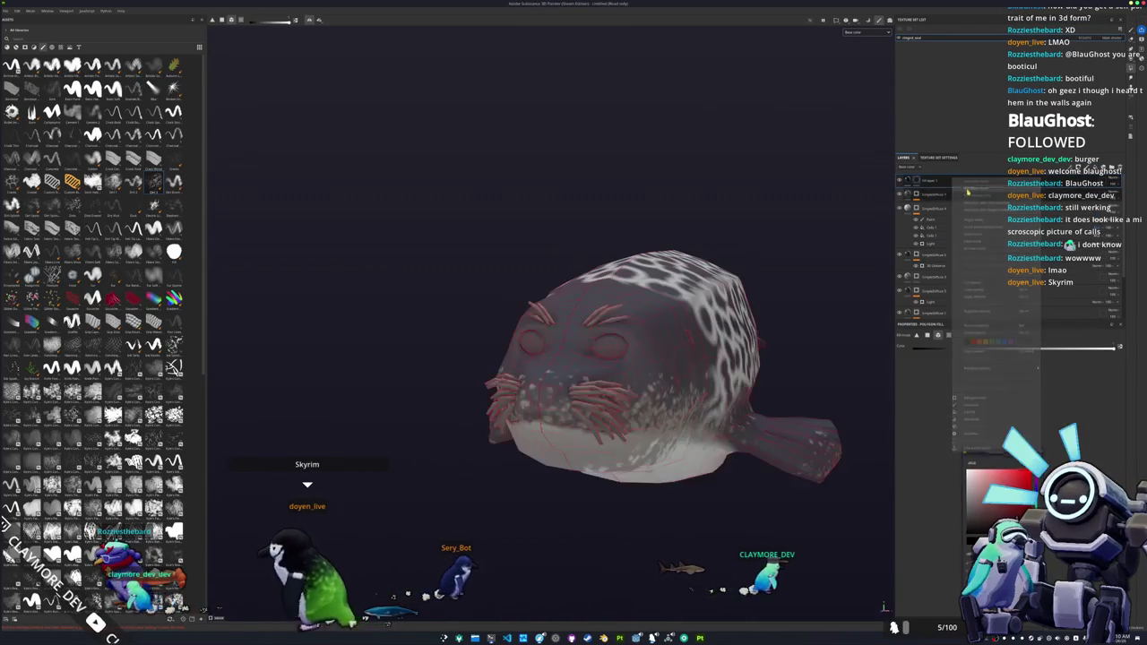
right_click(922, 178)
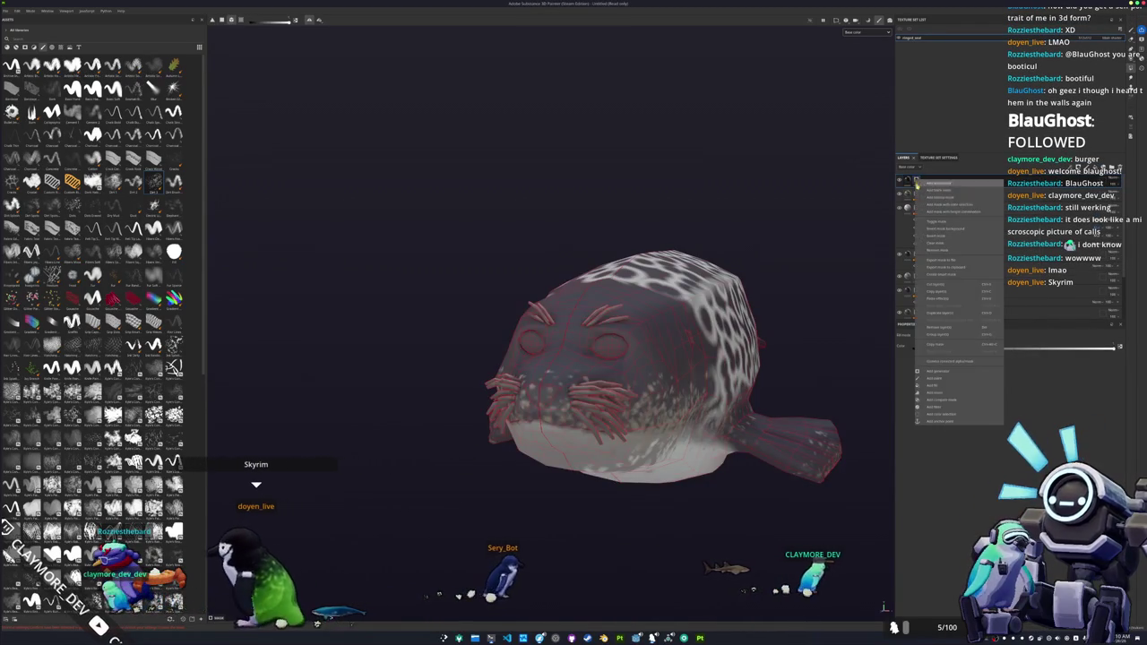
left_click(931, 379)
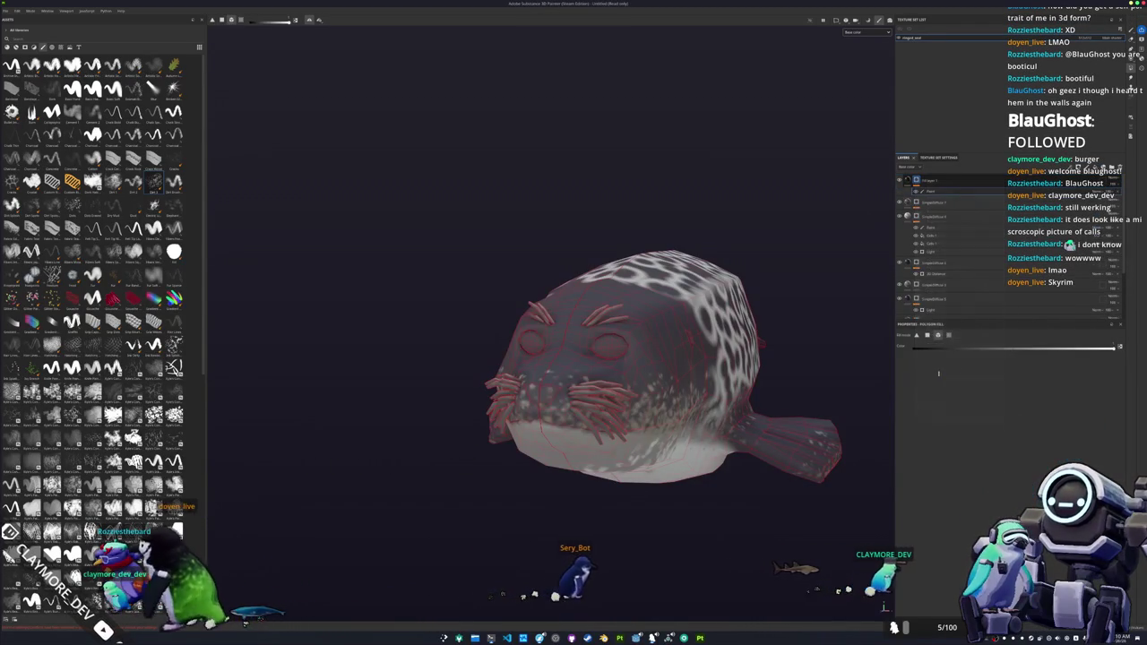
right_click(1114, 180)
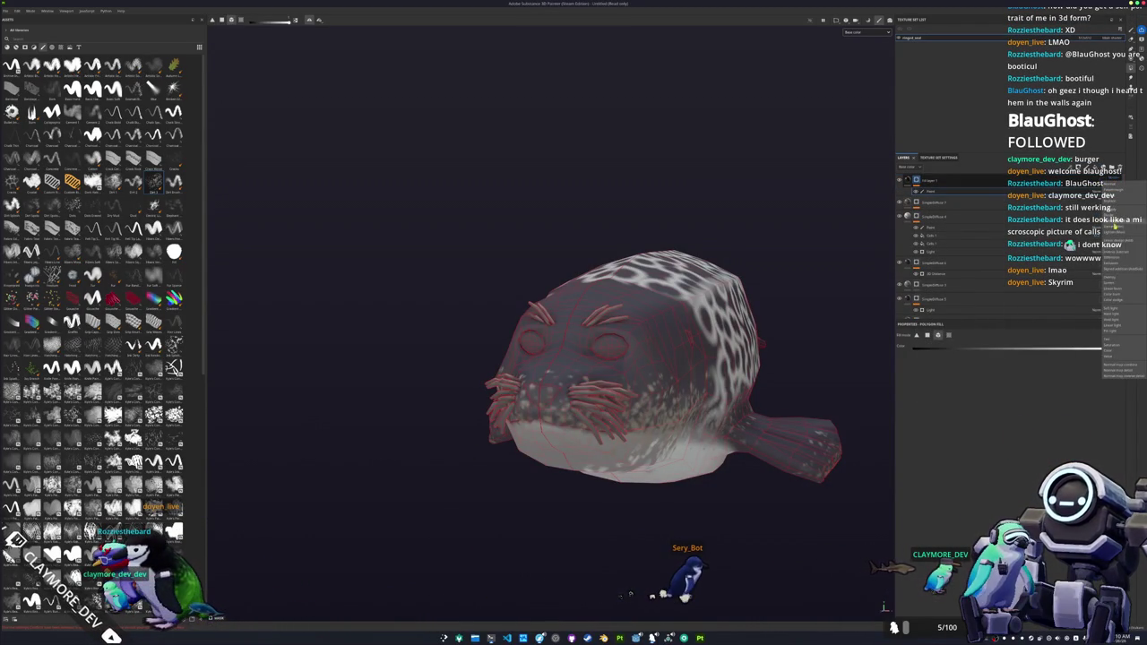
left_click(1113, 281)
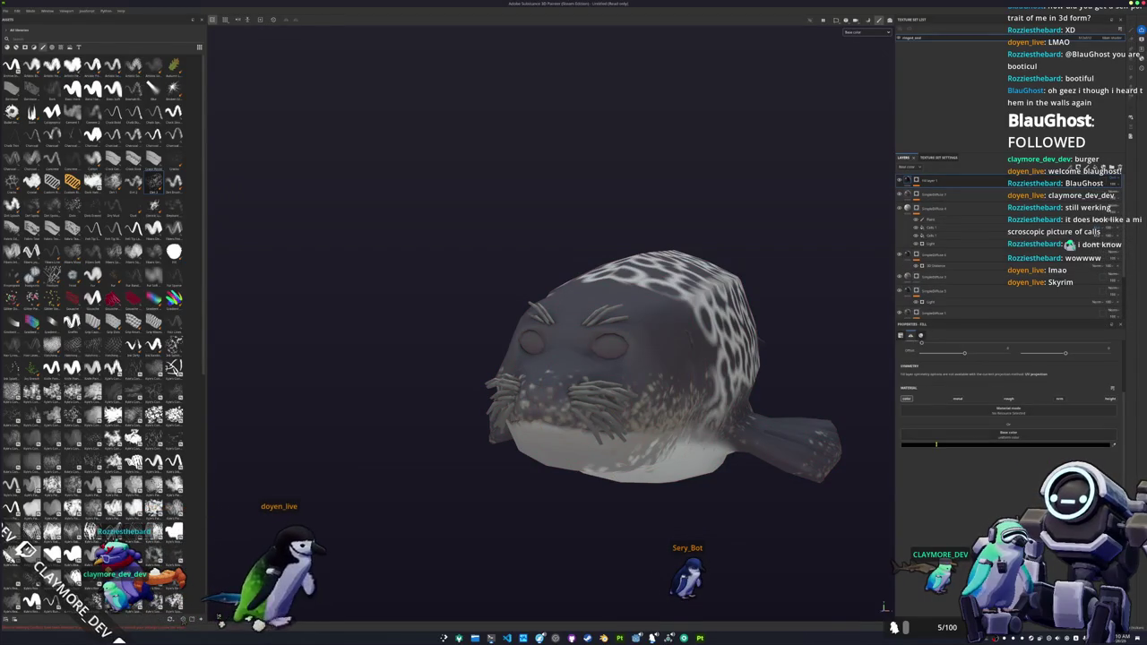
left_click(1007, 436)
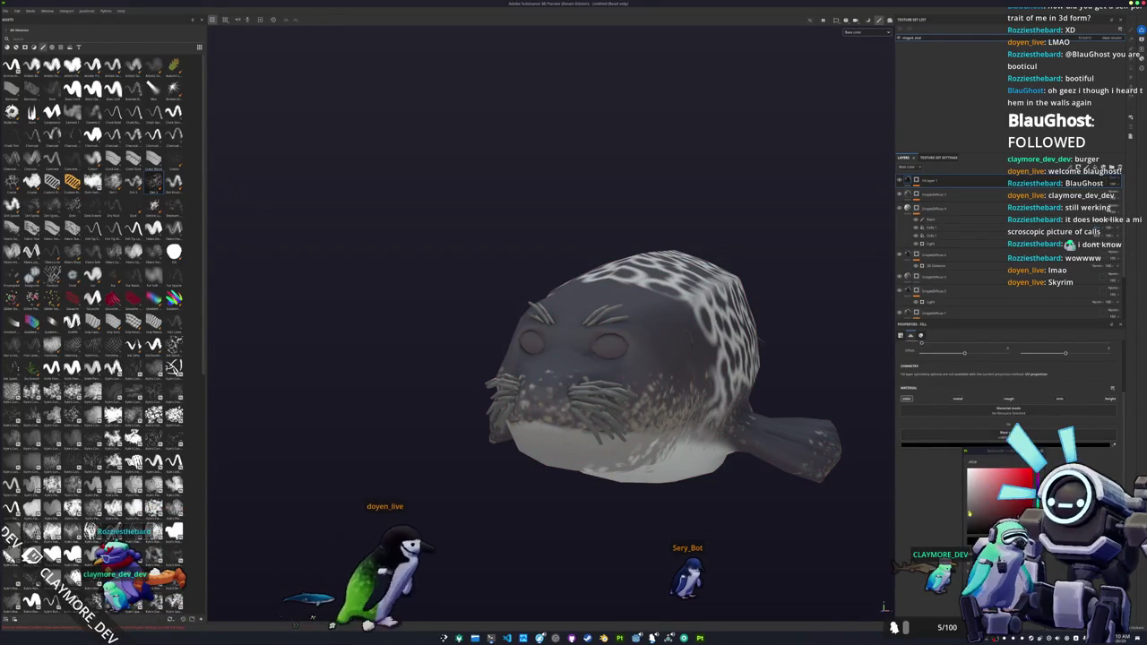
left_click(924, 182)
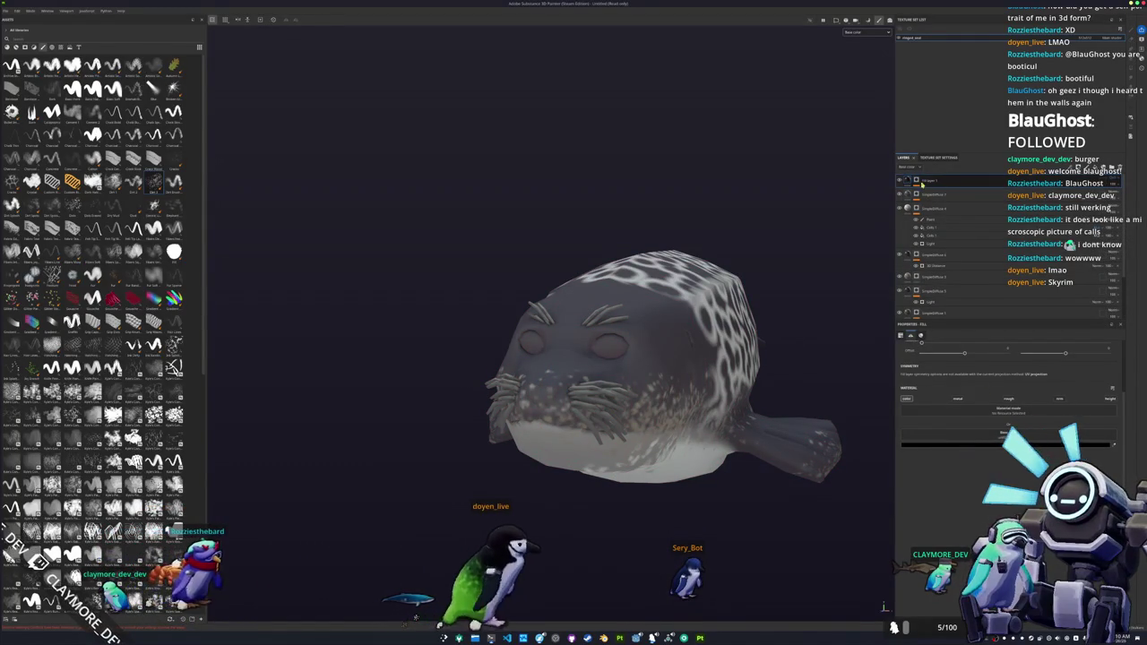
- Add a Polygon Fill to the new layer's mask, viewing the seal's side
left_click(924, 182)
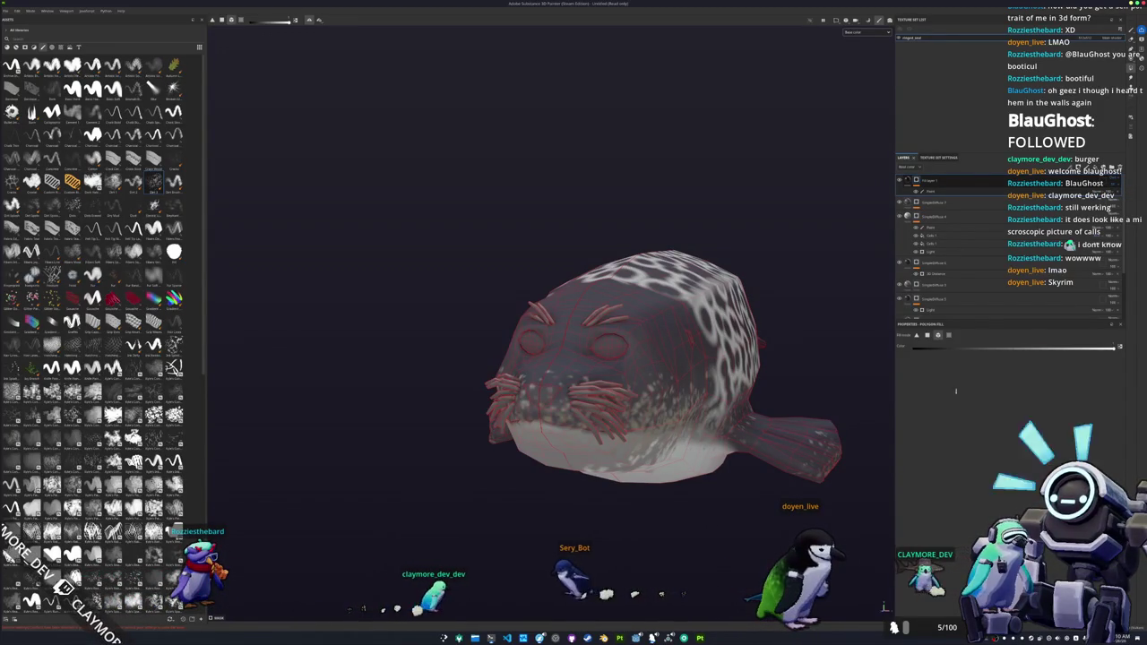
left_click_drag(793, 415, 889, 218, "alt")
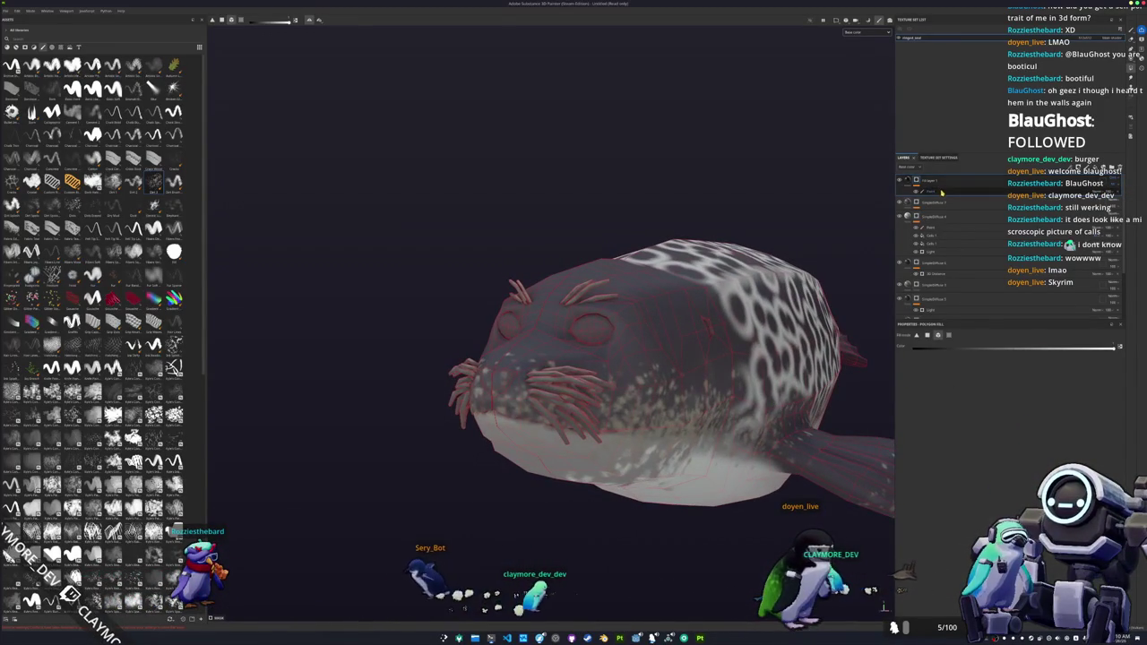
left_click_drag(772, 262, 697, 240, "alt")
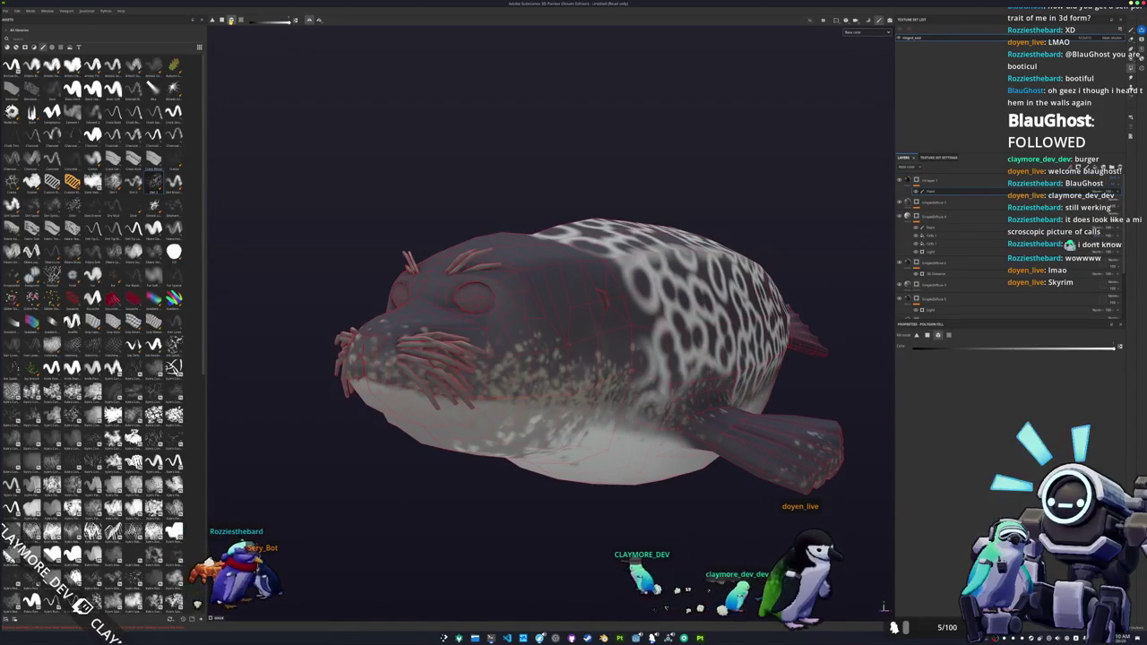
mouse_move(601, 218)
left_mouse_down("alt")
mouse_move(662, 193)
mouse_move(724, 207)
mouse_move(663, 215)
left_mouse_up("alt")
scroll(726, 208, "up", 2)
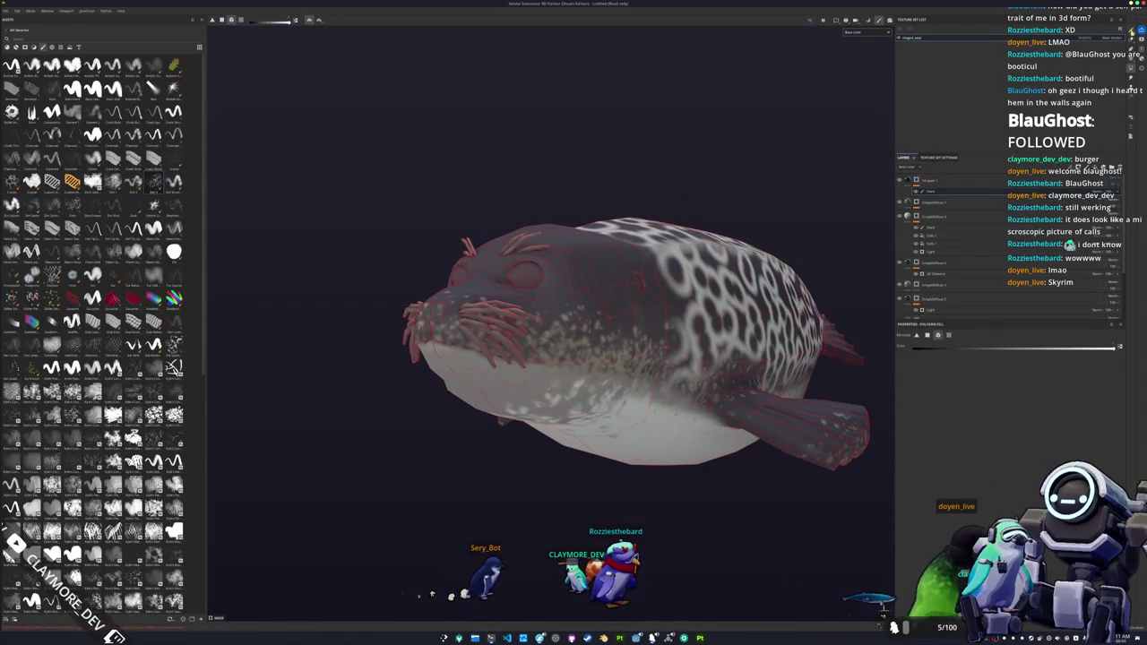
key("1")
left_click_drag(475, 242, 441, 240, "alt")
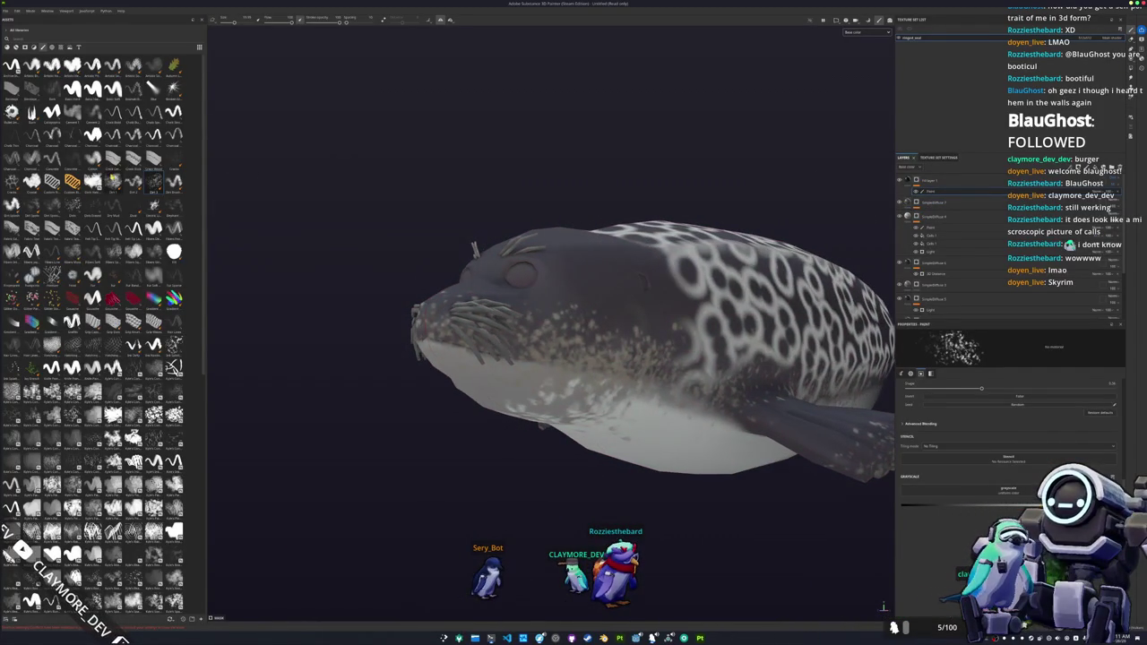
scroll(579, 312, "up", 2)
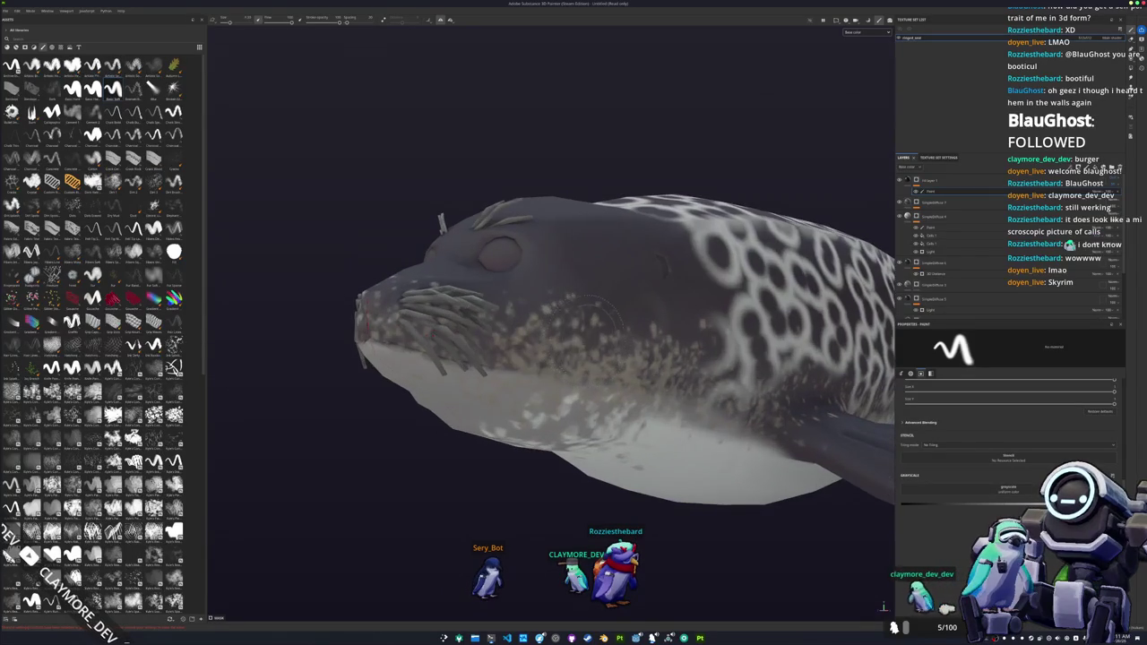
mouse_move(537, 314)
left_mouse_down("alt")
mouse_move(609, 314)
mouse_move(610, 268)
left_mouse_up("alt")
left_click_drag(492, 327, 479, 376, "alt")
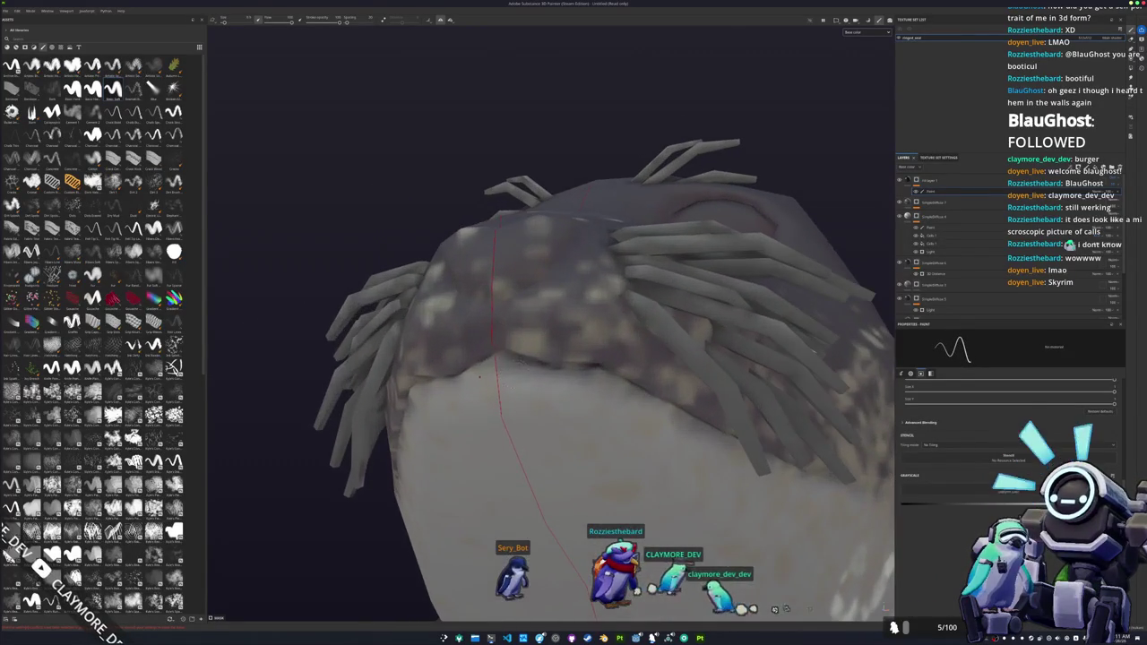
left_click_drag(475, 322, 454, 322, "alt")
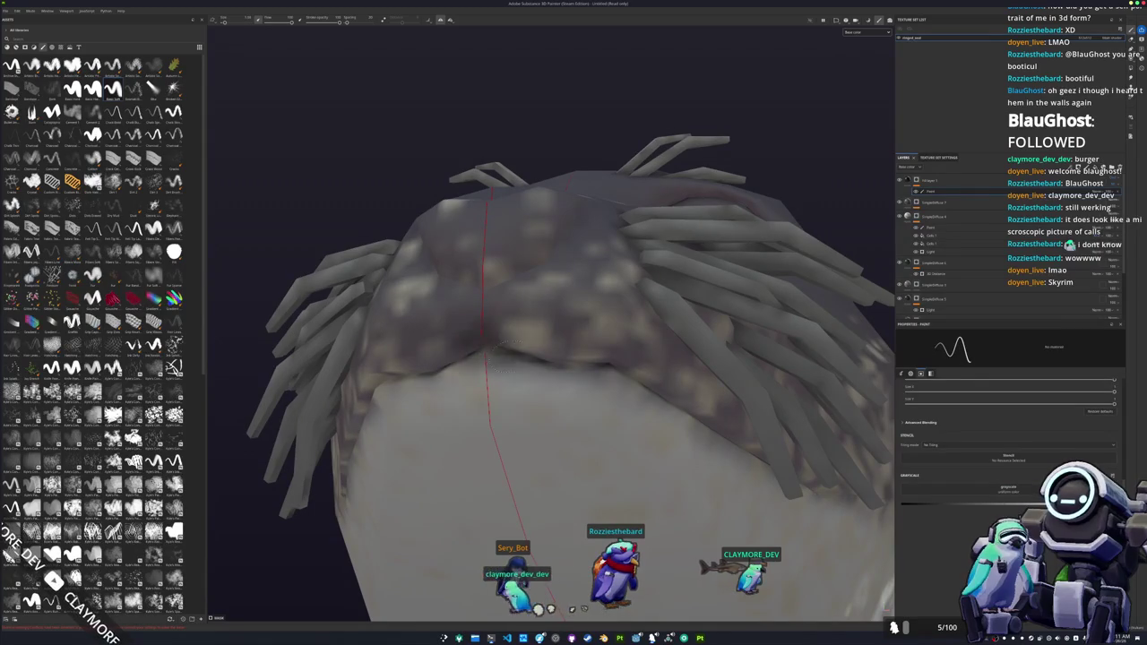
left_click_drag(605, 358, 674, 267, "alt")
left_click_drag(541, 354, 555, 358, "alt")
left_click_drag(659, 280, 665, 390, "alt")
right_click_drag(667, 392, 516, 394, "alt")
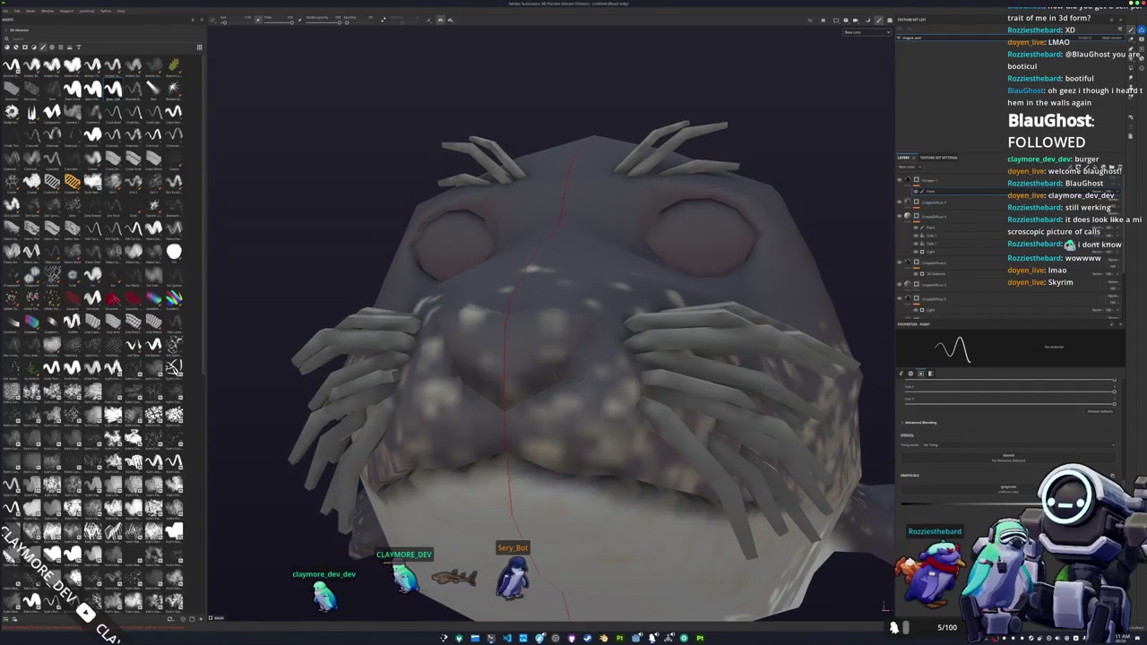
left_click_drag(536, 378, 491, 403, "alt")
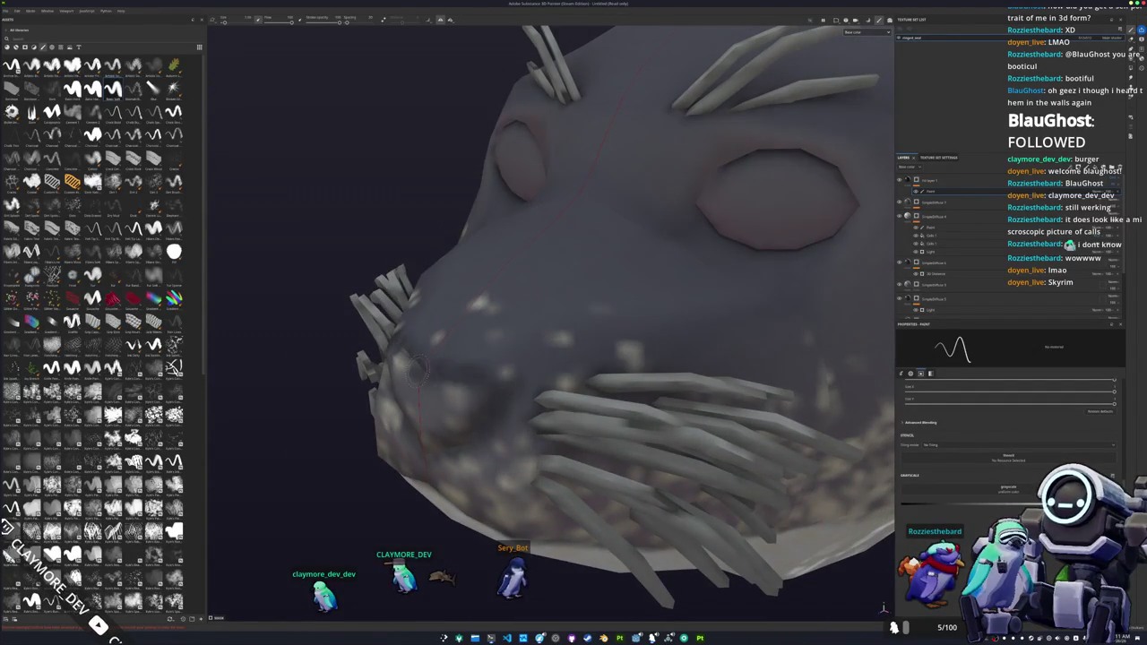
mouse_move(475, 358)
left_mouse_down("alt")
mouse_move(538, 363)
mouse_move(605, 300)
left_mouse_up("alt")
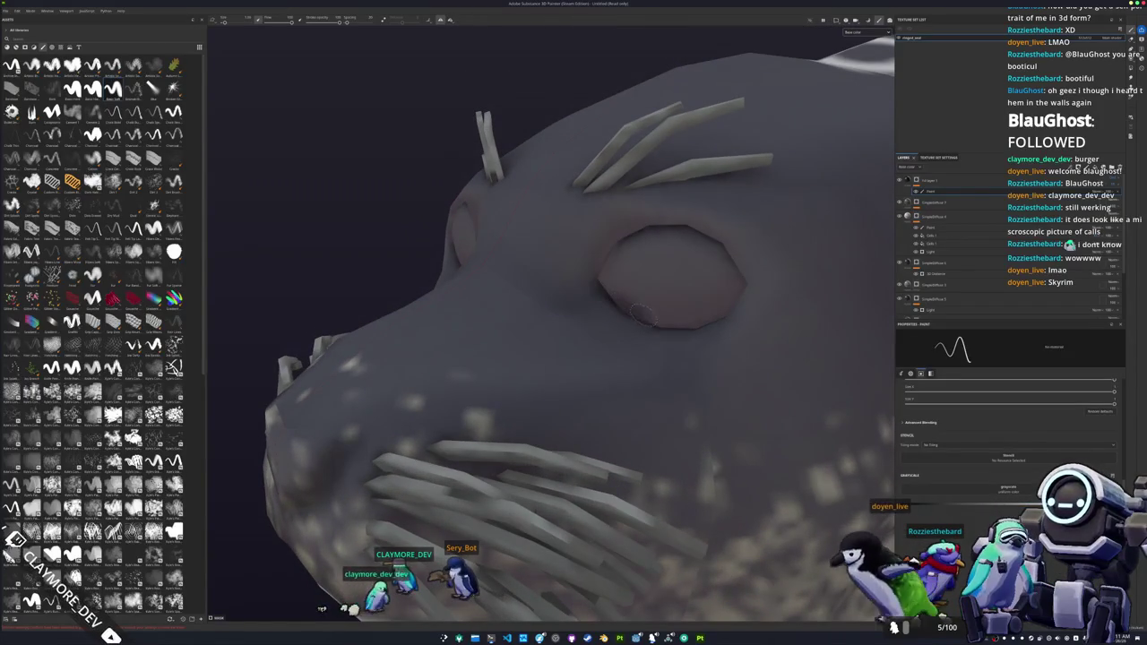
left_click_drag(703, 318, 633, 329, "alt")
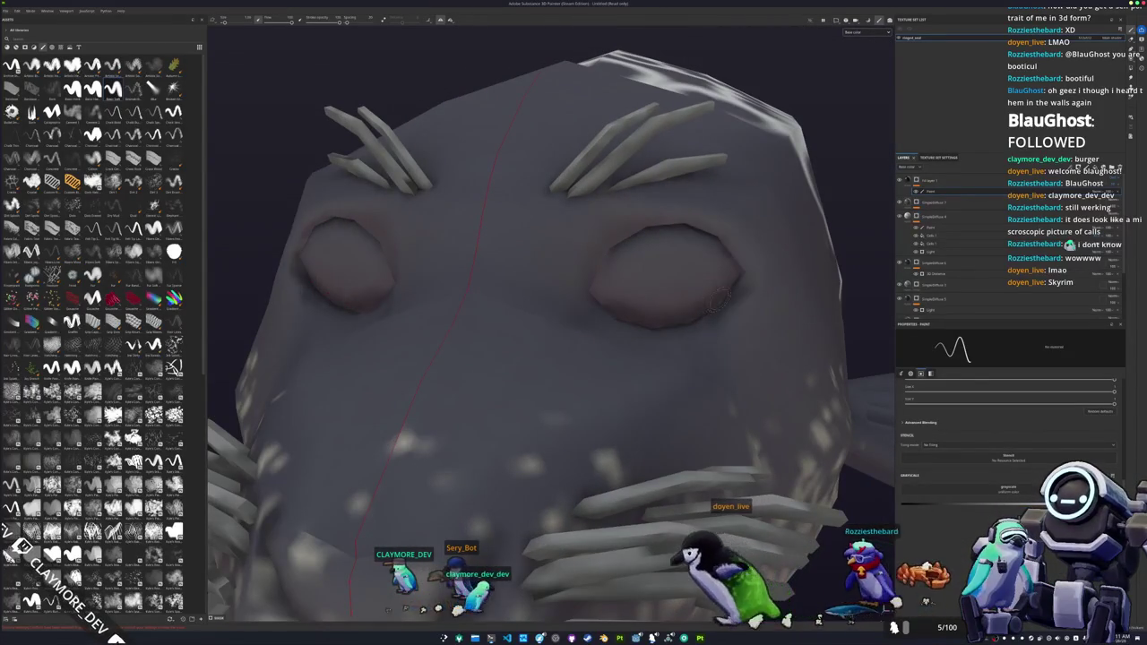
left_click_drag(633, 329, 541, 342, "alt")
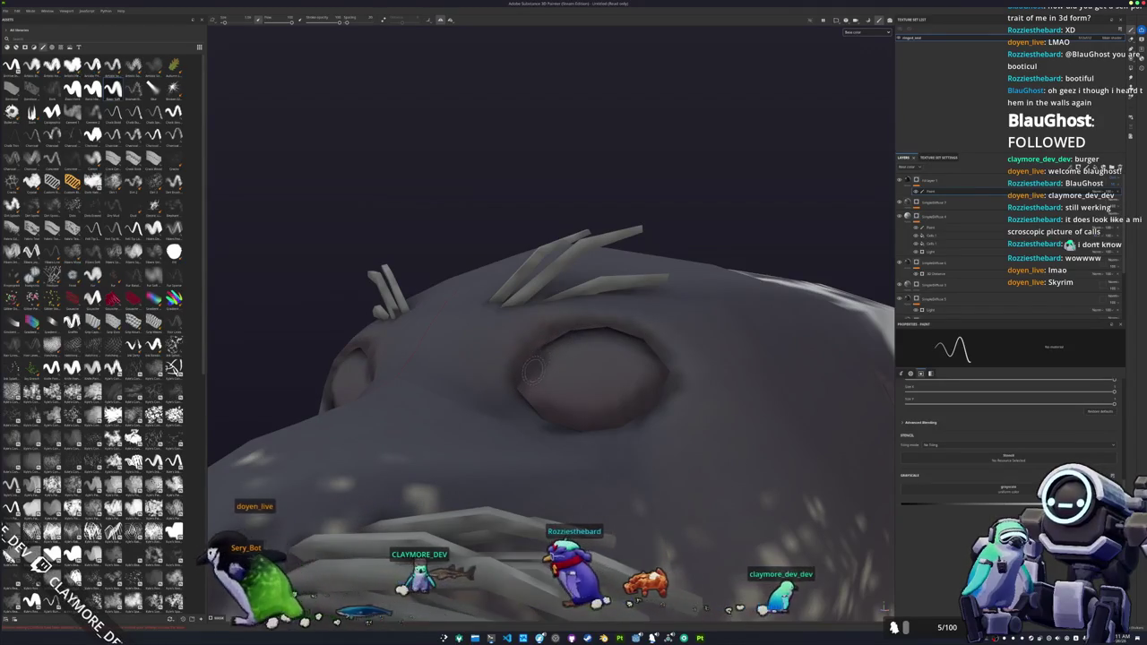
left_click_drag(537, 349, 530, 381, "alt")
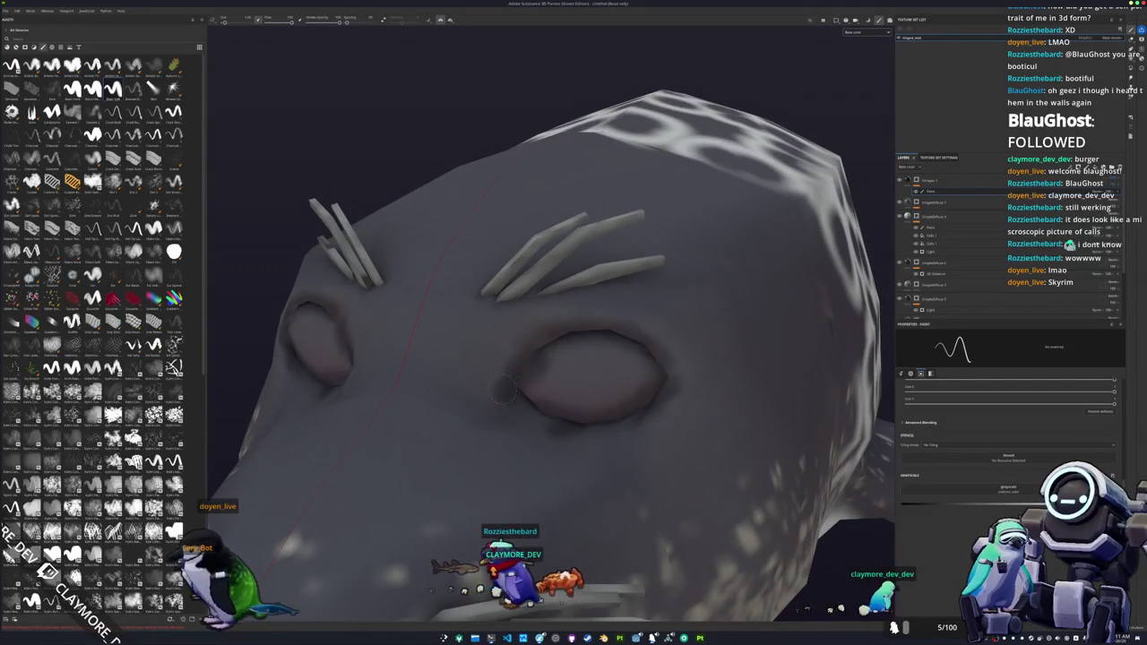
mouse_move(509, 393)
left_mouse_down("alt")
mouse_move(548, 366)
mouse_move(628, 369)
left_mouse_up("alt")
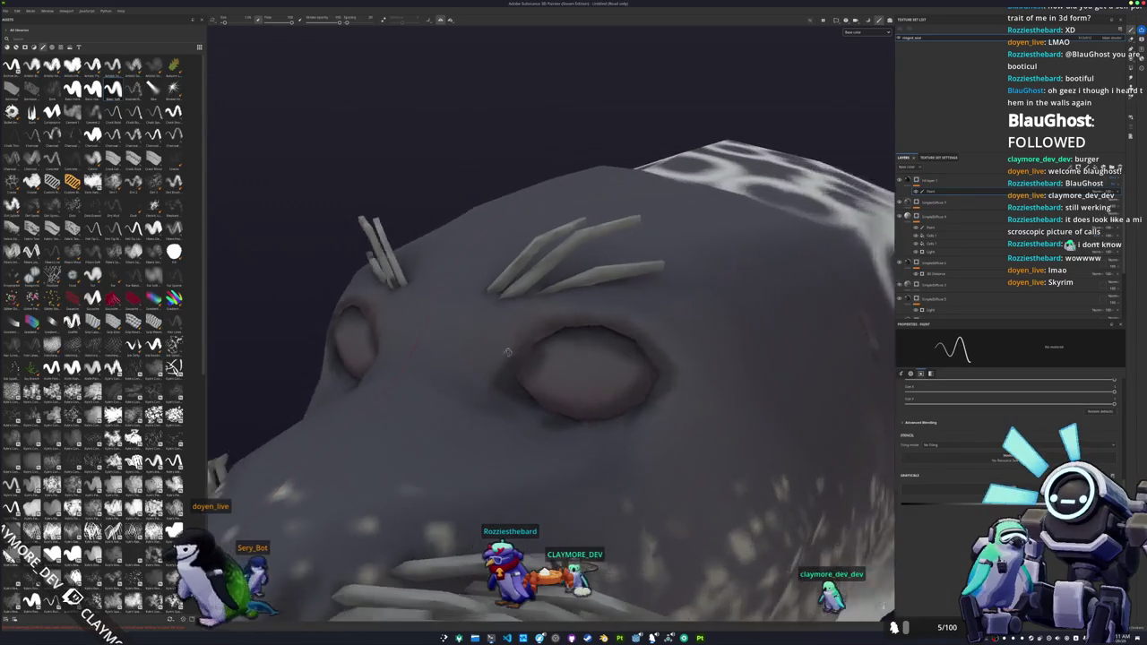
scroll(581, 343, "down", 10)
scroll(719, 378, "up", 10)
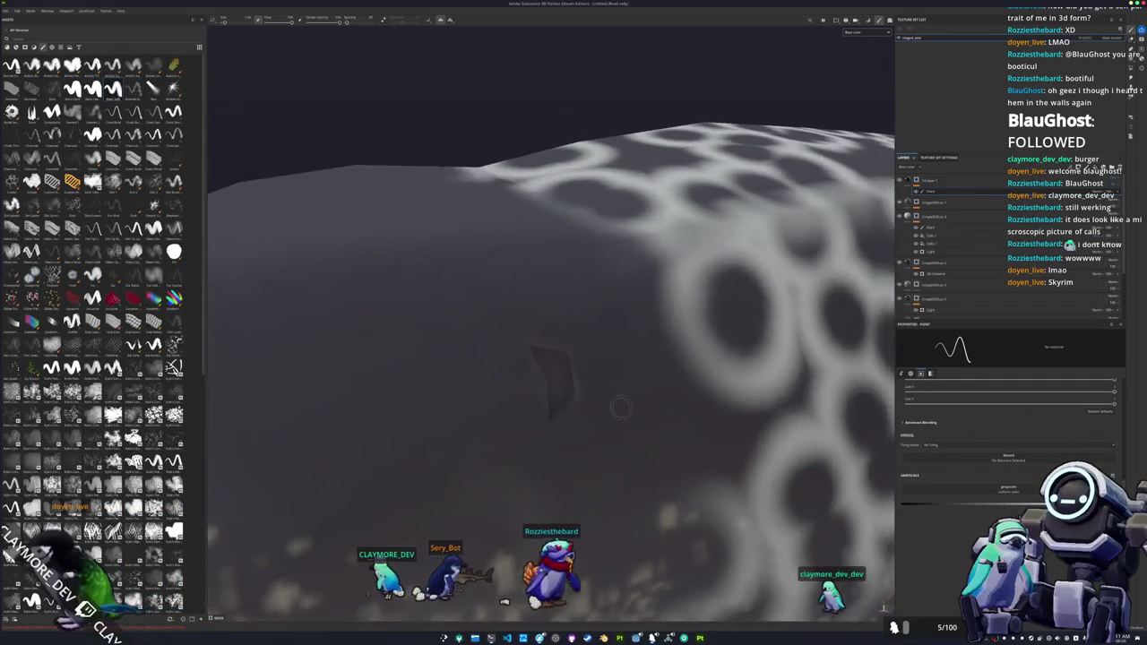
scroll(562, 411, "up", 5)
left_click_drag(538, 416, 563, 386, "alt")
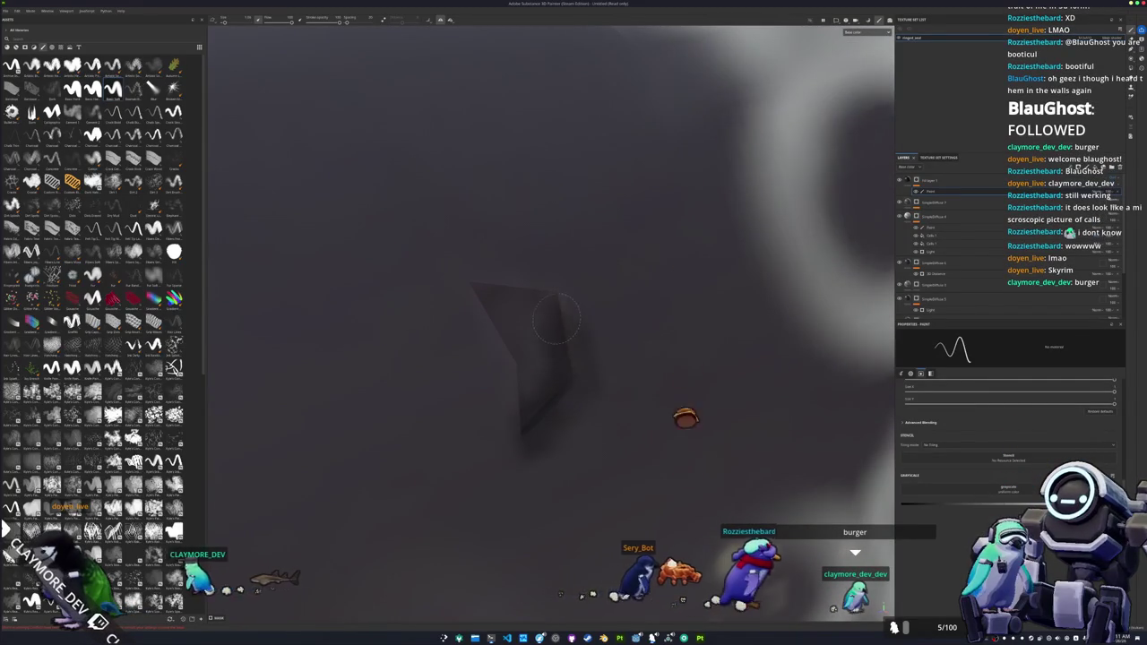
mouse_move(553, 365)
left_mouse_down("alt")
mouse_move(524, 298)
mouse_move(461, 327)
left_mouse_up("alt")
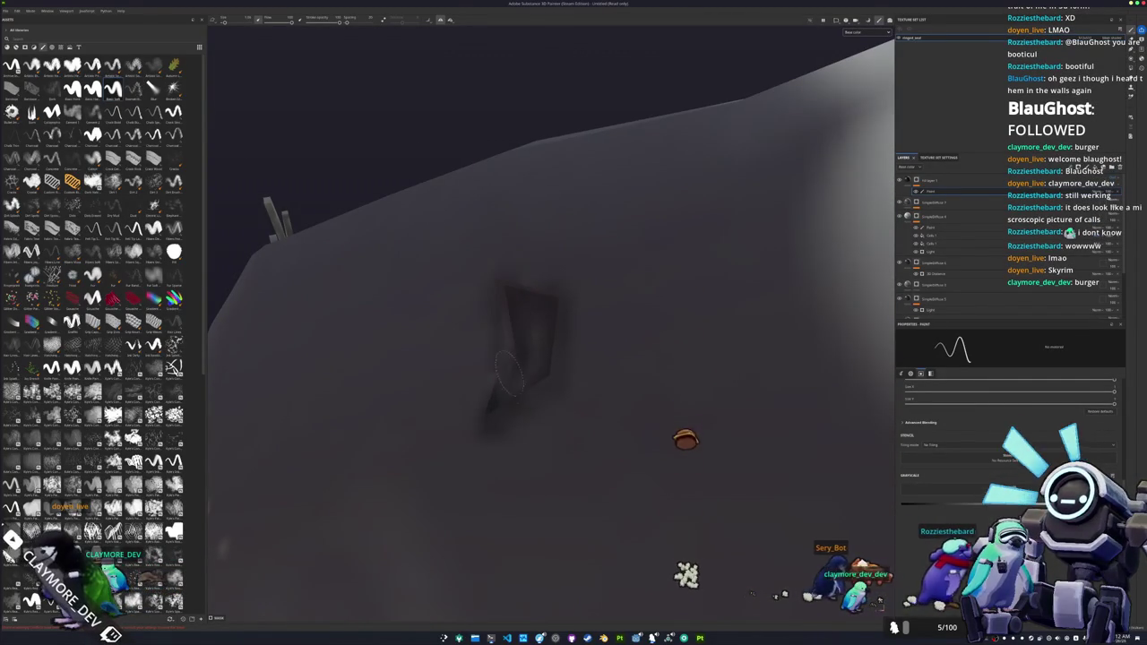
scroll(518, 363, "down", 3)
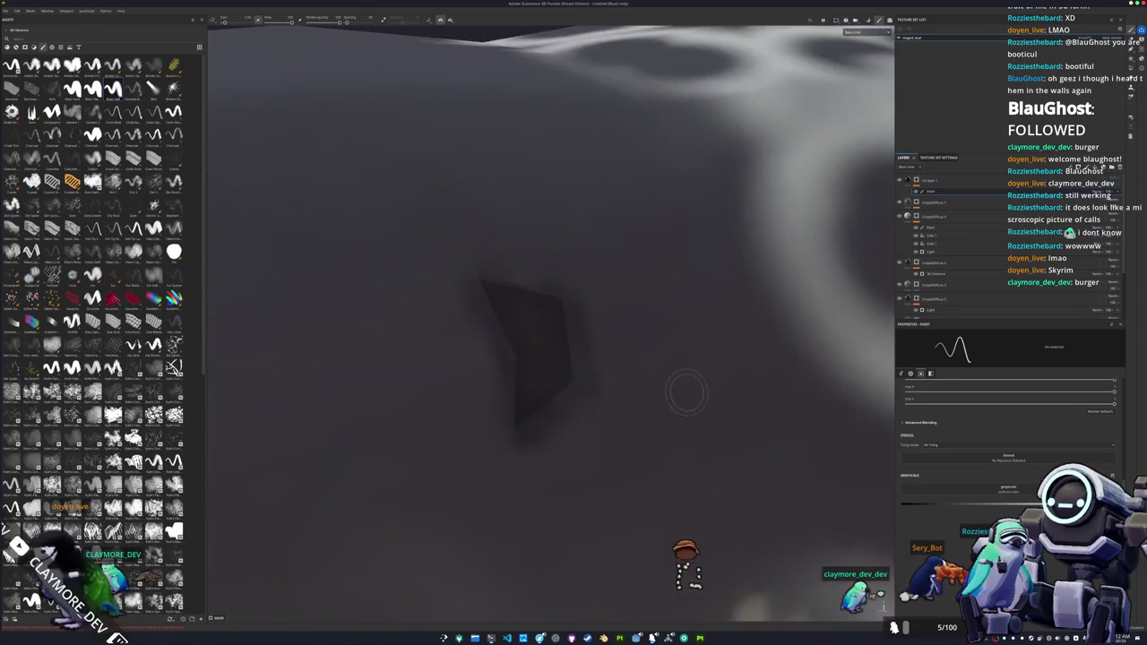
- Zoom in and orbit the view to face the seal's front flipper edge-on
scroll(686, 388, "down", 3)
scroll(653, 391, "down", 3)
scroll(538, 356, "down", 2)
scroll(538, 355, "up", 1)
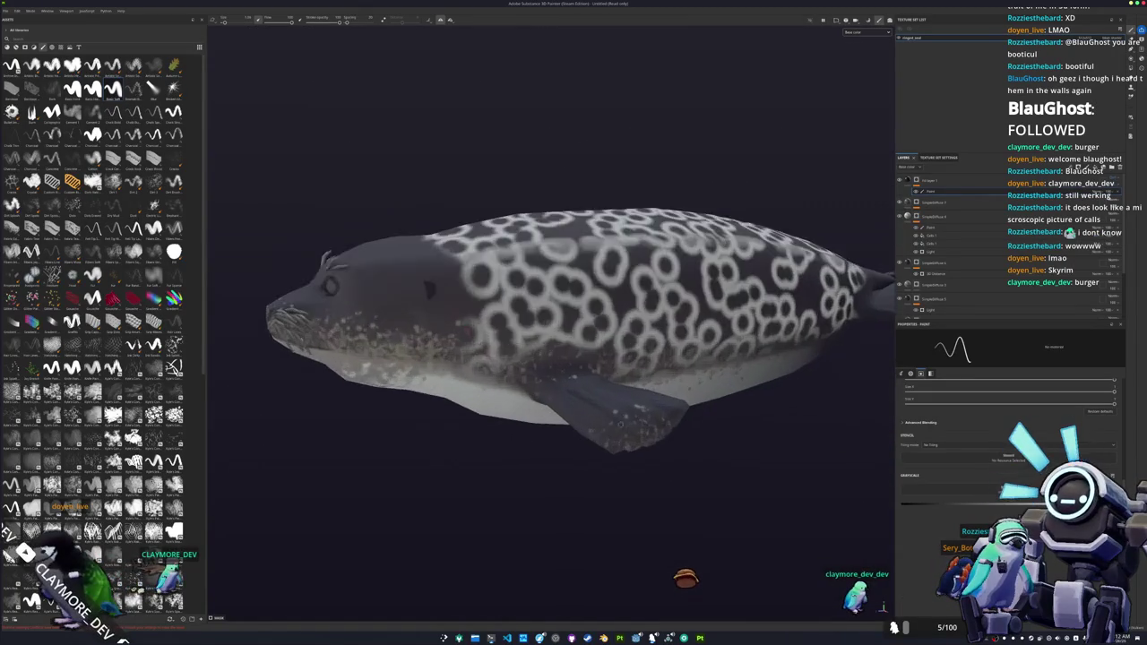
scroll(530, 386, "up", 3)
scroll(524, 417, "up", 3)
scroll(517, 444, "up", 2)
scroll(516, 439, "up", 1)
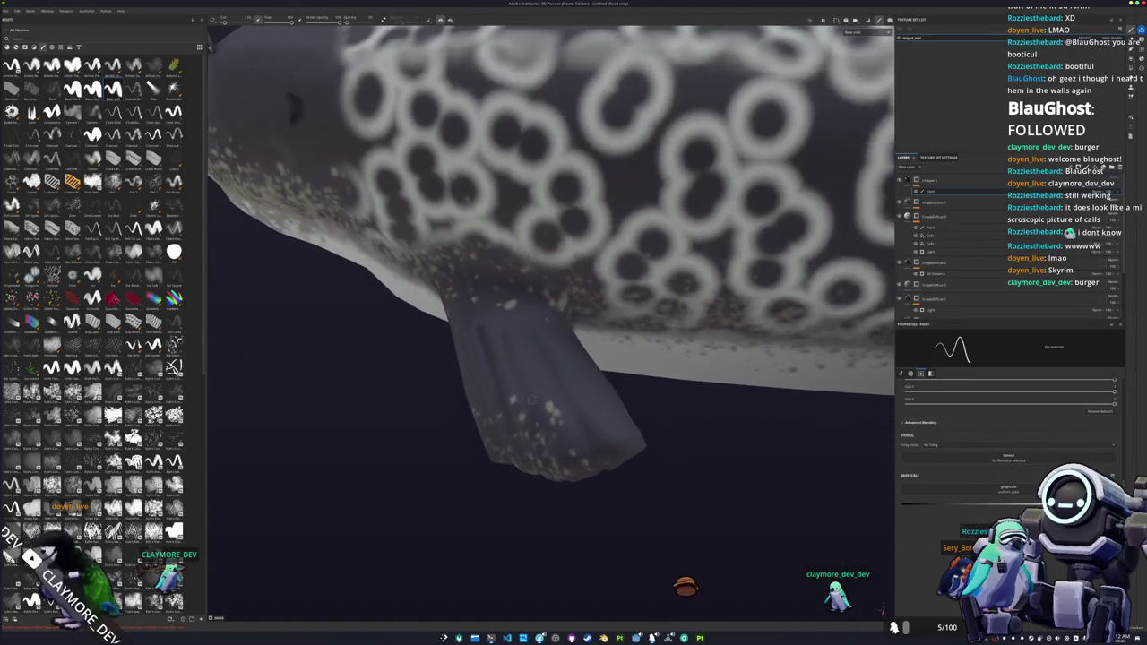
scroll(526, 403, "up", 1)
scroll(533, 376, "up", 2)
scroll(538, 351, "up", 1)
scroll(539, 351, "up", 1)
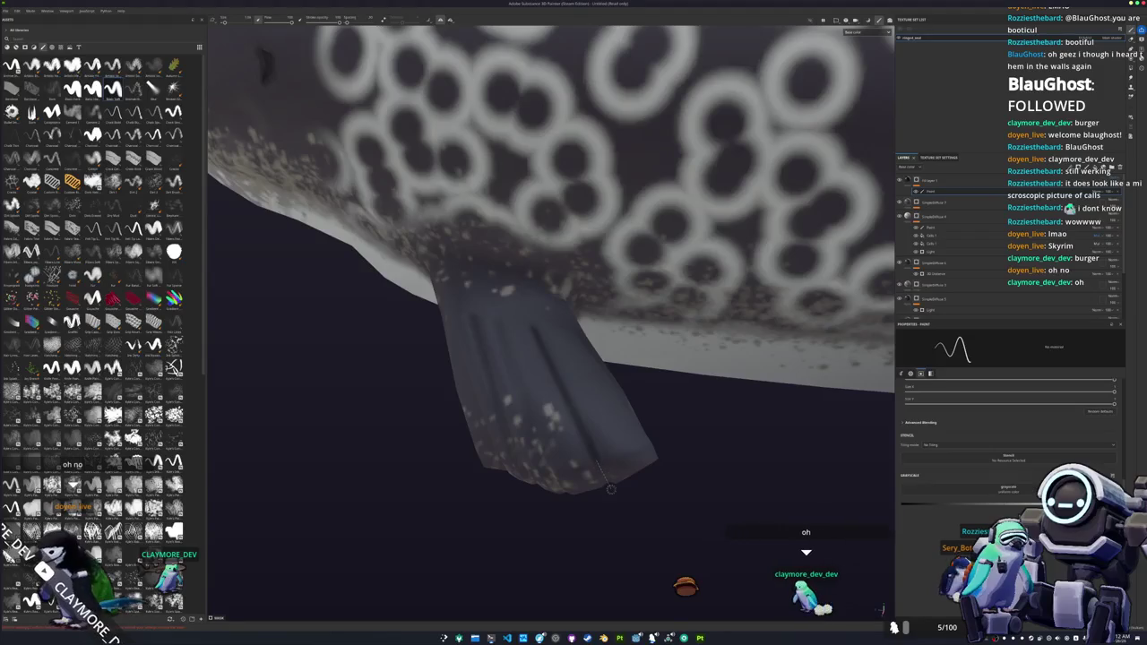
left_click_drag(611, 491, 517, 301, "alt")
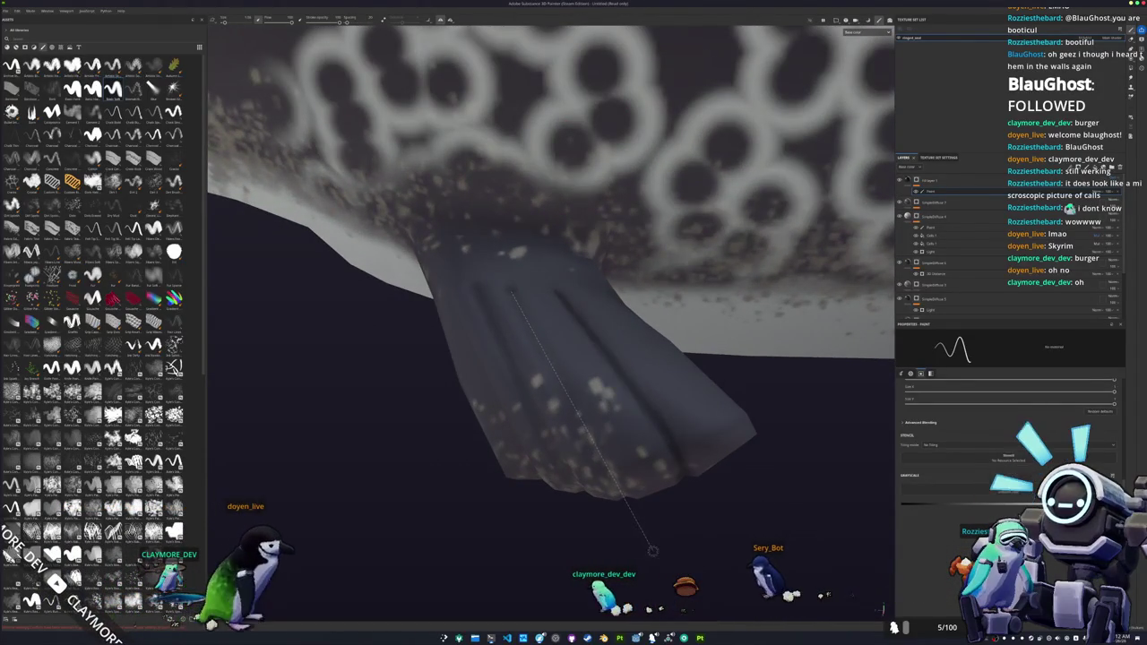
mouse_move(509, 457)
left_mouse_down("alt")
mouse_move(511, 491)
mouse_move(523, 300)
left_mouse_up("alt")
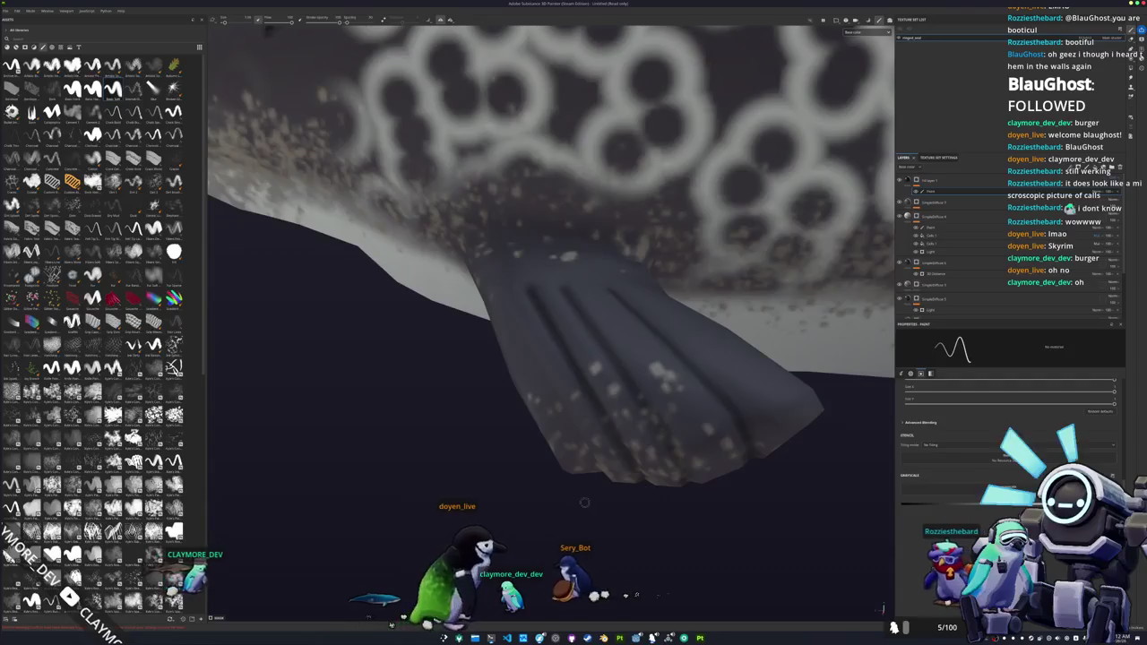
left_click_drag(647, 486, 507, 358, "alt")
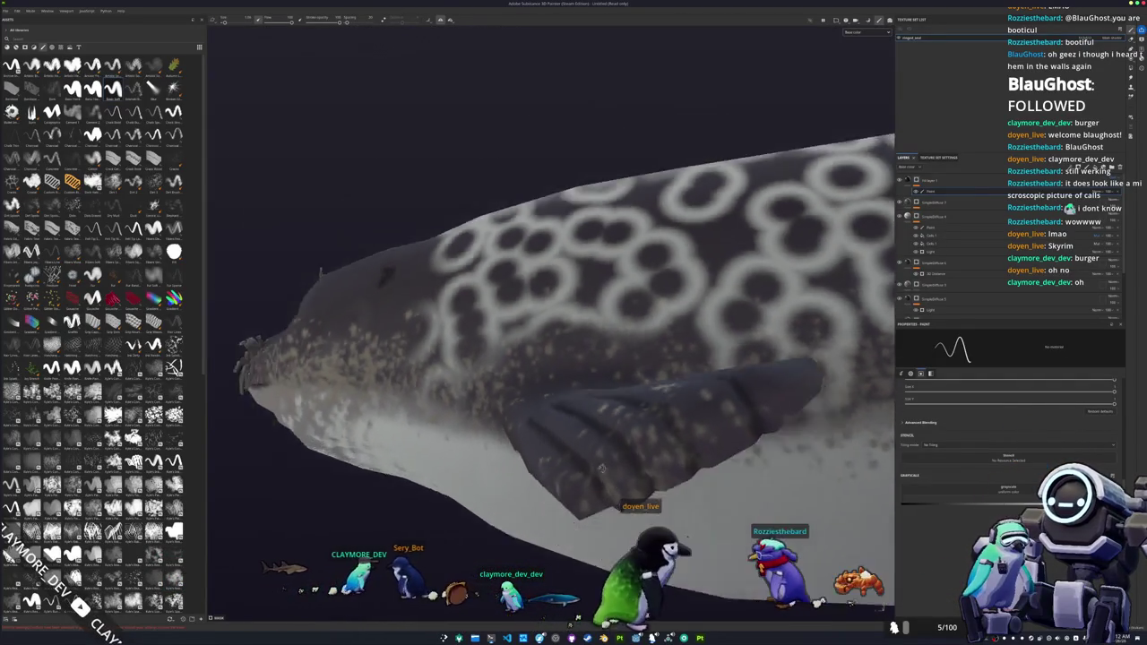
left_click_drag(519, 379, 537, 351, "alt")
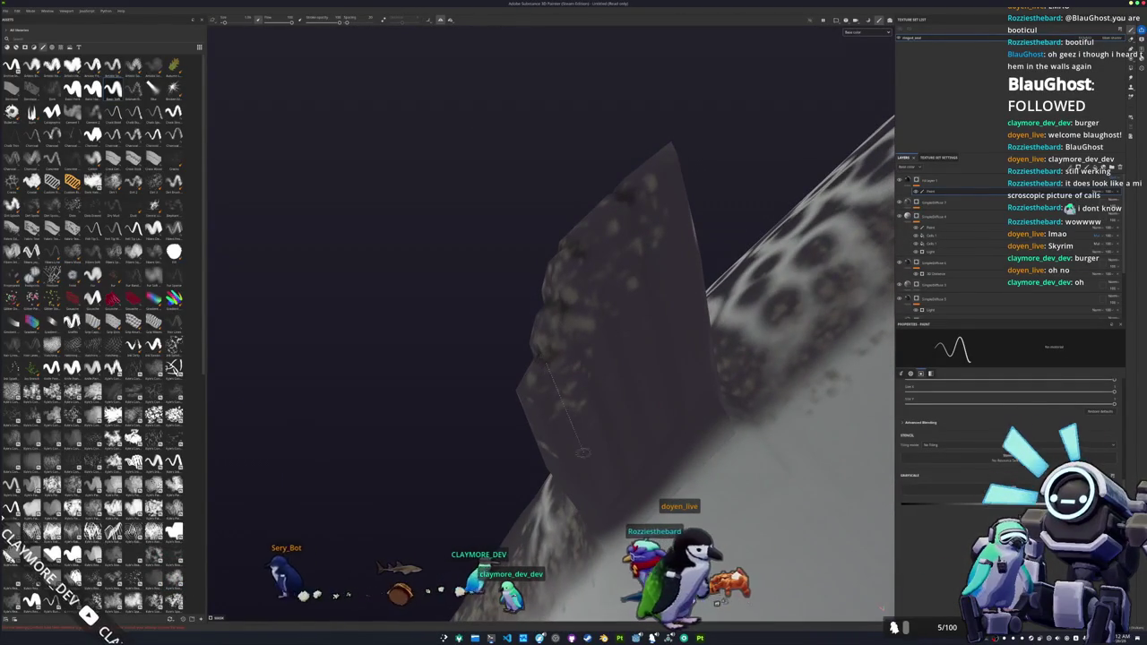
- Paint dark straight stripes along the front flipper's digits
mouse_move(578, 436)
left_mouse_down()
mouse_move(625, 485)
mouse_move(565, 304)
left_mouse_up()
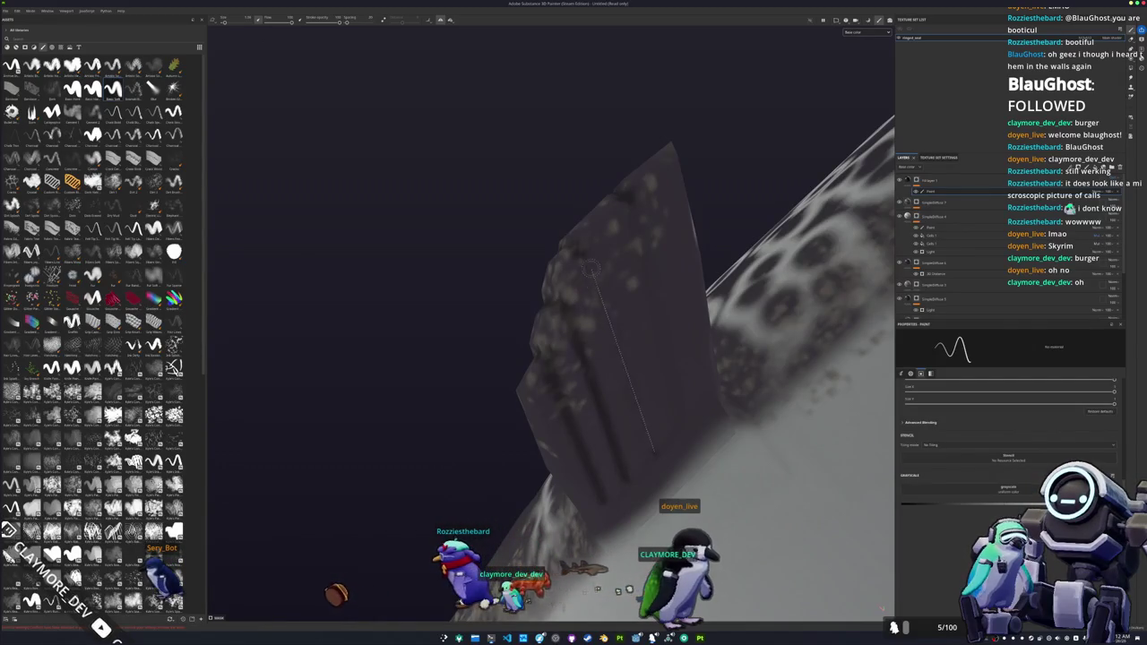
left_click(591, 273, "shift")
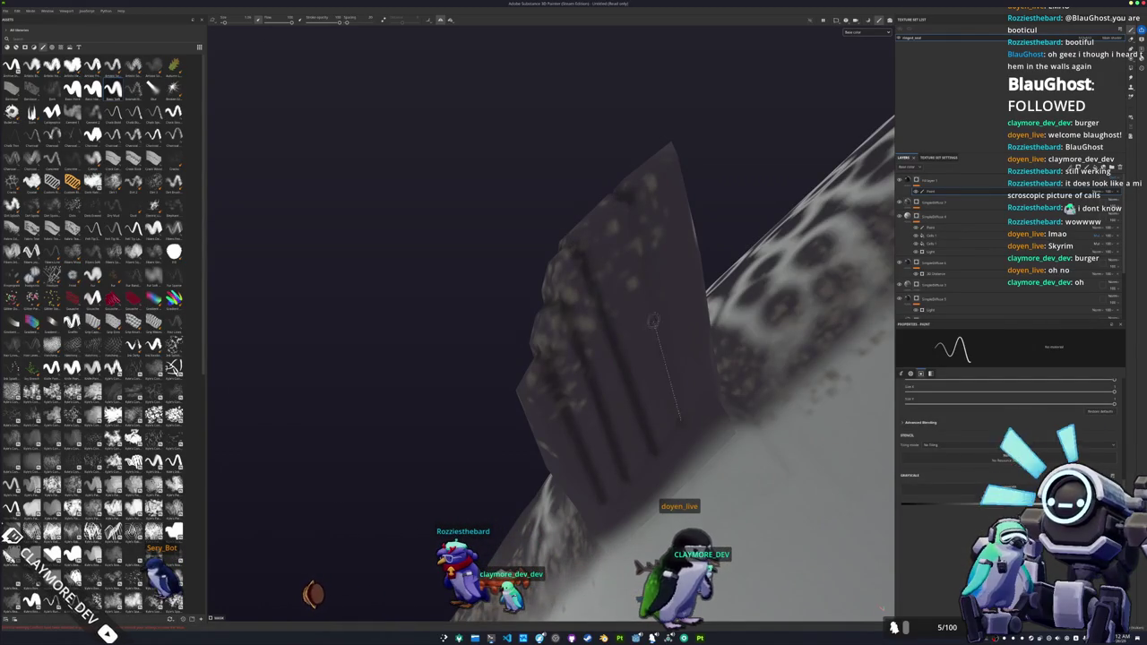
left_click(630, 198, "shift")
mouse_move(630, 197)
left_mouse_down("alt")
mouse_move(528, 438)
mouse_move(615, 453)
left_mouse_up("alt")
- Orbit and zoom around the seal's tail flippers to inspect their dark ridges
scroll(711, 453, "up", 2)
scroll(479, 393, "up", 2)
mouse_move(479, 393)
left_mouse_down("alt")
mouse_move(571, 264)
mouse_move(548, 275)
mouse_move(547, 295)
left_mouse_up("alt")
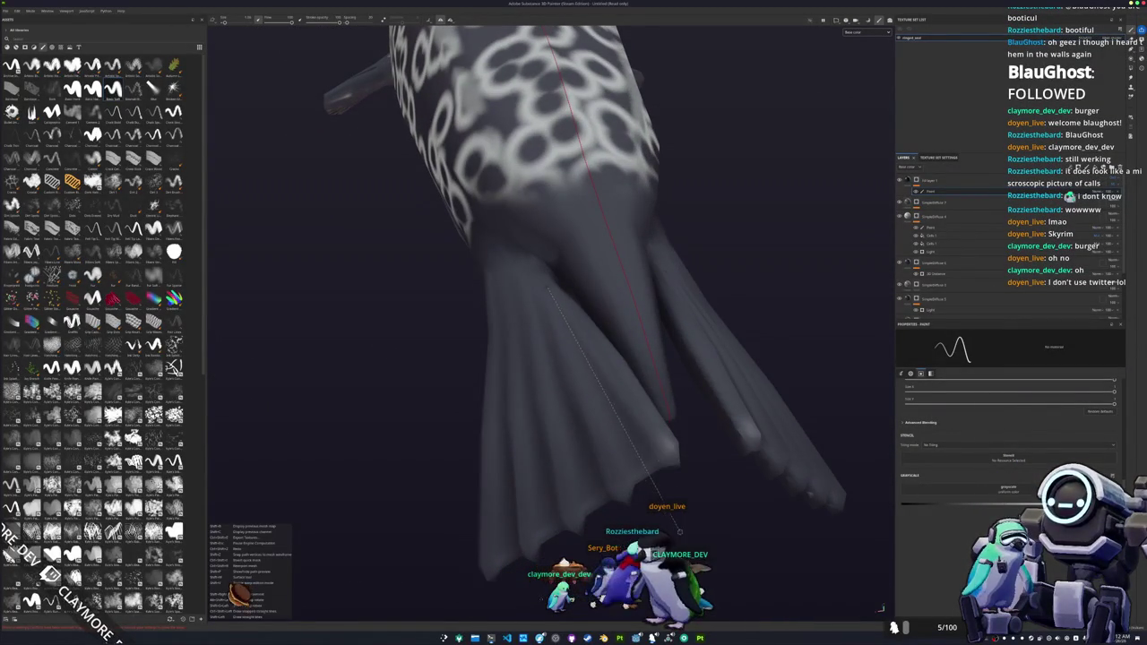
left_click_drag(567, 426, 594, 263, "alt")
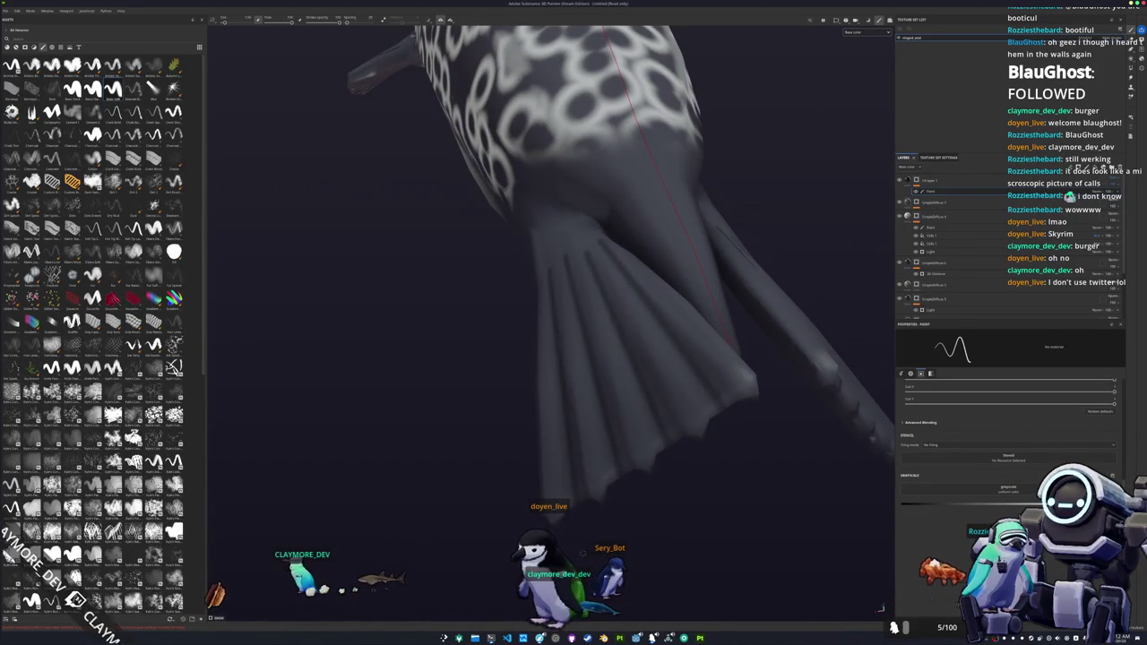
left_click_drag(552, 394, 508, 291, "alt")
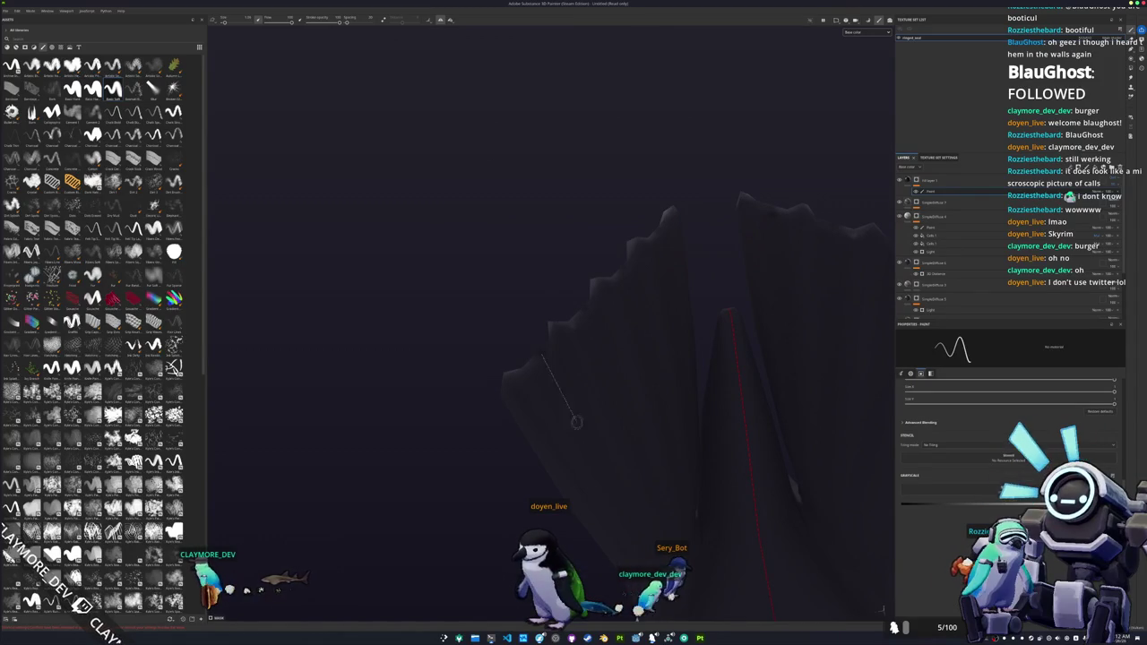
left_click_drag(647, 540, 591, 433, "alt")
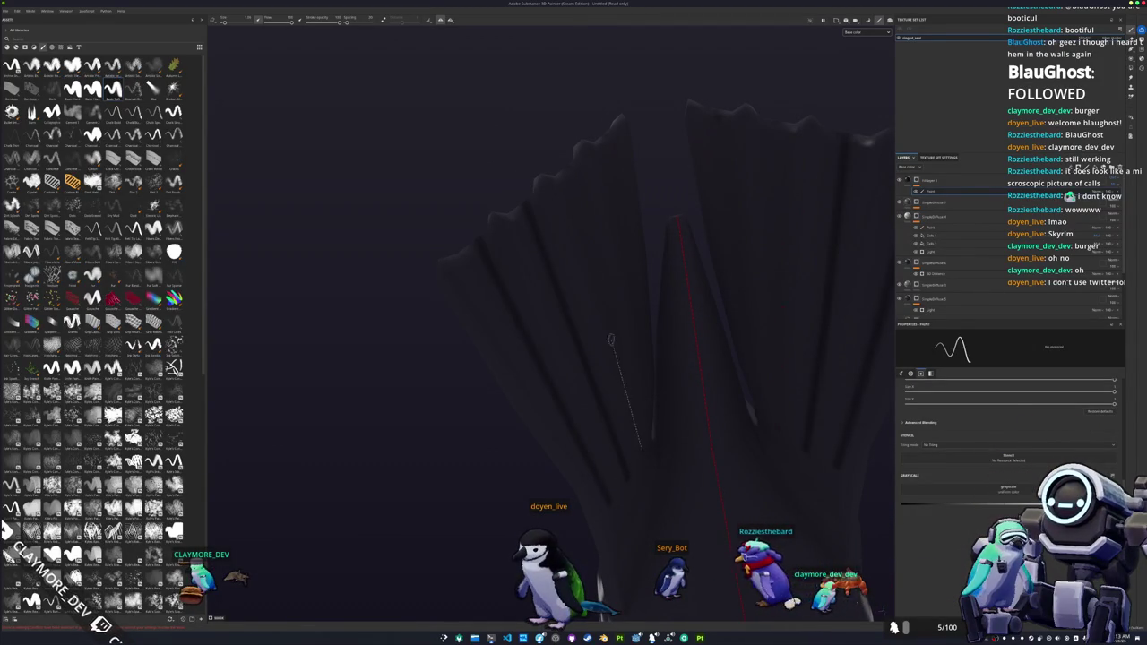
left_click_drag(617, 366, 533, 260, "alt")
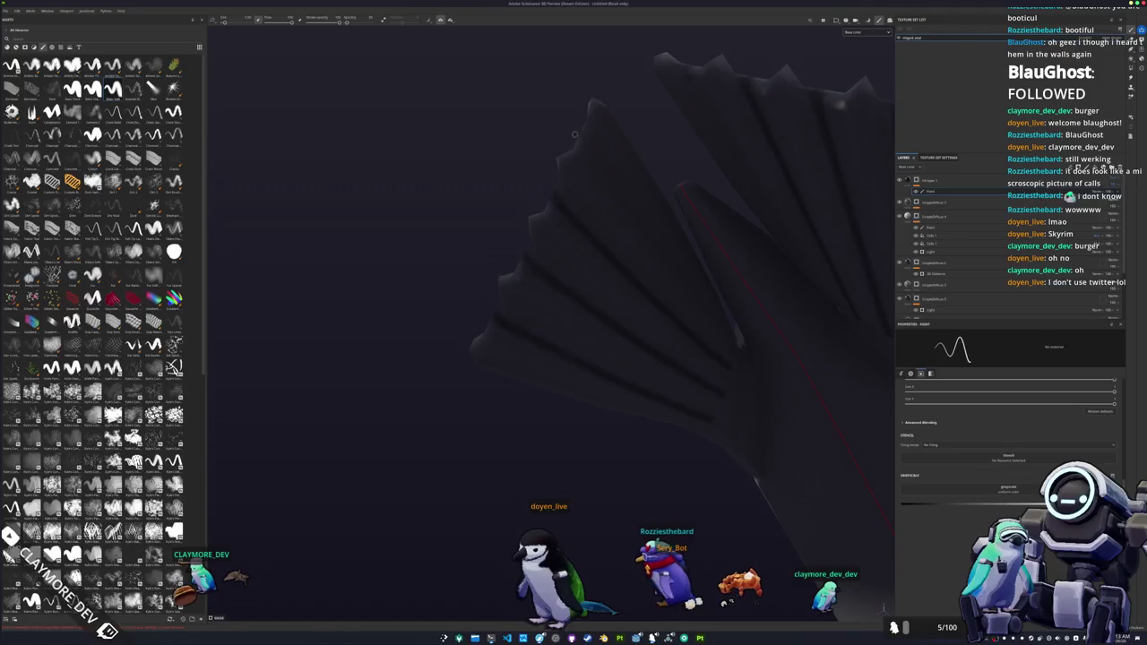
mouse_move(581, 135)
left_mouse_down("alt")
mouse_move(691, 255)
mouse_move(747, 422)
left_mouse_up("alt")
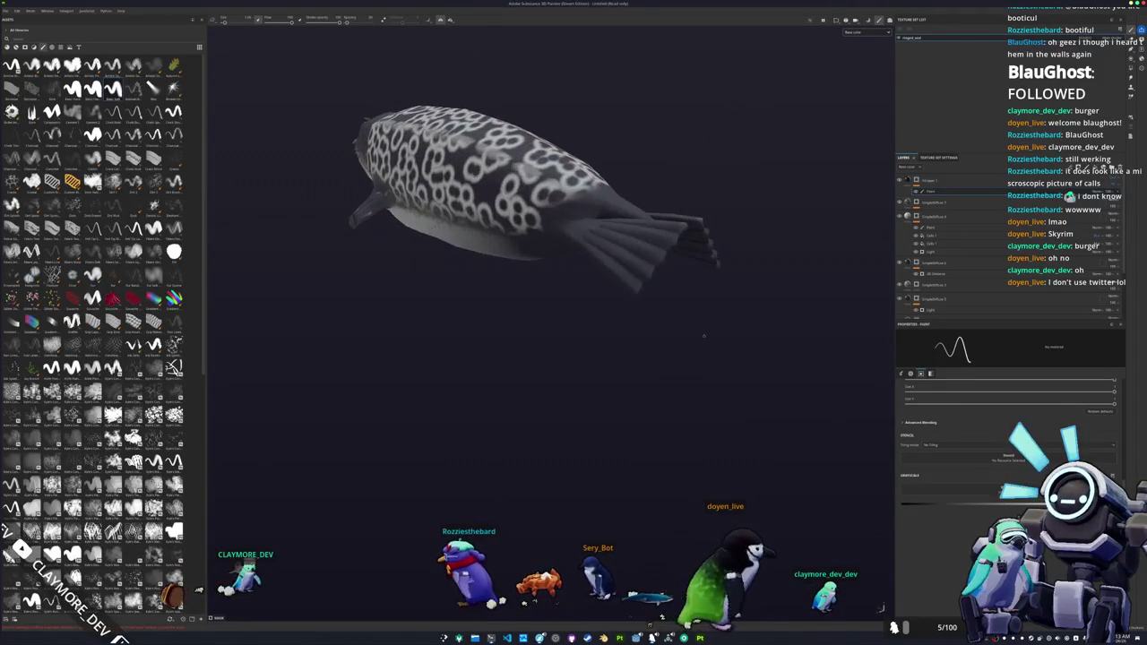
scroll(692, 291, "up", 5)
mouse_move(693, 291)
left_mouse_down("alt")
mouse_move(716, 304)
mouse_move(653, 287)
left_mouse_up("alt")
scroll(717, 305, "down", 5)
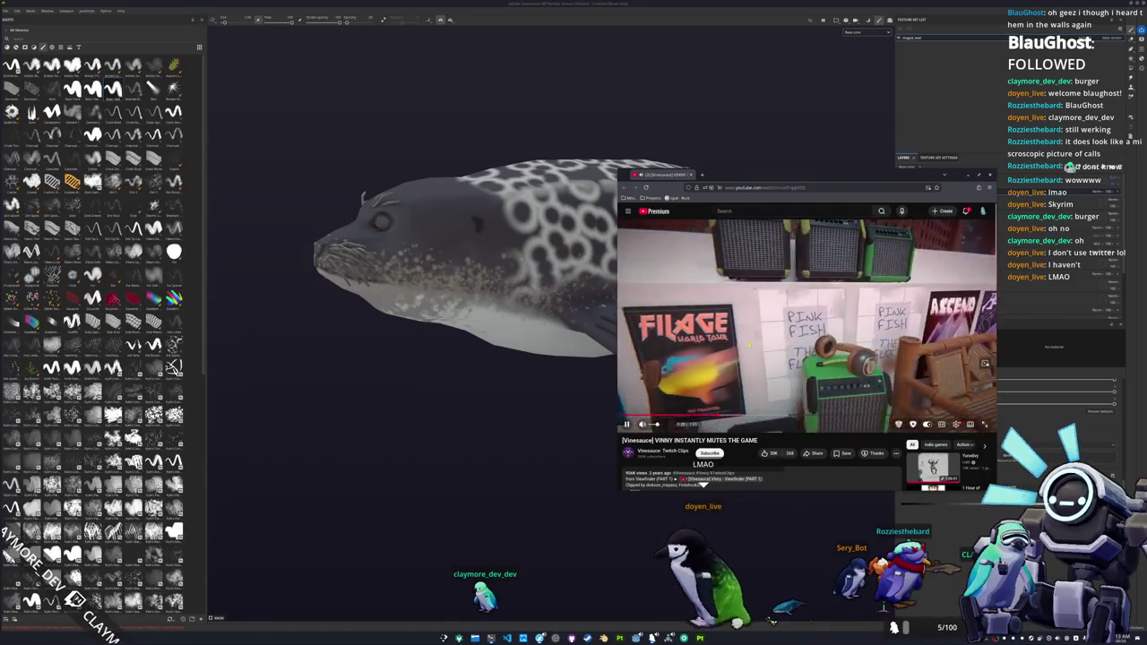
- Pause the YouTube clip, minimize the browser, and rotate the seal to a new angle
key("k")
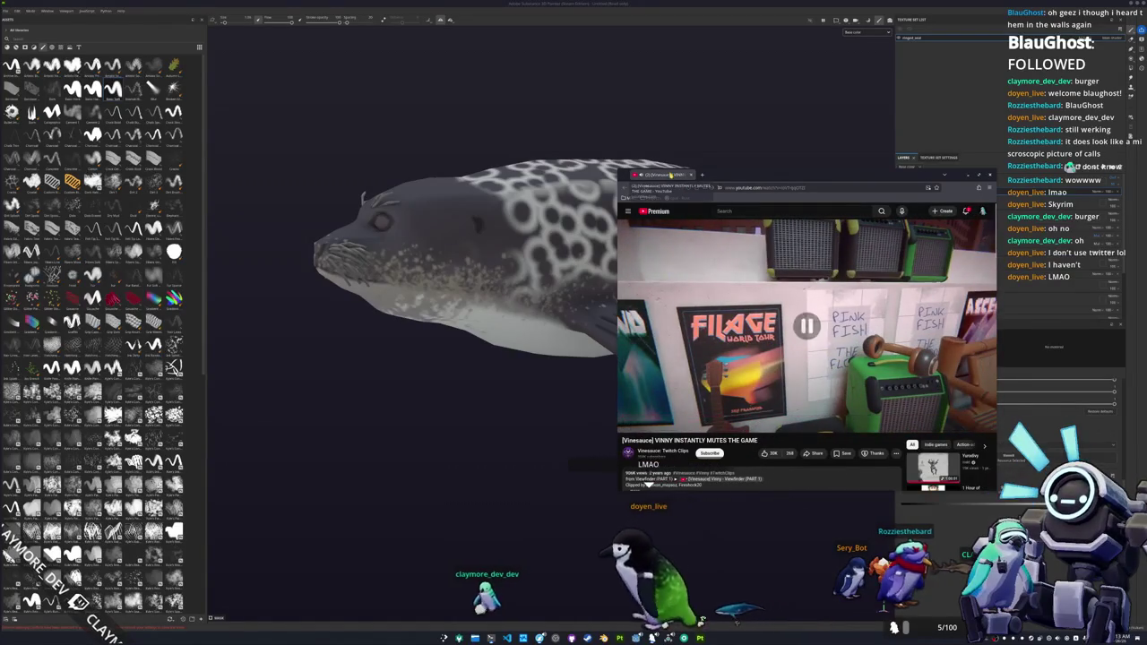
left_click(691, 174)
left_click_drag(729, 410, 789, 351, "alt")
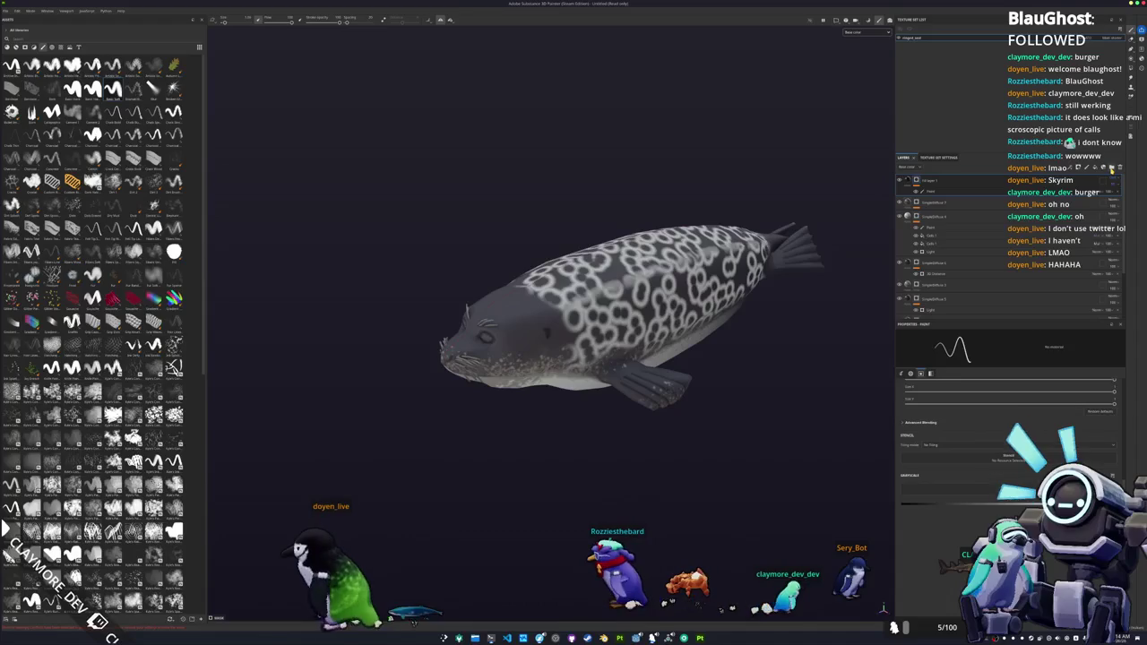
- Add a layer folder containing a Blur Slope filter
left_click(1111, 167)
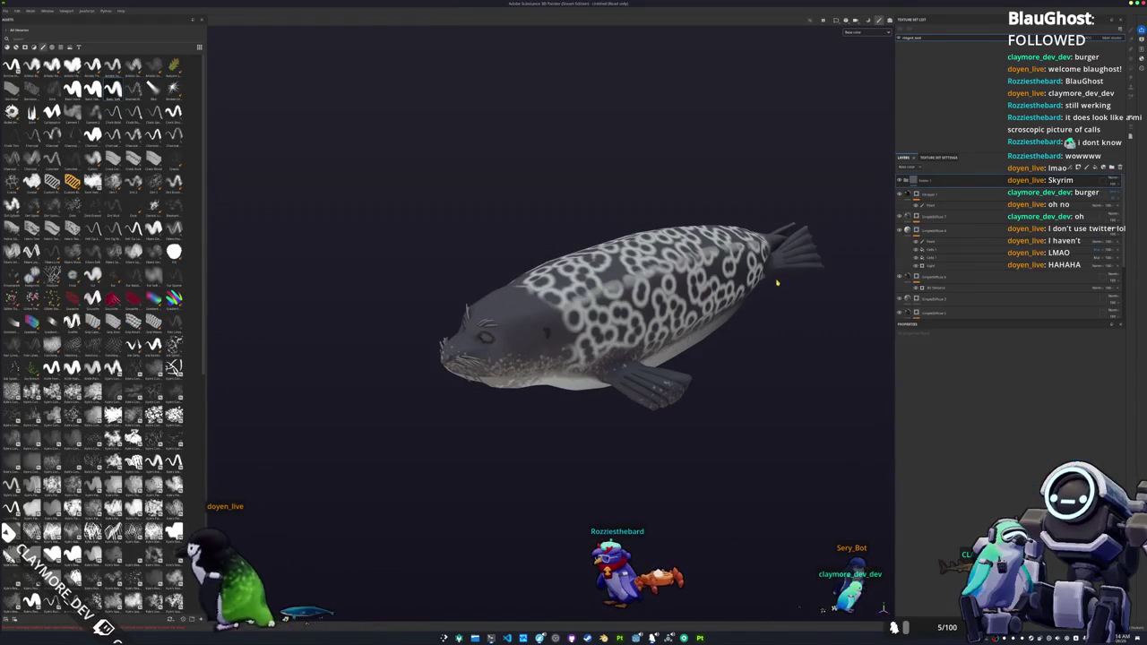
left_click_drag(762, 302, 738, 352, "alt")
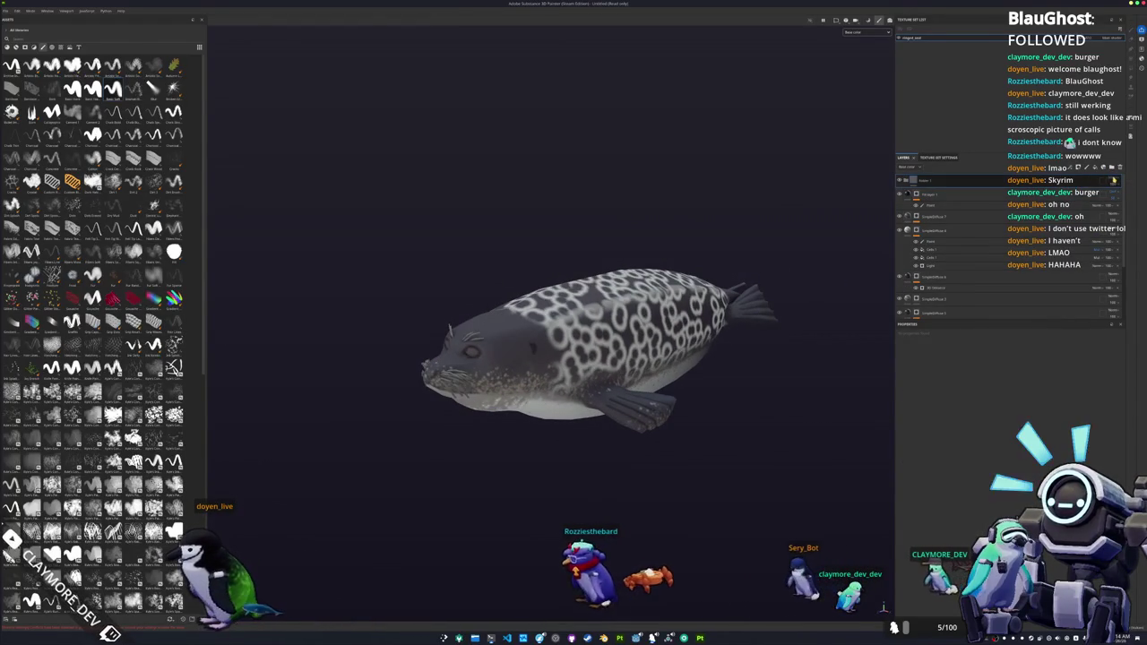
left_click(1111, 179)
right_click(1111, 182)
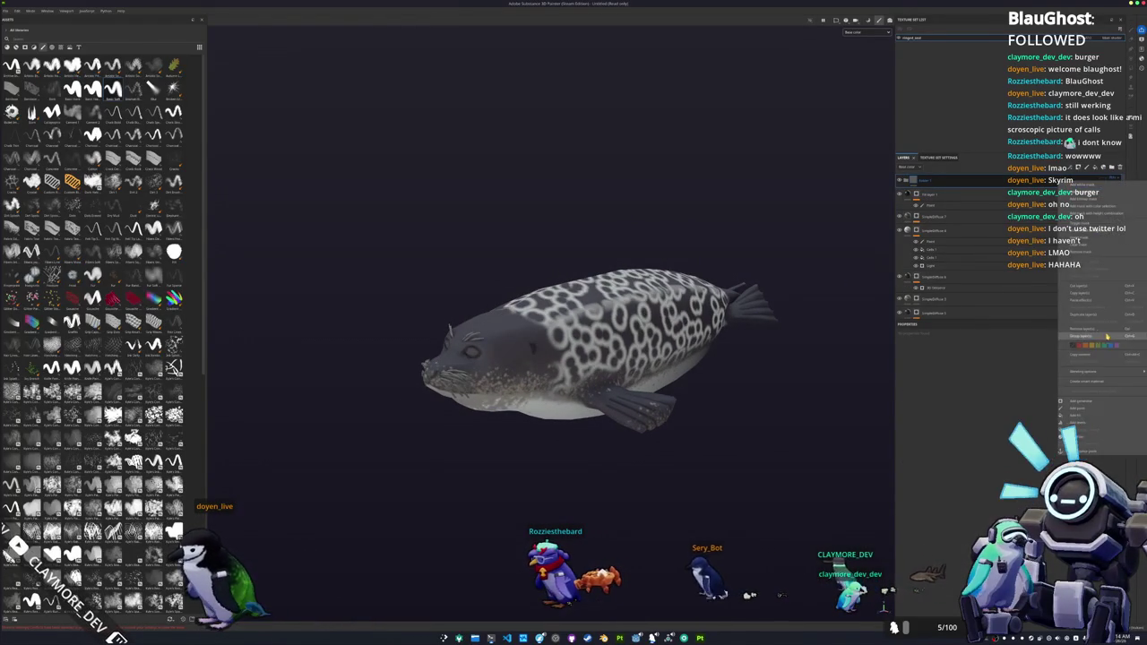
left_click(1085, 438)
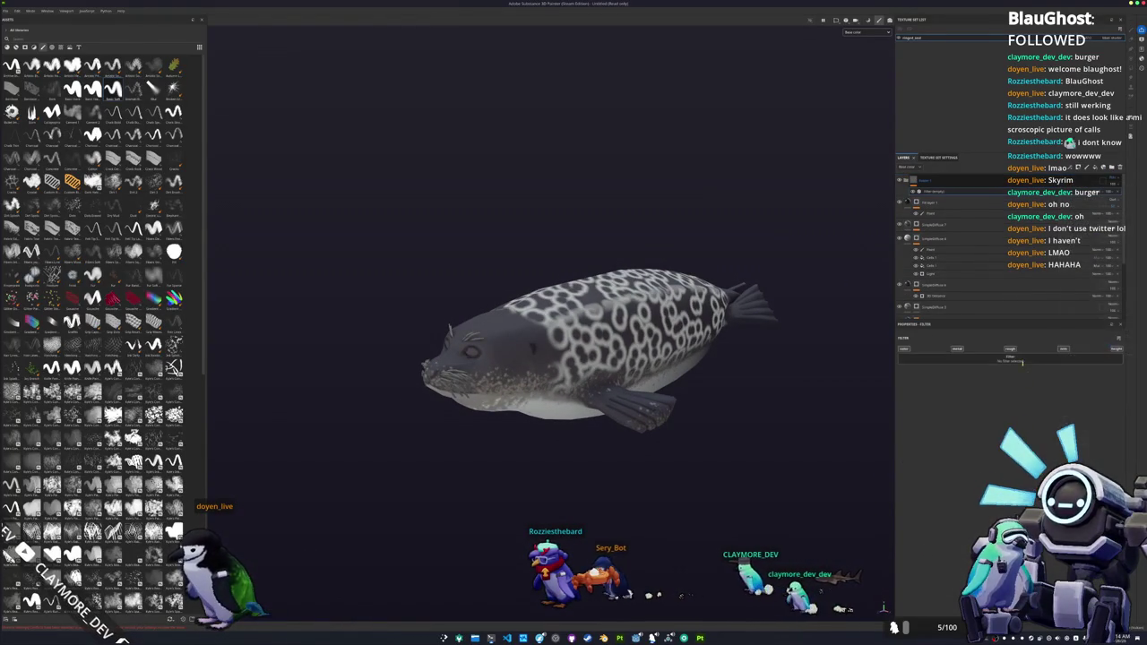
left_click(1047, 383)
- Orbit the seal to check the softened spots, then position the Steam library window
mouse_move(681, 484)
left_mouse_down("alt")
mouse_move(738, 512)
mouse_move(714, 235)
left_mouse_up("alt")
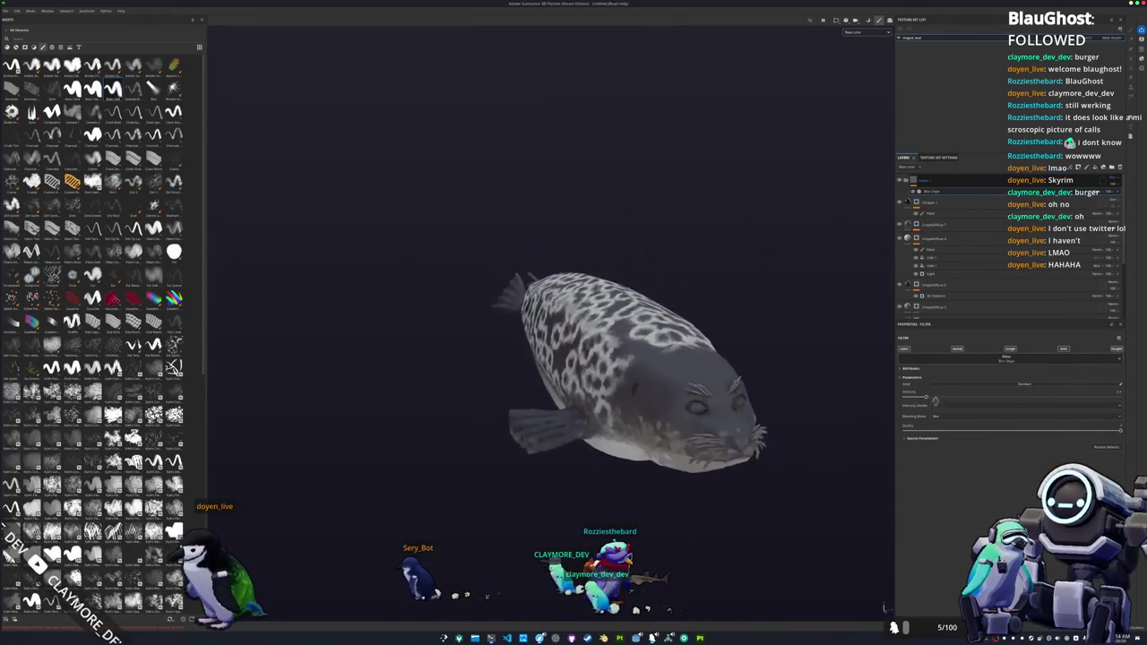
mouse_move(714, 235)
left_mouse_down("alt")
mouse_move(824, 379)
mouse_move(716, 391)
left_mouse_up("alt")
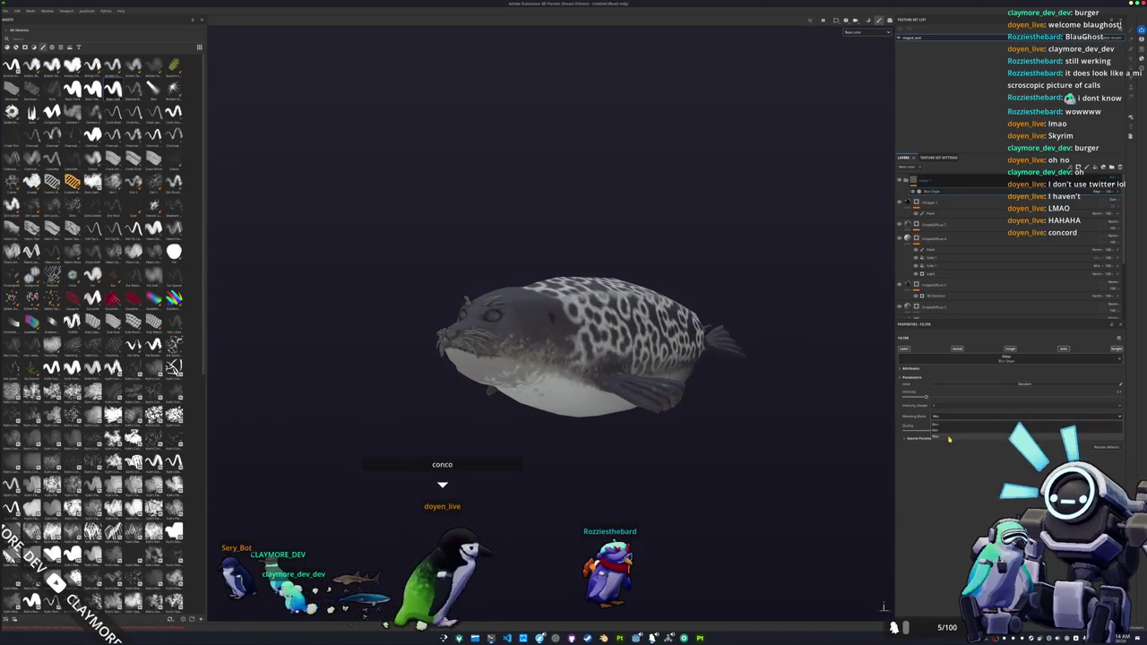
mouse_move(663, 439)
left_mouse_down("alt")
mouse_move(640, 419)
mouse_move(725, 340)
mouse_move(708, 345)
left_mouse_up("alt")
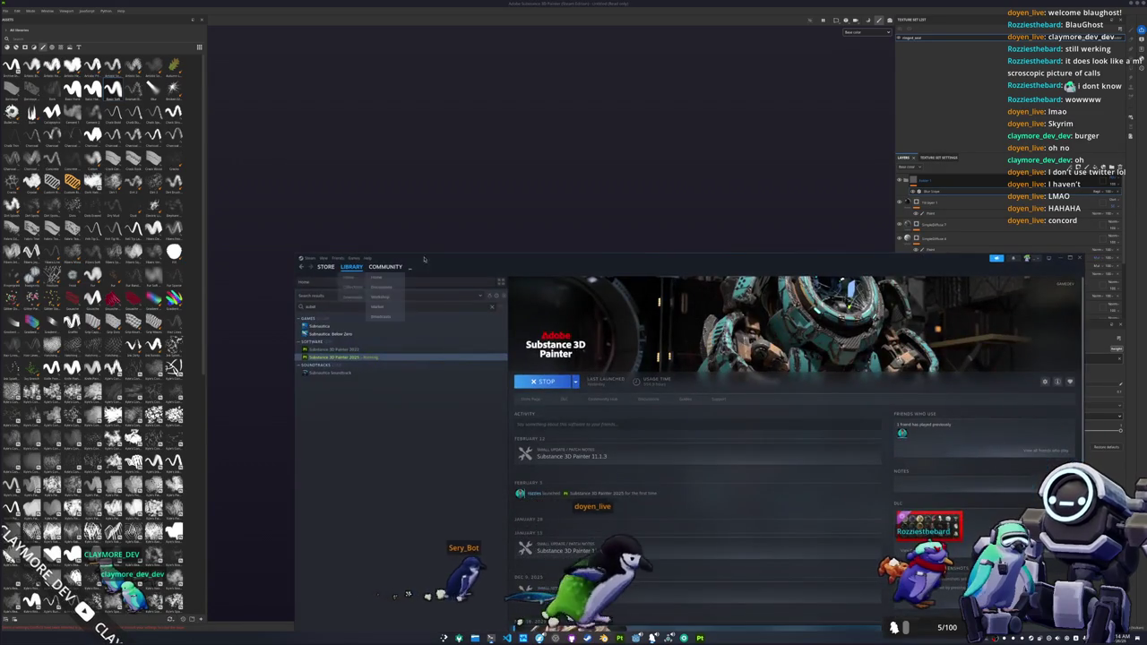
left_click_drag(315, 274, 343, 196)
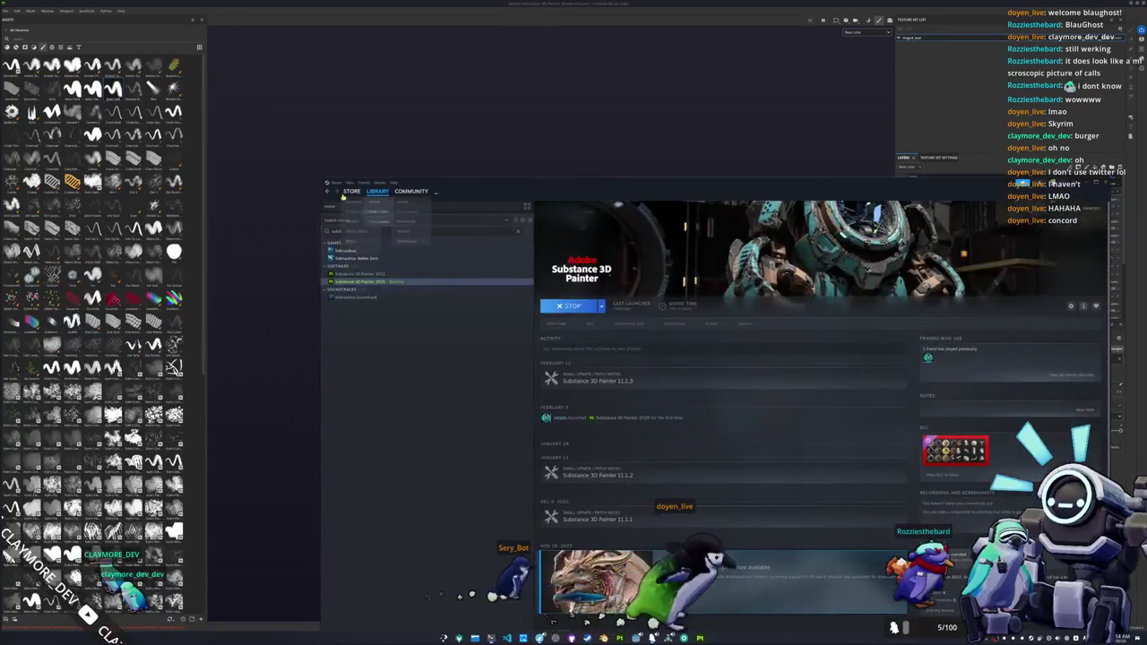
- Search the Steam store for Ubisoft and open its publisher page
left_click(347, 192)
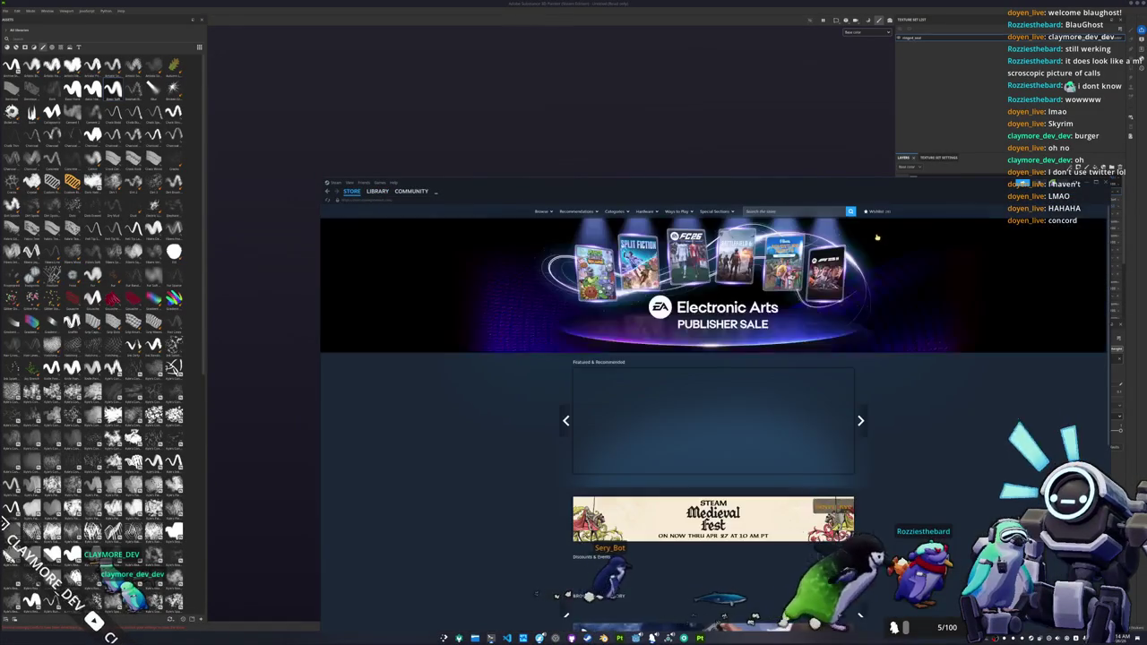
left_click(800, 211)
type("di")
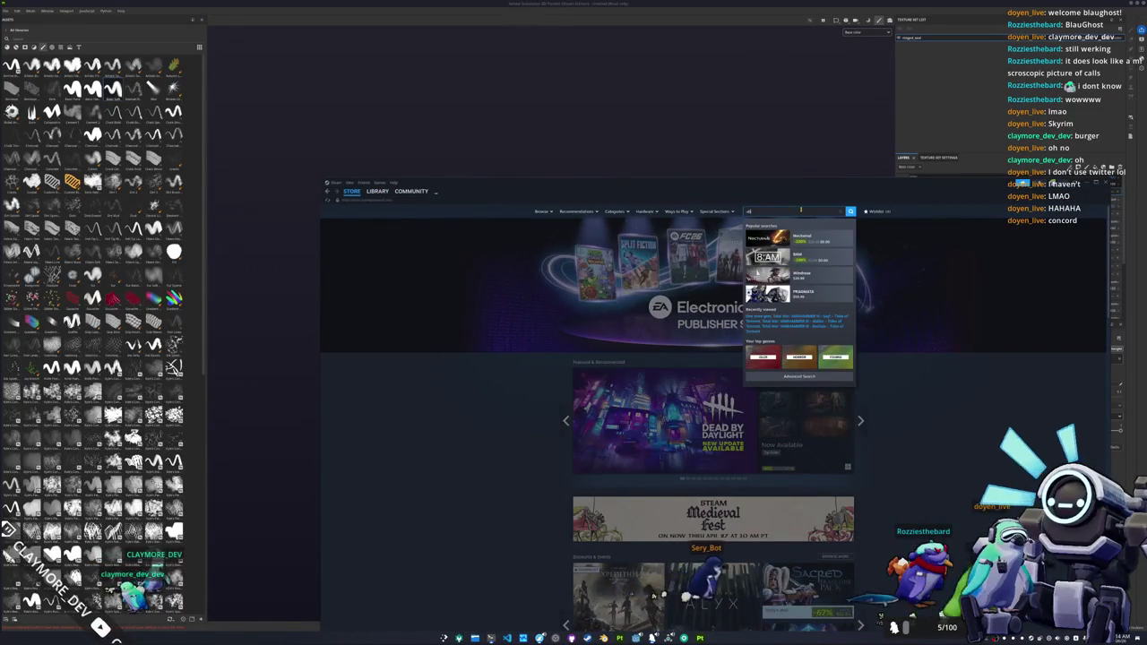
type("isoft")
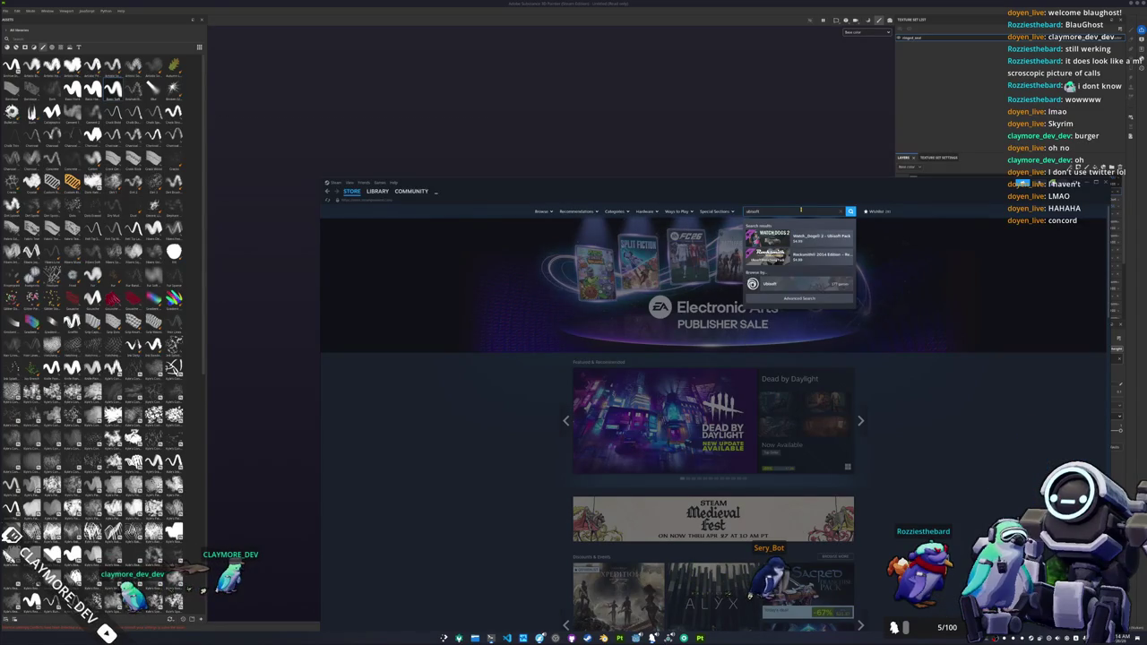
left_click(769, 284)
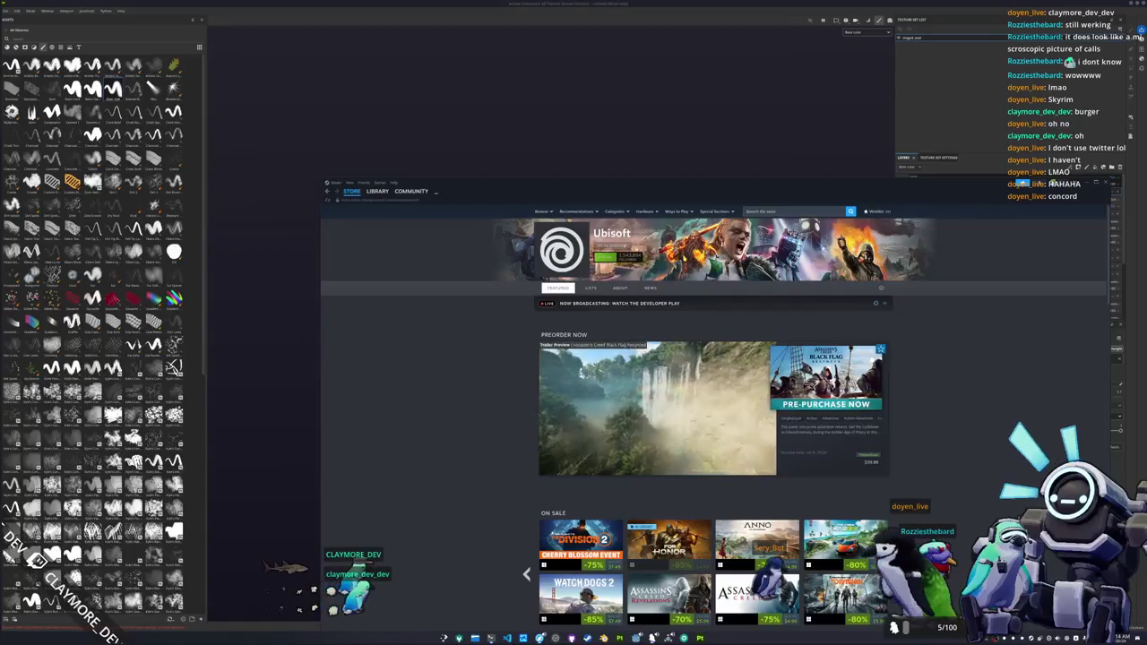
key("Print")
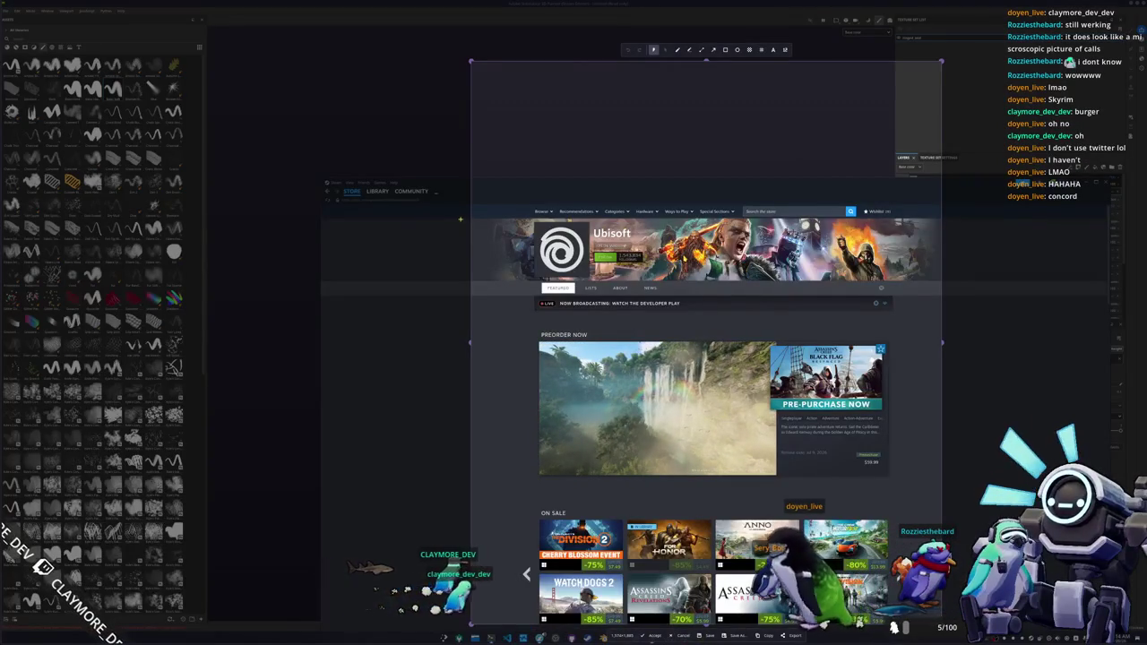
- Capture the Ubisoft banner region to the clipboard and close the Spectacle window
left_click_drag(461, 217, 934, 285)
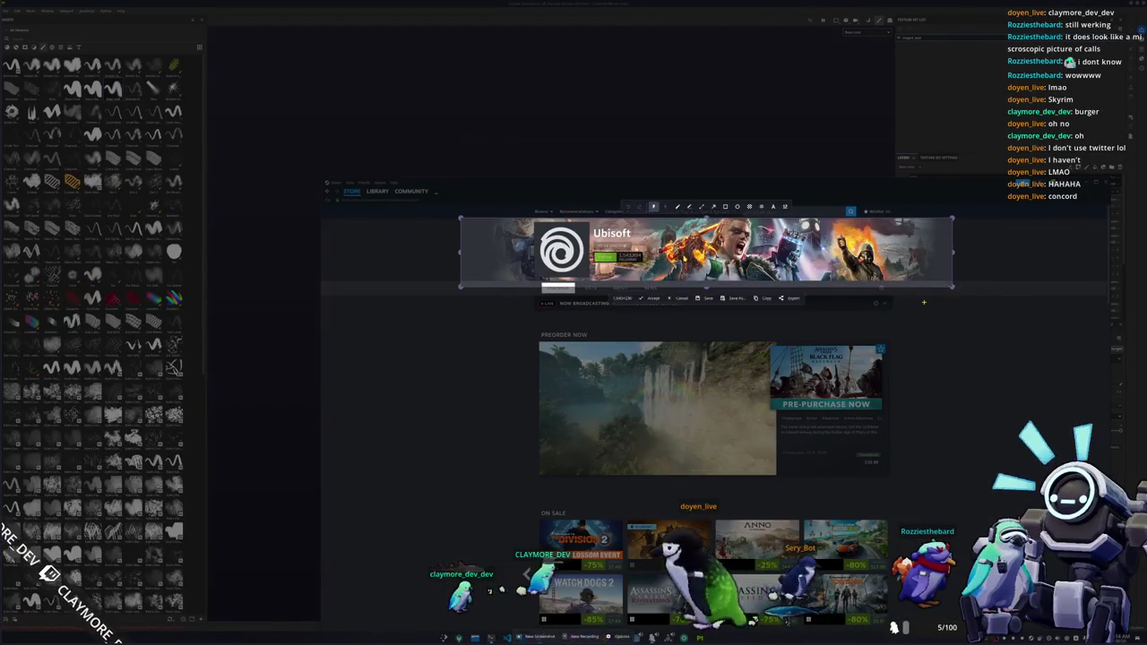
left_click(915, 298)
left_click_drag(647, 242, 783, 323)
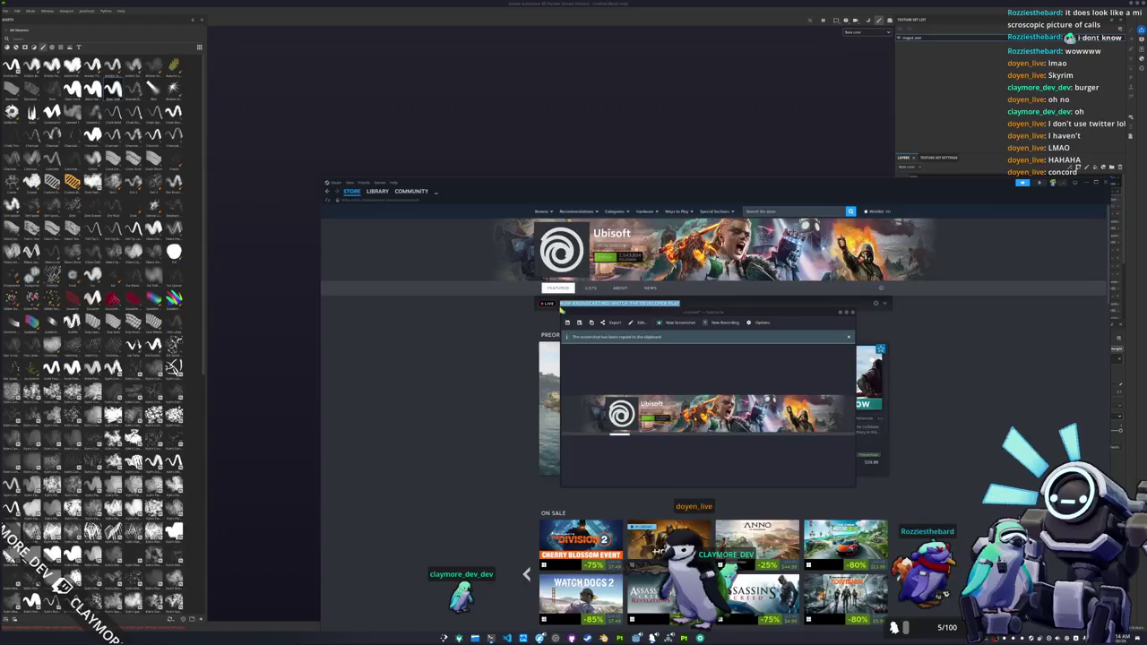
left_click(490, 335)
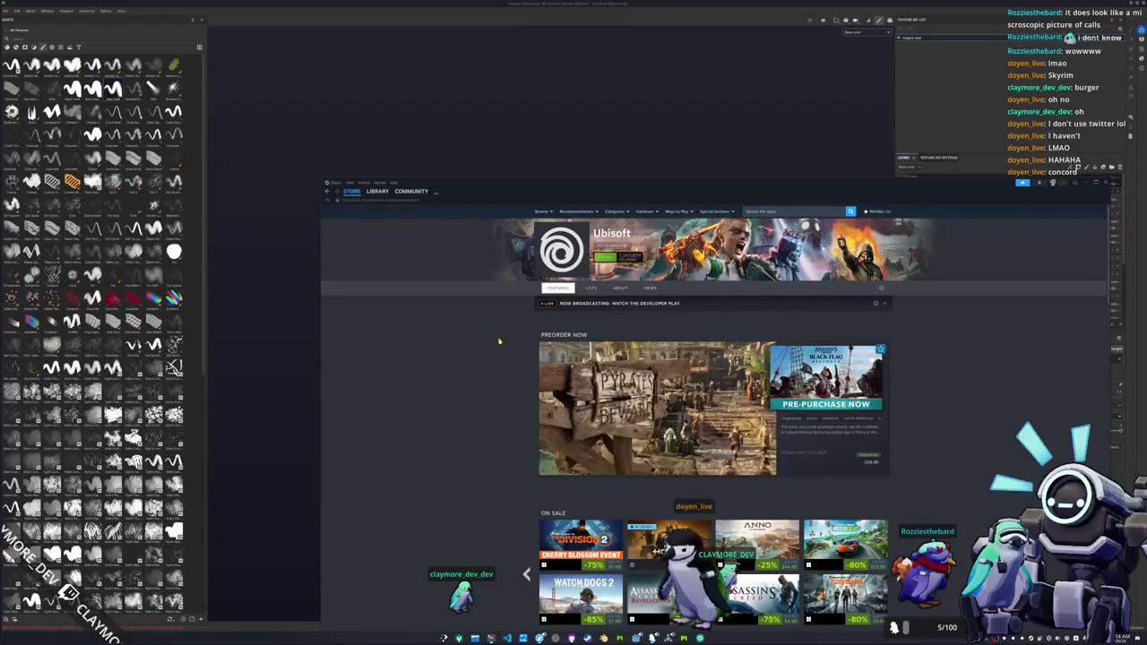
scroll(502, 360, "down", 3)
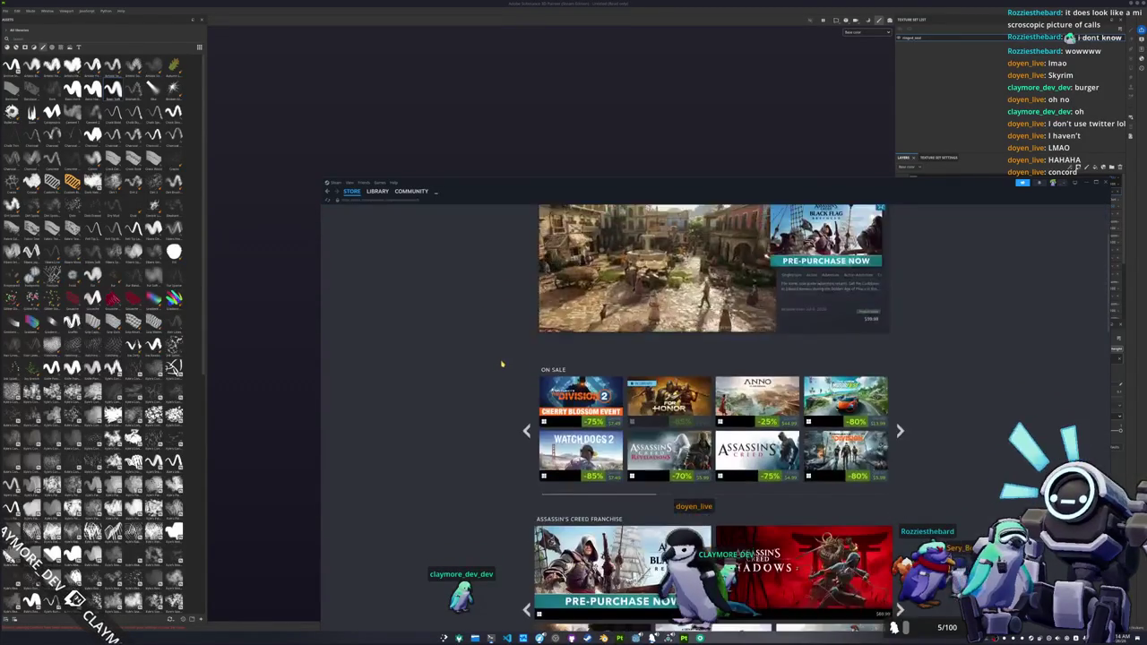
scroll(483, 409, "down", 1)
scroll(484, 409, "down", 1)
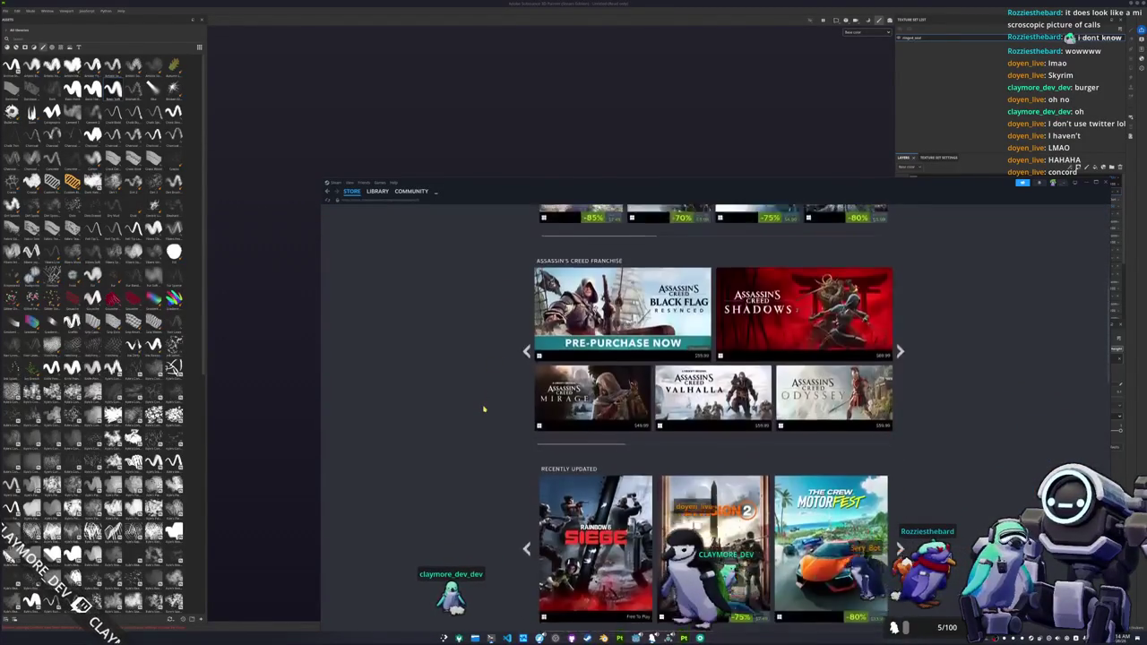
- Scroll through the Ubisoft publisher page down to its new-releases list
scroll(483, 409, "down", 2)
scroll(484, 408, "down", 2)
scroll(483, 405, "down", 2)
scroll(451, 422, "down", 3)
scroll(444, 429, "down", 3)
scroll(462, 457, "down", 2)
scroll(478, 456, "down", 1)
scroll(514, 456, "down", 1)
scroll(514, 457, "down", 2)
scroll(514, 457, "down", 1)
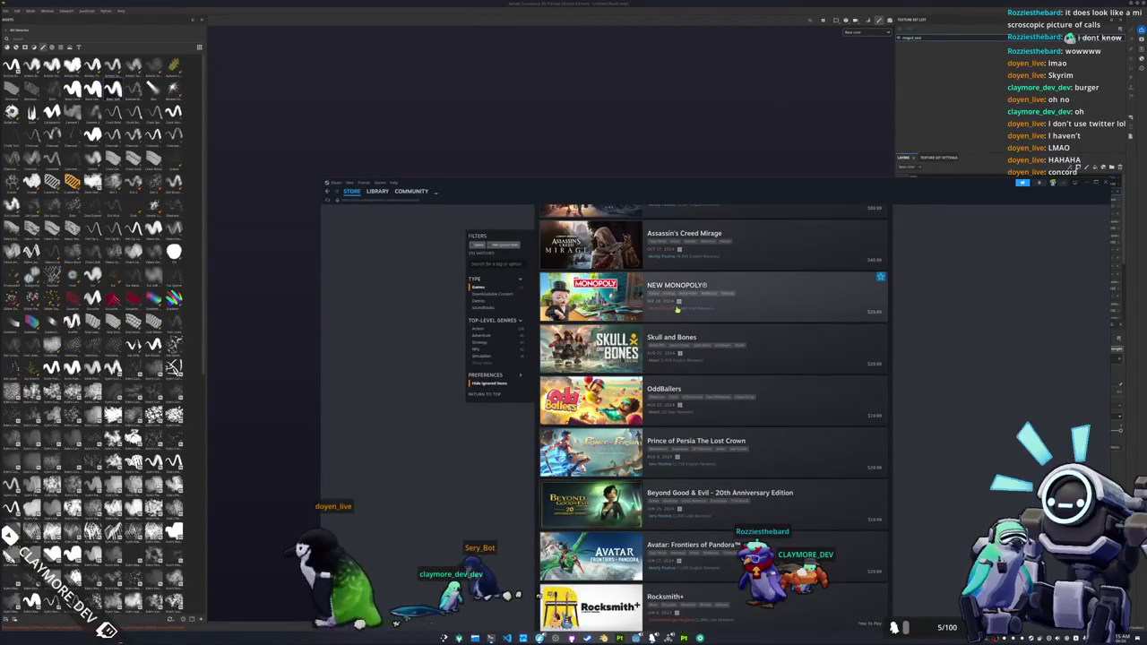
scroll(502, 446, "down", 2)
scroll(502, 446, "down", 1)
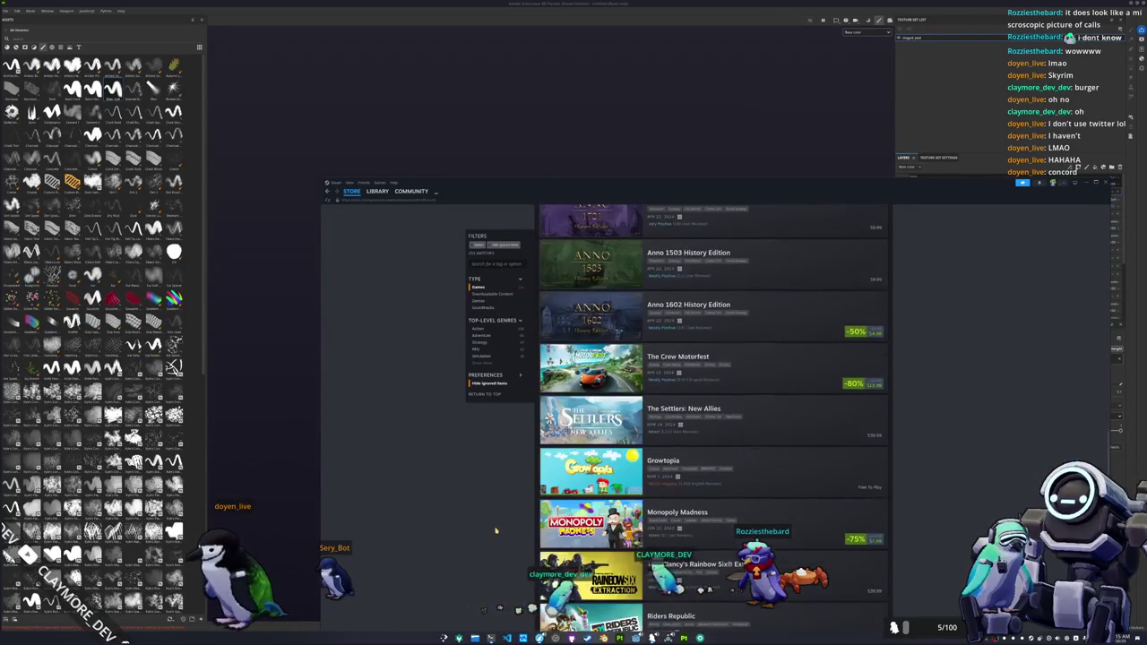
scroll(503, 486, "down", 2)
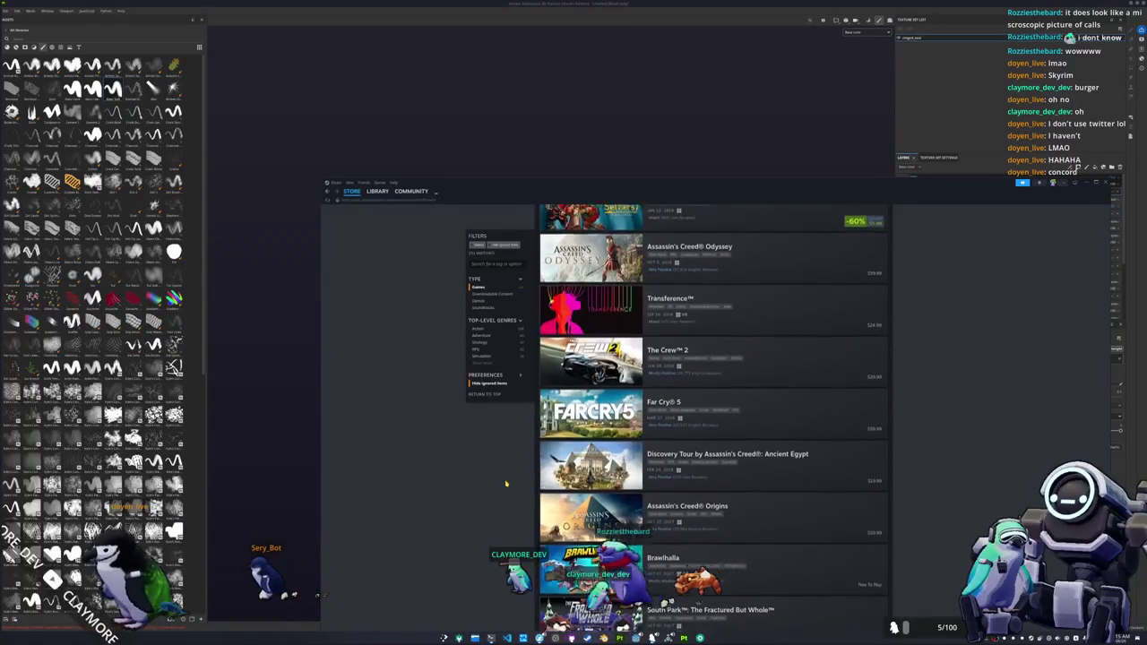
scroll(508, 488, "up", 4)
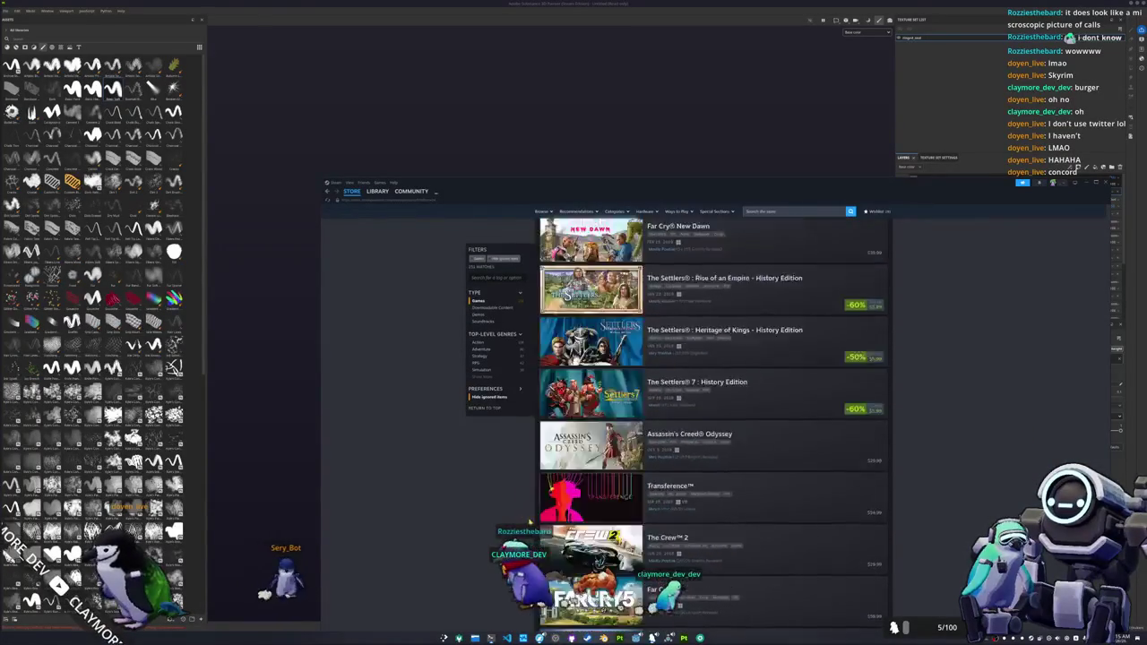
scroll(712, 421, "up", 2)
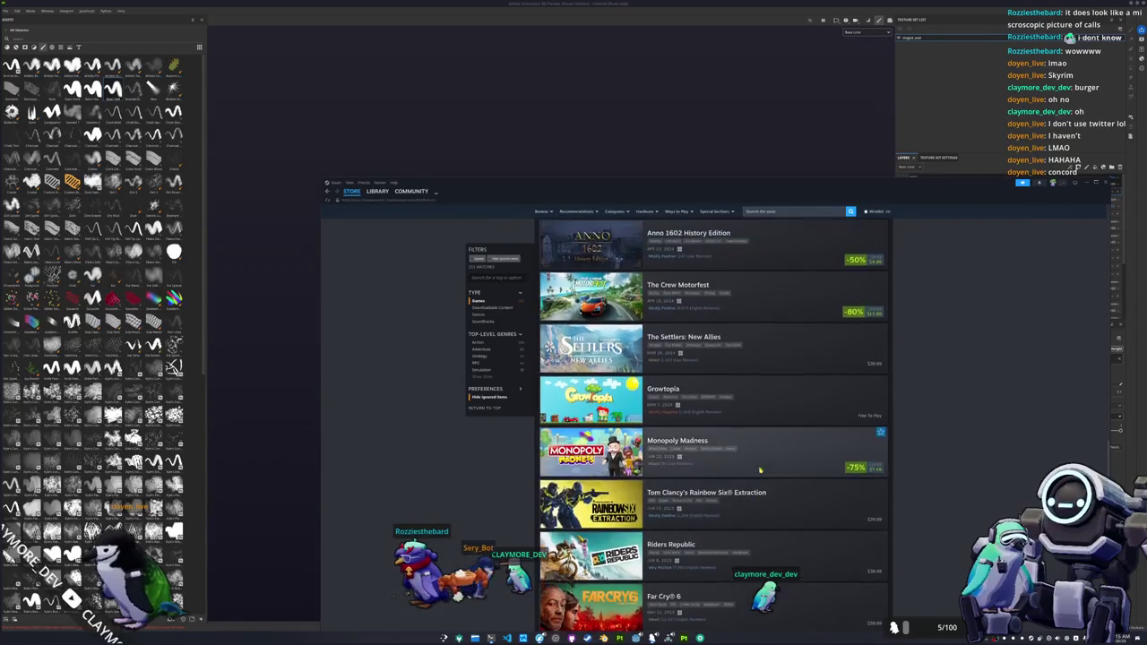
scroll(758, 467, "up", 1)
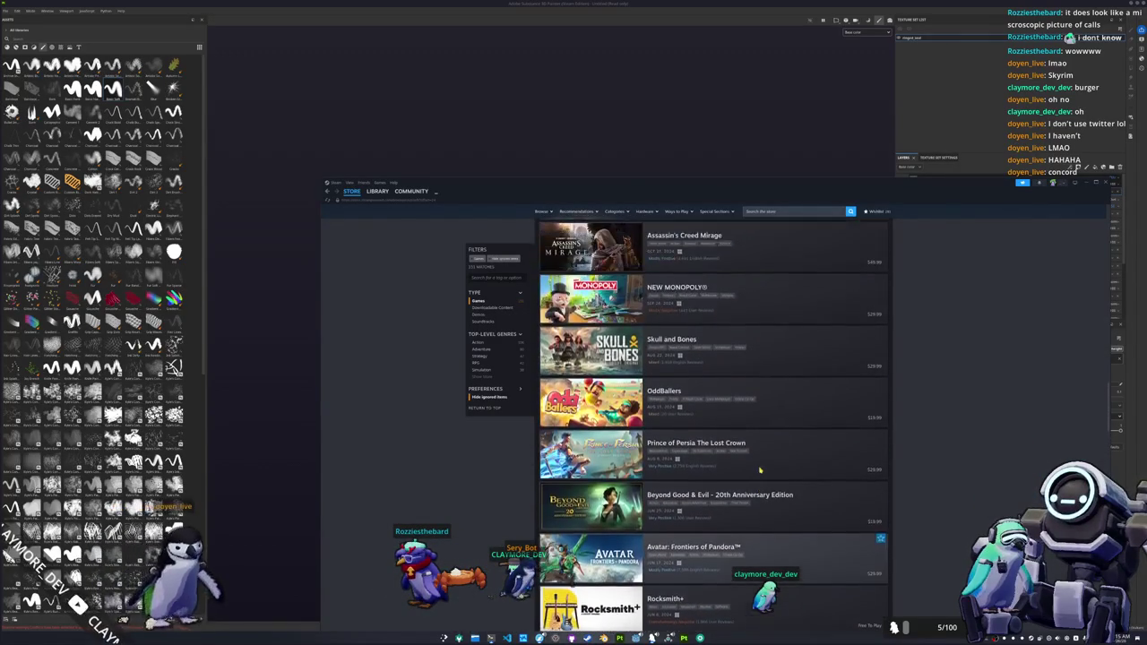
scroll(759, 464, "up", 1)
scroll(757, 461, "up", 1)
scroll(758, 457, "up", 1)
scroll(758, 457, "up", 1)
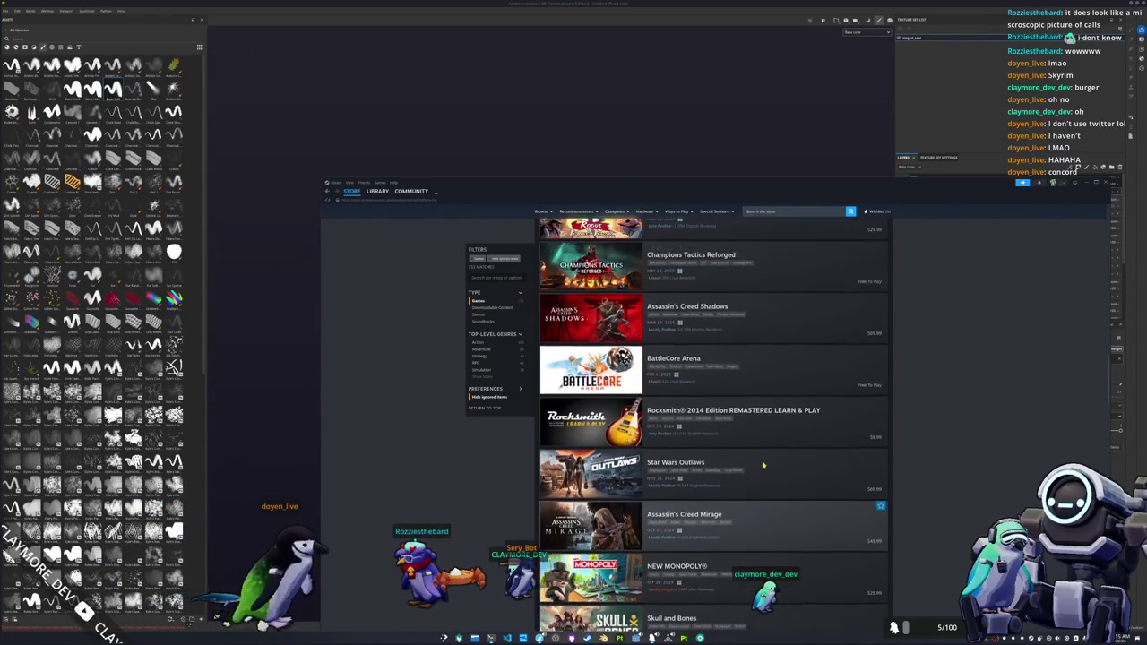
scroll(762, 461, "up", 2)
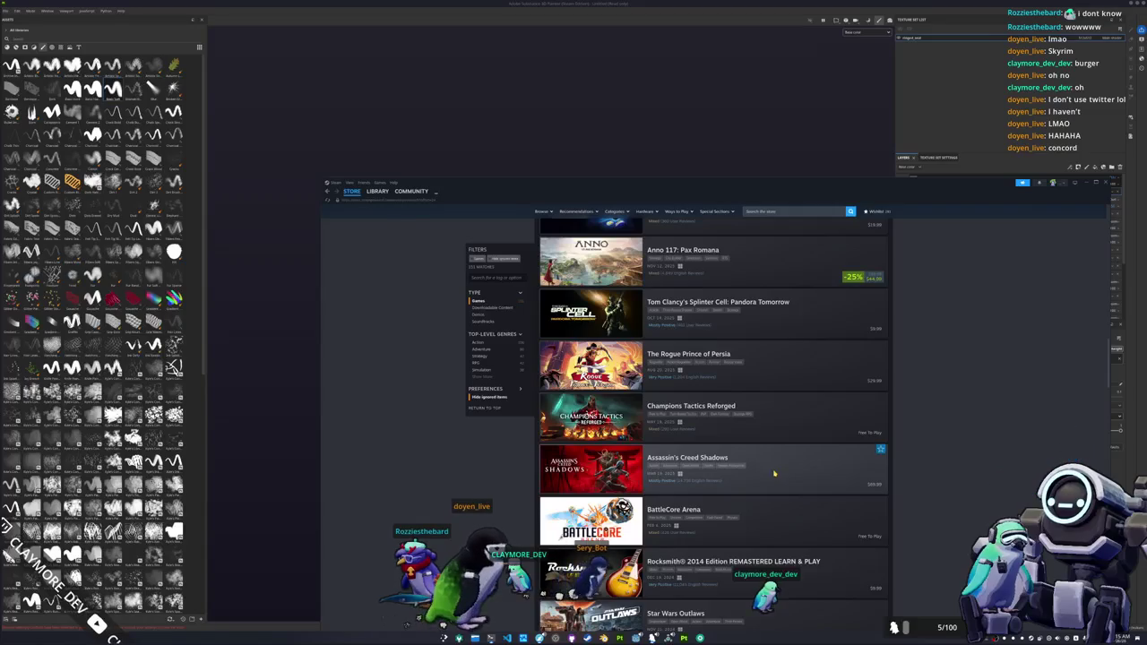
scroll(665, 474, "up", 2)
scroll(664, 473, "up", 2)
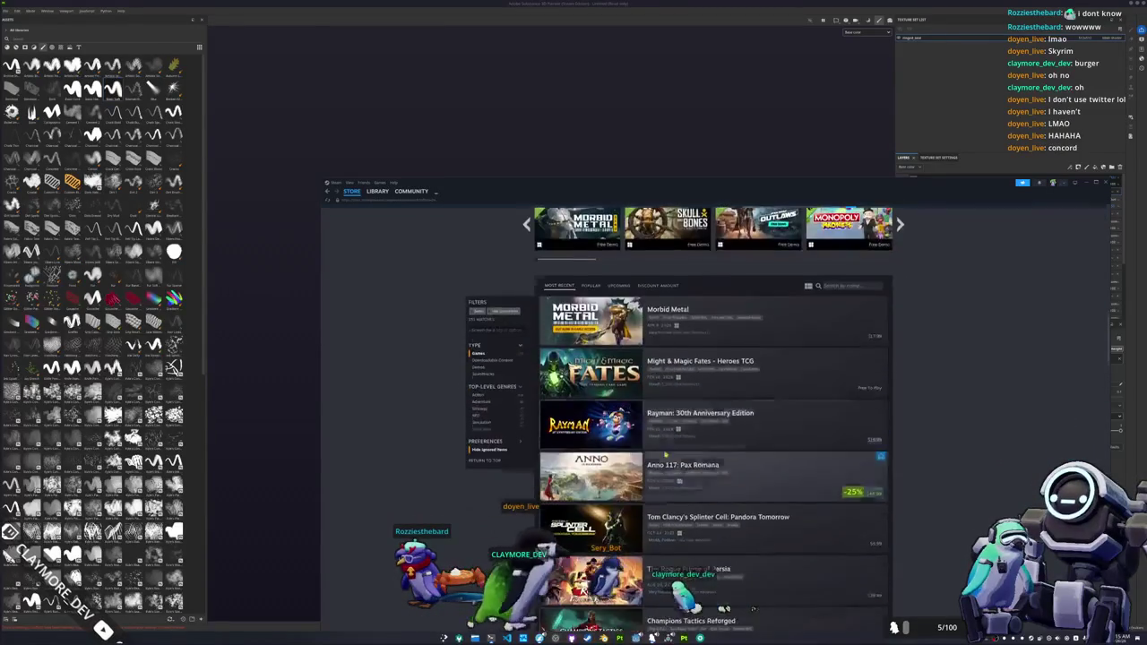
scroll(665, 474, "up", 1)
scroll(510, 413, "up", 1)
scroll(496, 416, "up", 2)
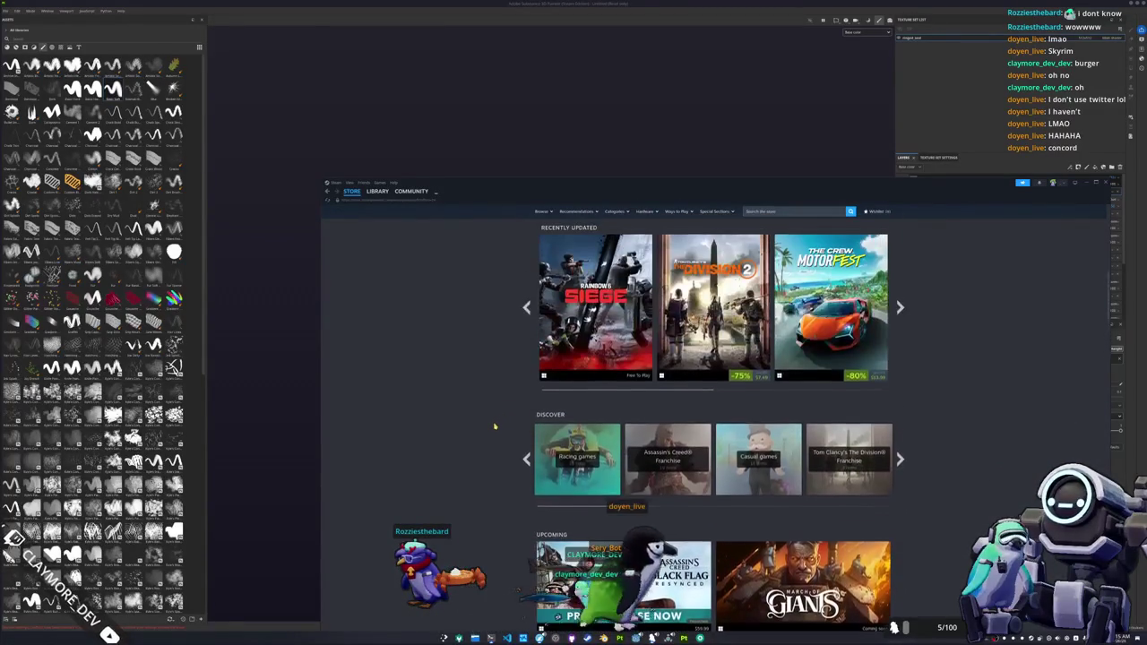
scroll(493, 427, "up", 2)
scroll(494, 426, "up", 2)
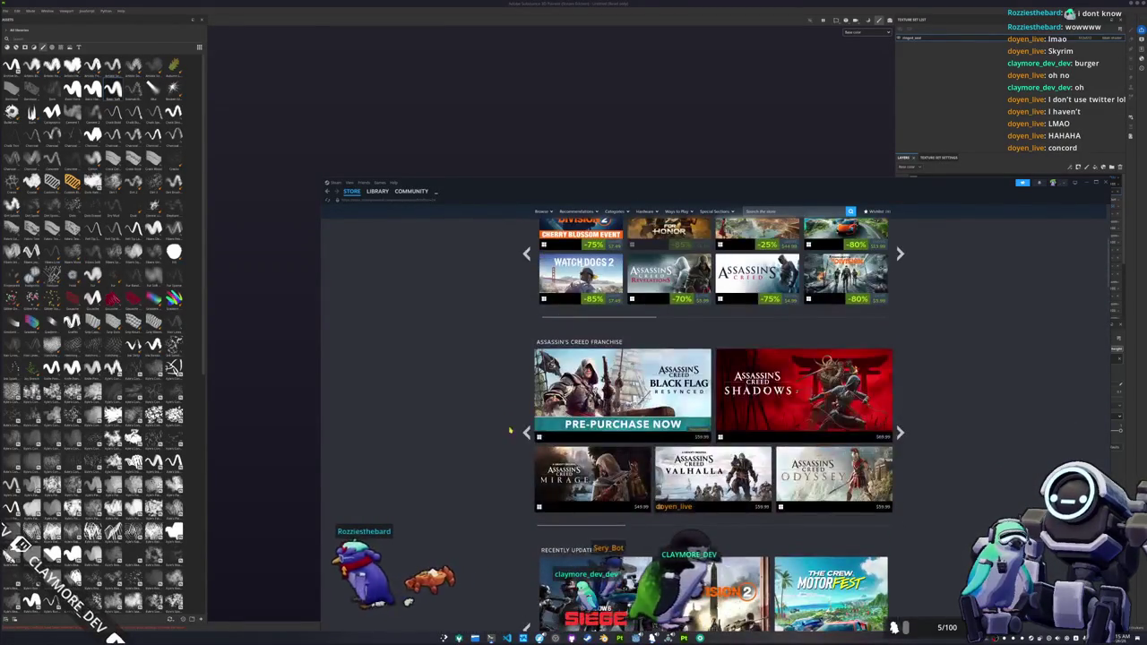
scroll(931, 432, "up", 2)
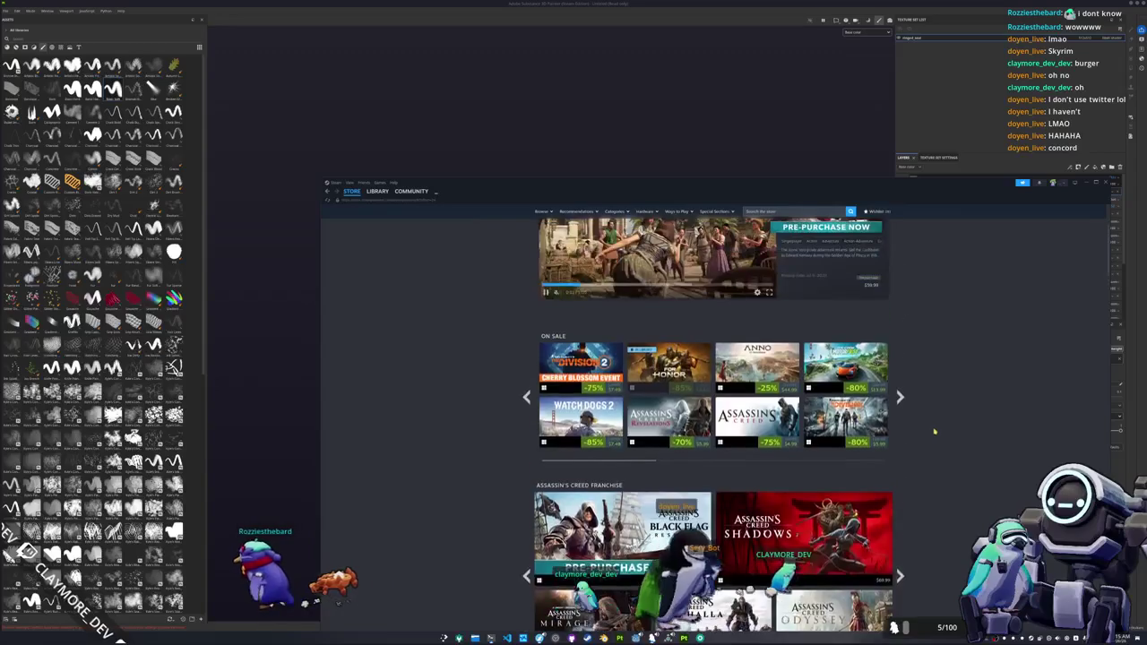
scroll(934, 431, "up", 2)
scroll(935, 431, "down", 3)
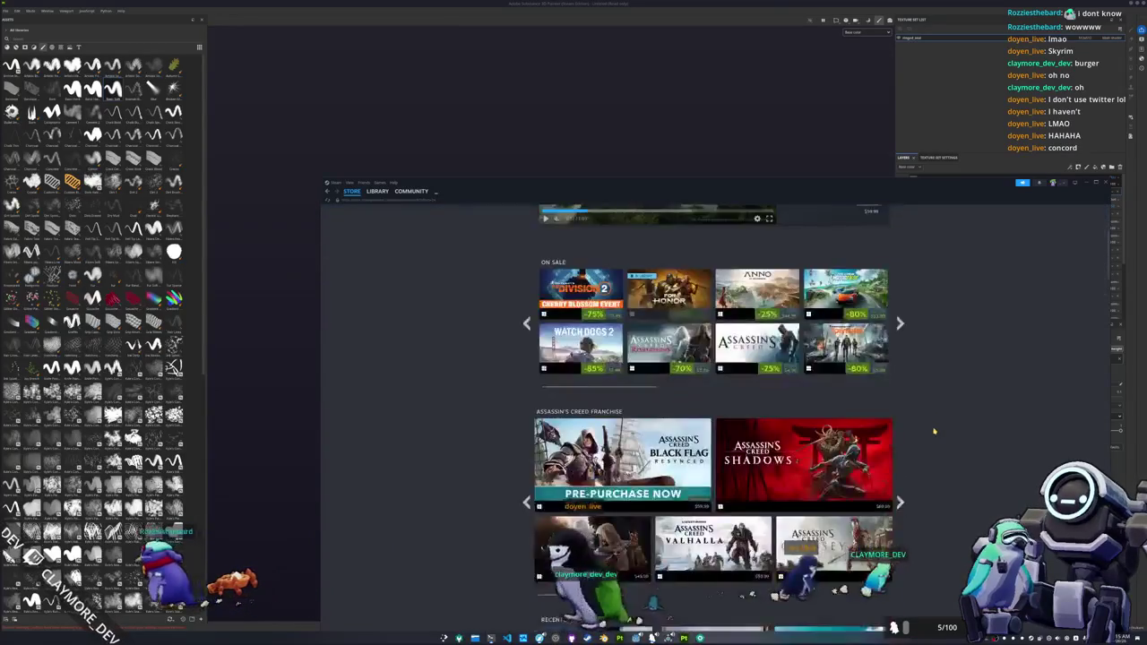
scroll(932, 432, "down", 3)
scroll(928, 433, "down", 3)
scroll(920, 433, "down", 3)
scroll(920, 434, "down", 3)
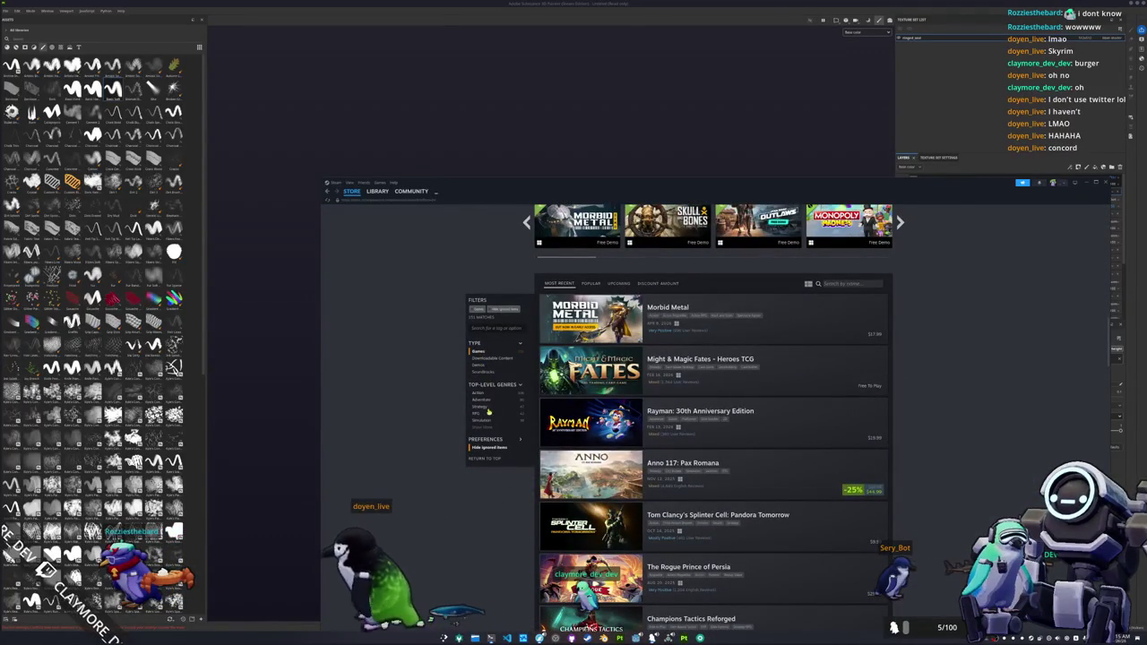
- Toggle the new-releases Preferences filter and load more games with Show more
left_click(491, 448)
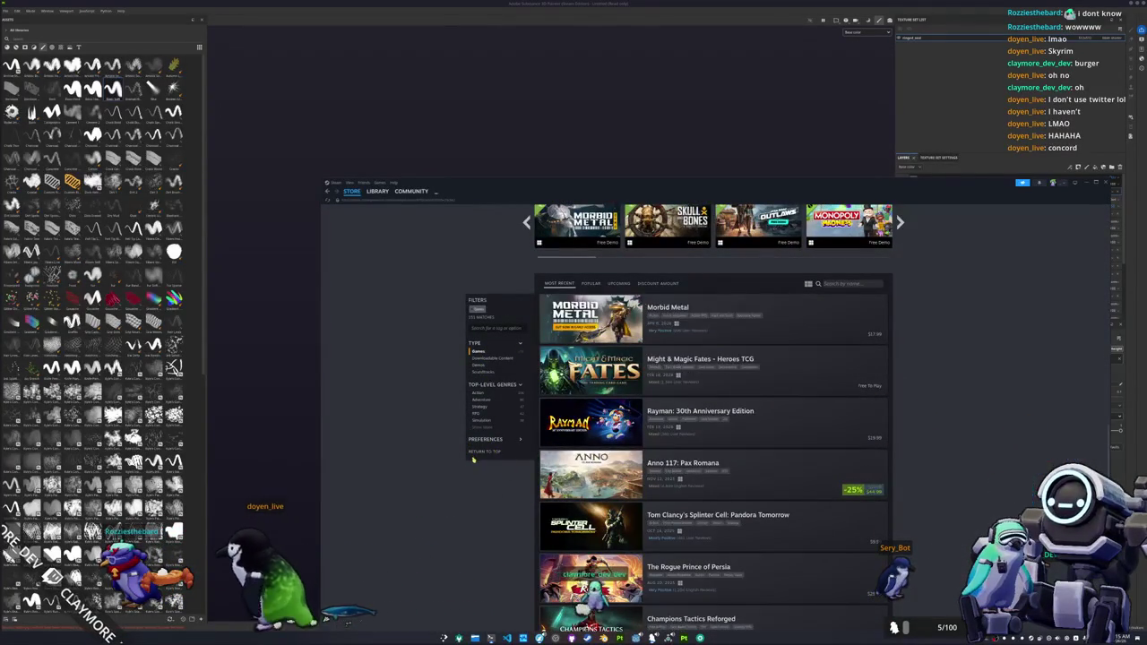
scroll(525, 466, "down", 3)
scroll(519, 461, "down", 2)
scroll(520, 461, "down", 1)
scroll(520, 462, "down", 2)
scroll(519, 461, "down", 2)
scroll(520, 461, "down", 2)
scroll(520, 460, "down", 2)
scroll(519, 461, "down", 1)
scroll(519, 460, "down", 1)
scroll(519, 461, "down", 1)
scroll(519, 461, "down", 3)
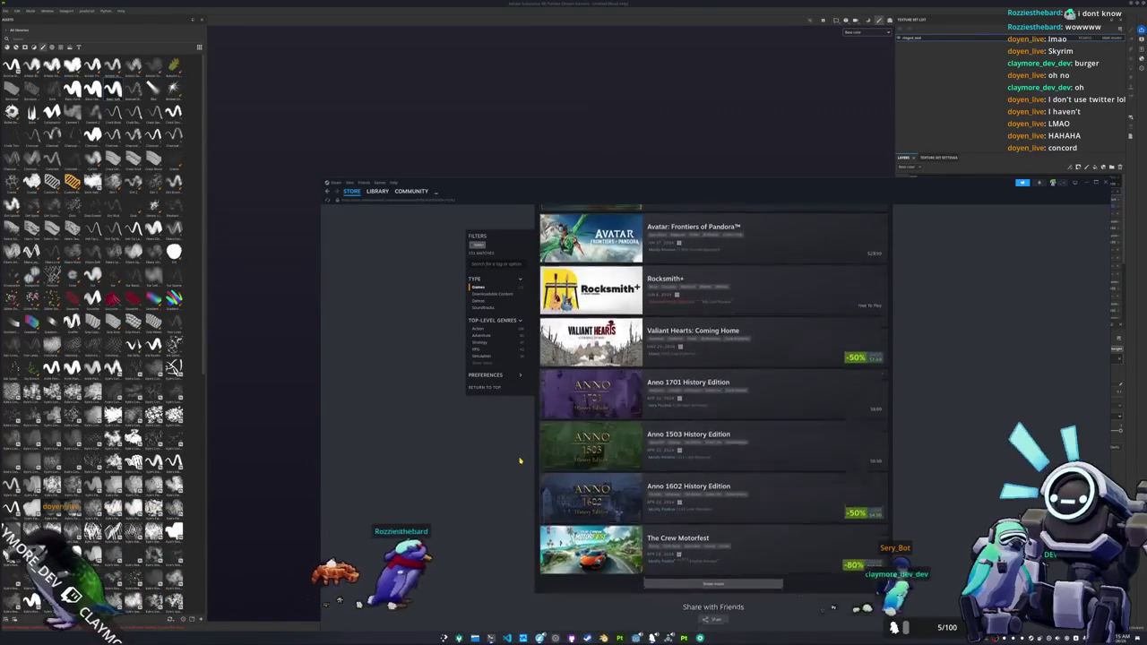
left_click(707, 582)
scroll(538, 537, "down", 2)
scroll(511, 524, "down", 2)
scroll(491, 510, "down", 2)
scroll(491, 511, "down", 3)
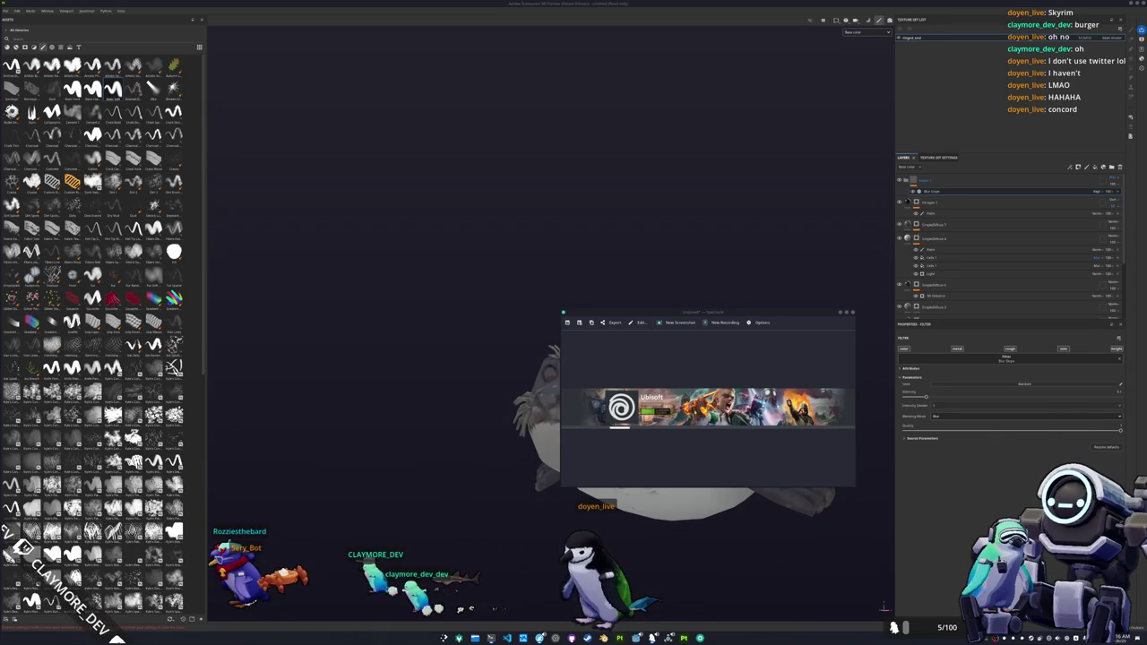
- Bring the browser with 'forspoken dialogue' results over the Spectacle capture
key("alt+Tab")
left_click_drag(1081, 224, 763, 184)
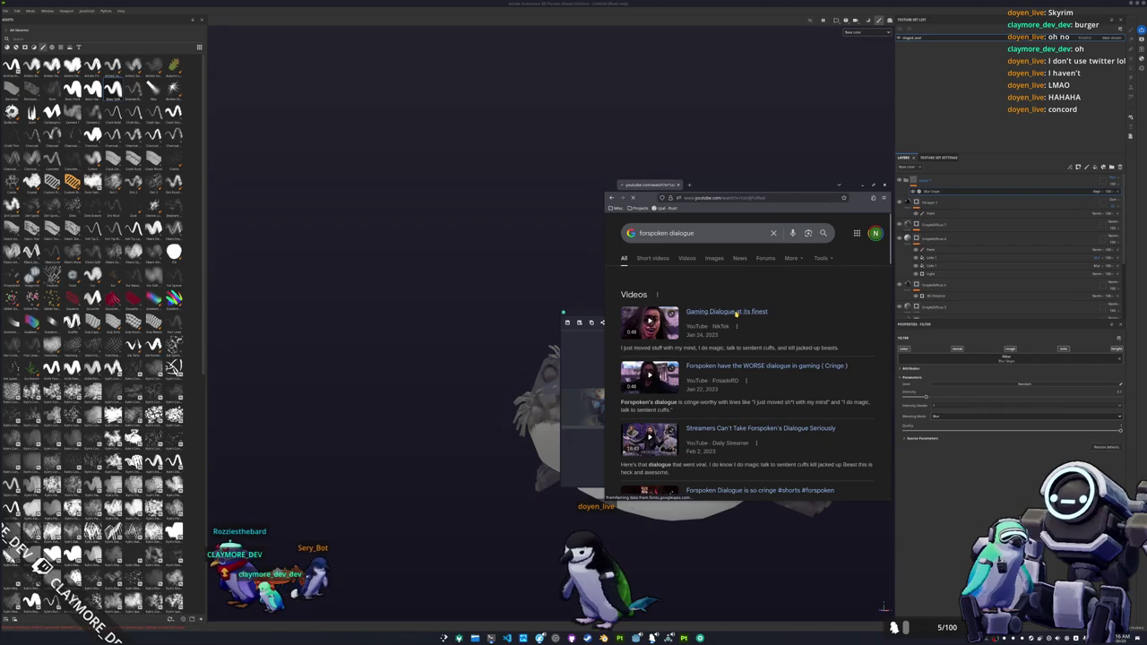
- Play the 'Gaming Dialogue at its finest' video, then minimize Chrome and close Spectacle
left_click(737, 312)
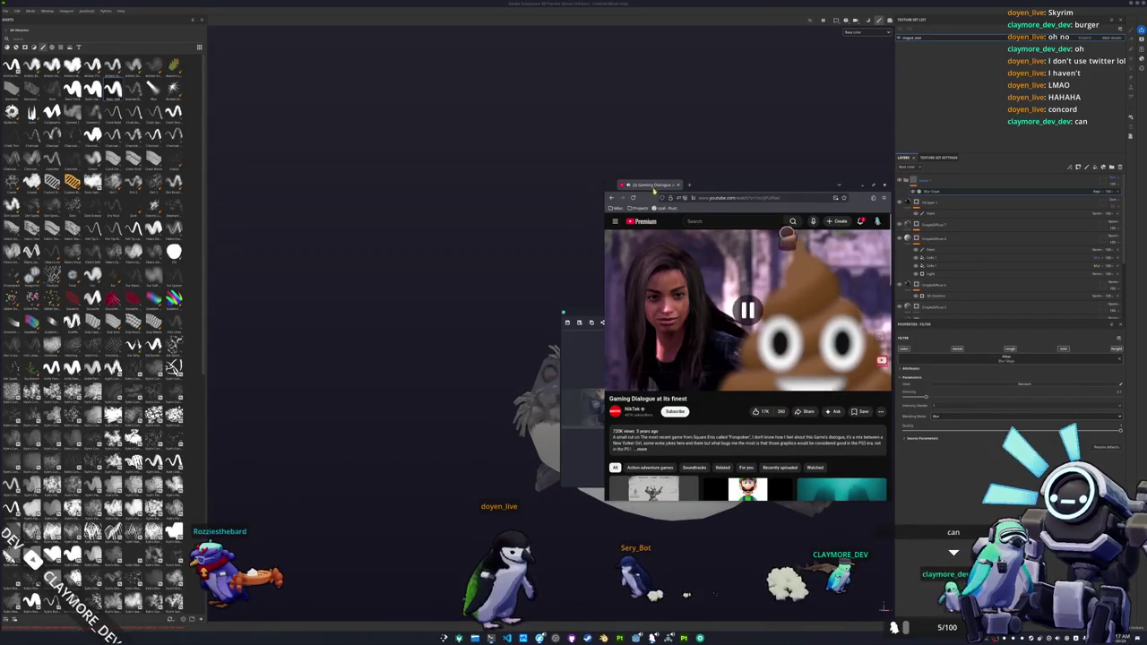
left_click(780, 169)
left_click(853, 313)
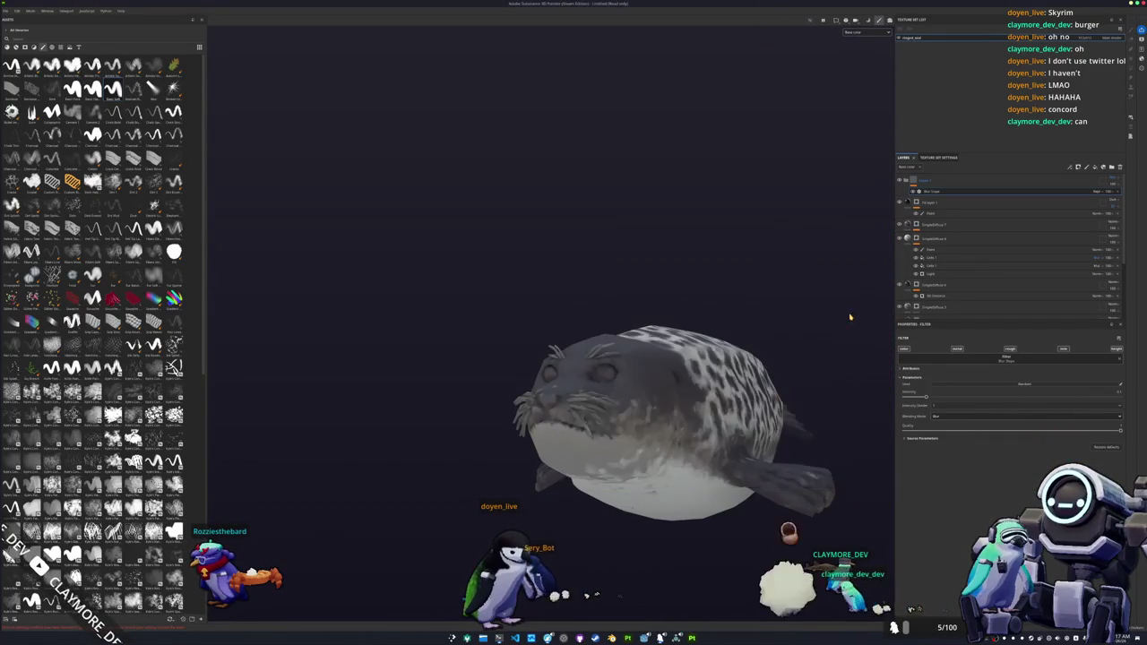
- Add a new top fill layer with a black base colour, then bring up Dolphin's references folder
left_click_drag(718, 352, 555, 358, "alt")
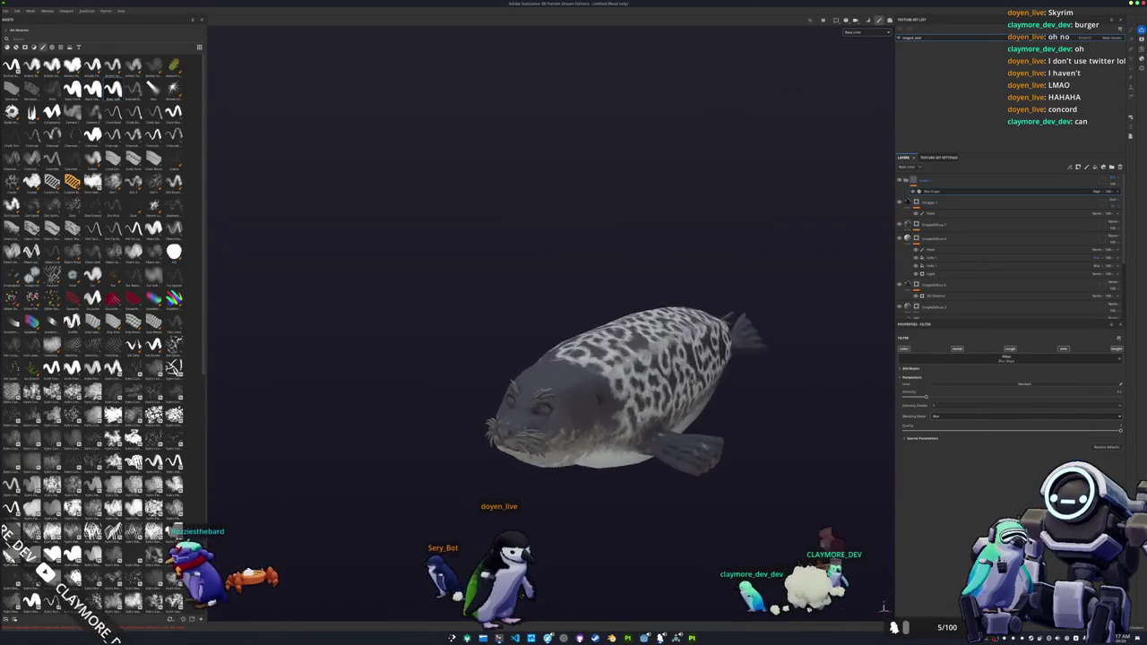
mouse_move(478, 358)
left_mouse_down("alt")
mouse_move(725, 333)
mouse_move(714, 176)
mouse_move(725, 358)
mouse_move(883, 286)
left_mouse_up("alt")
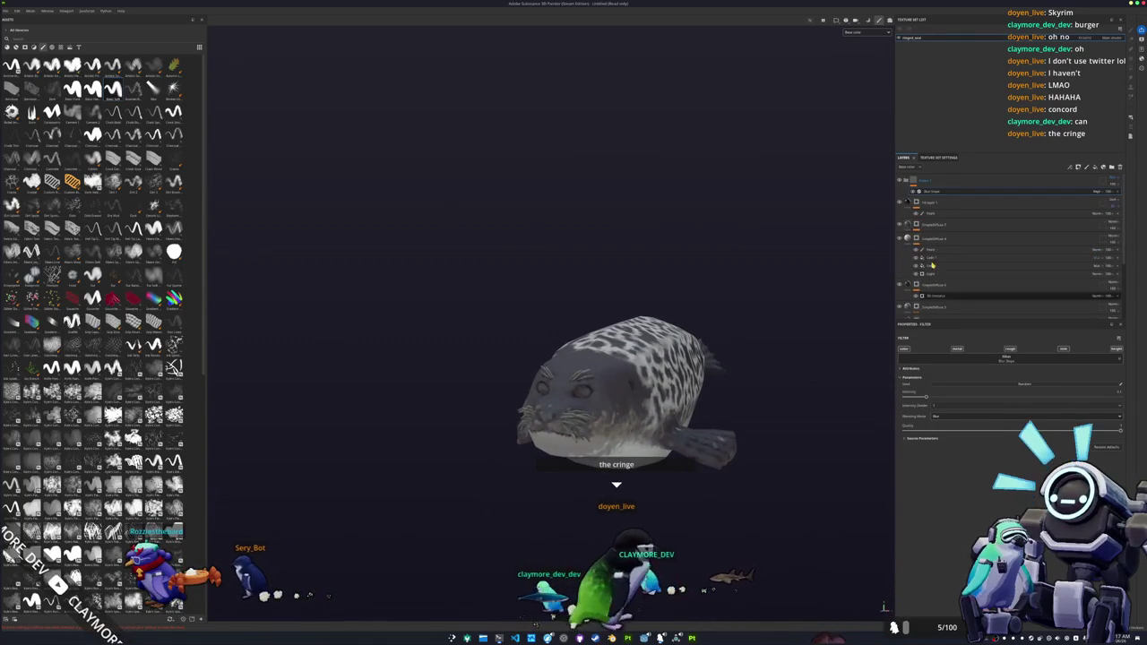
scroll(743, 359, "up", 2)
mouse_move(743, 360)
left_mouse_down("alt")
mouse_move(670, 349)
mouse_move(806, 341)
left_mouse_up("alt")
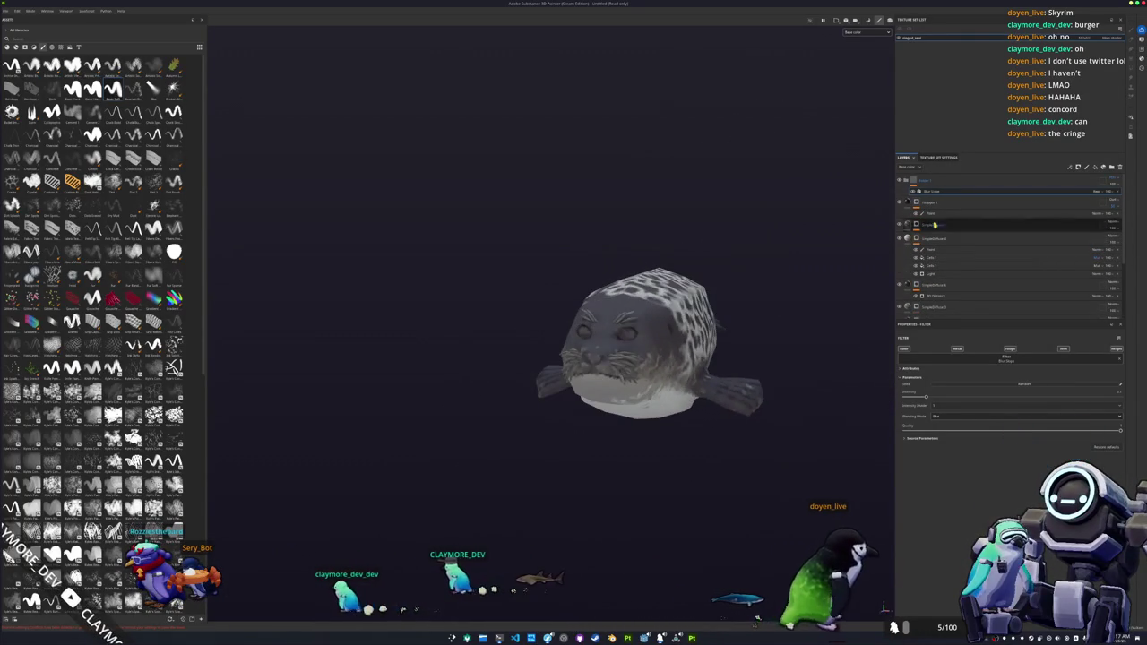
left_click(1094, 168)
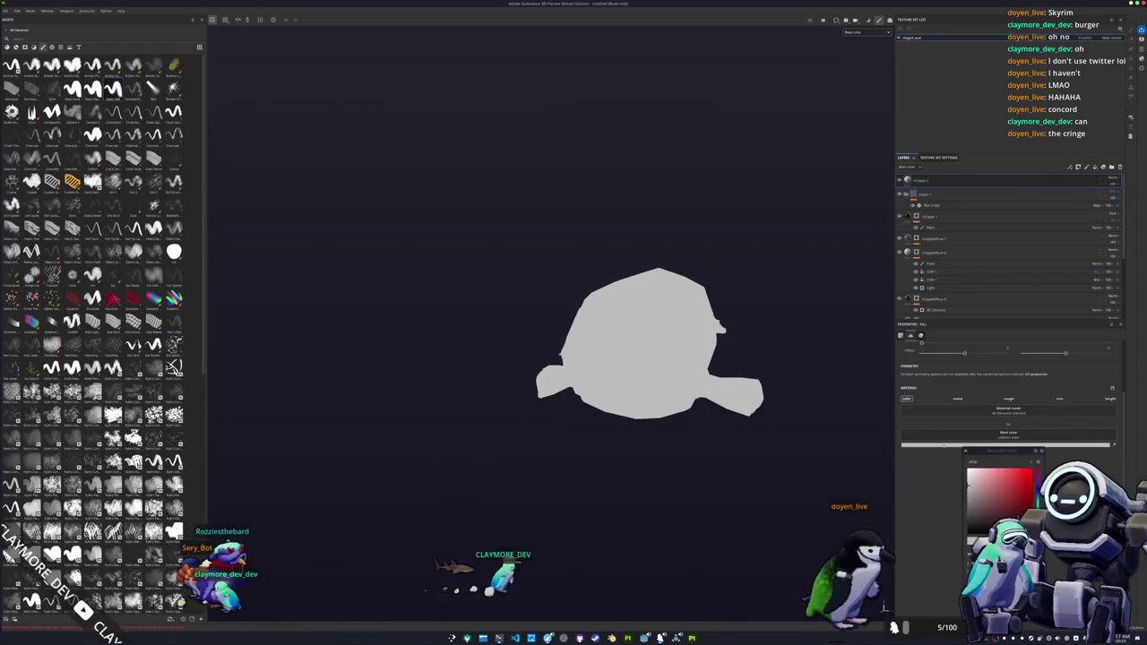
left_click(985, 529)
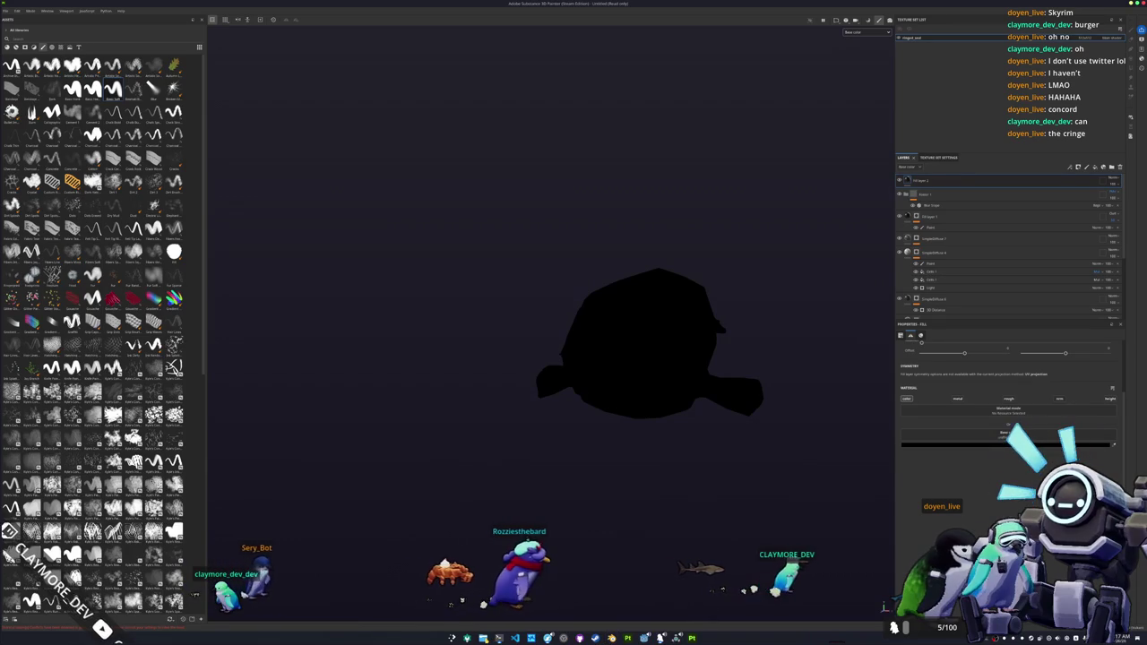
left_click(498, 634)
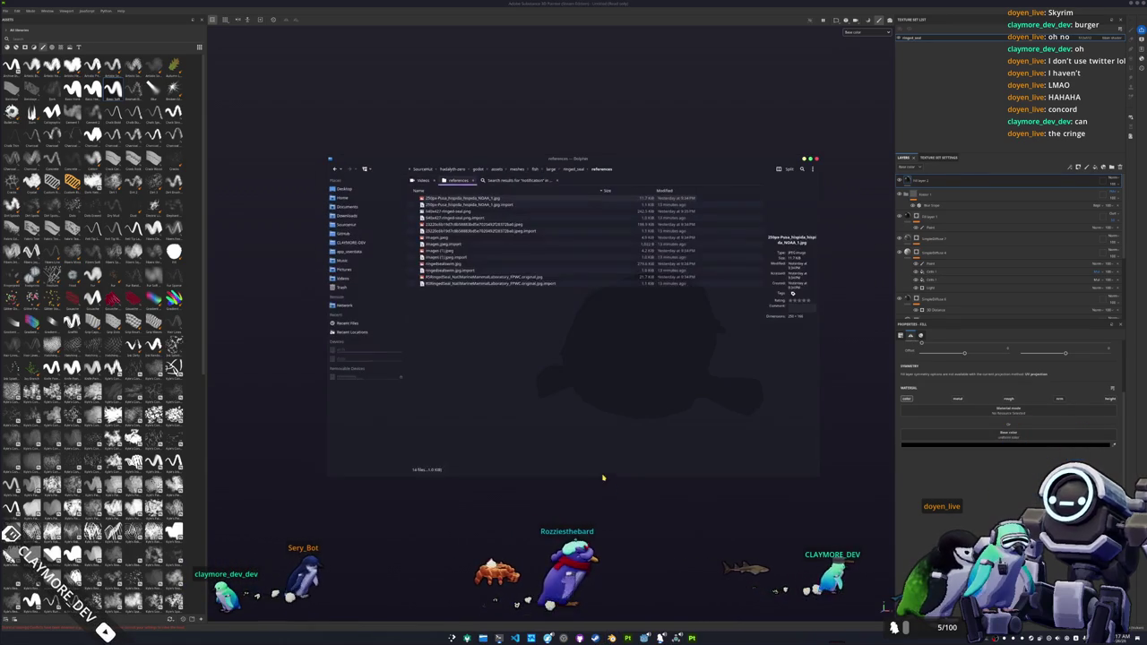
- Open the ringed seal photo in Gwenview, close Dolphin, and park the viewer top-left
double_click(481, 212)
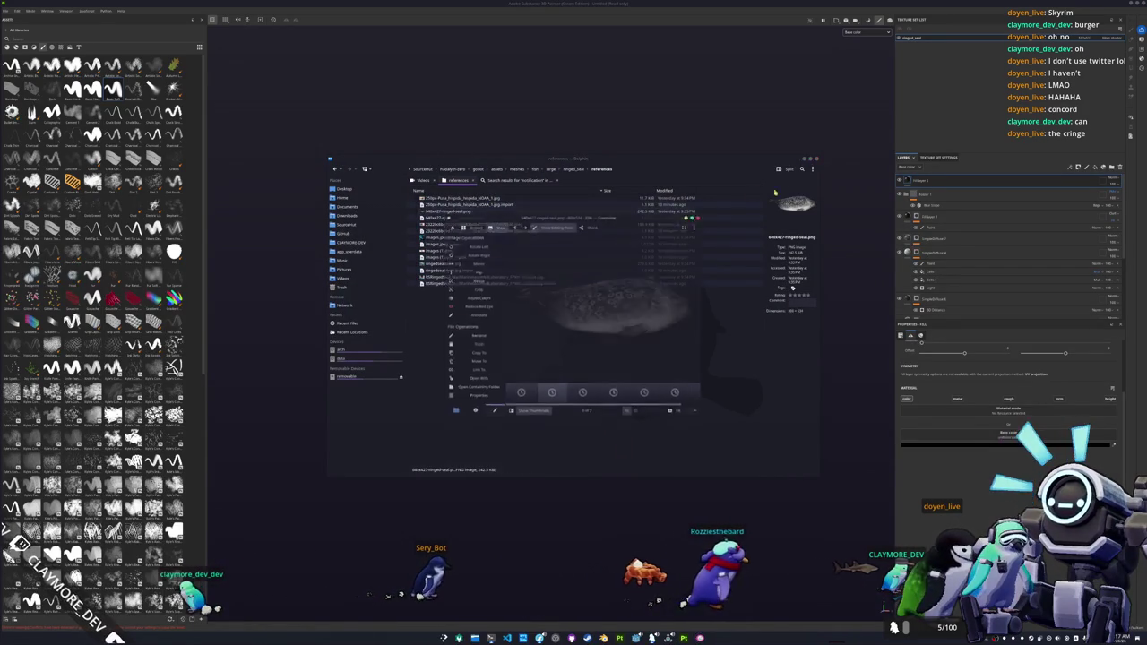
left_click(802, 163)
scroll(549, 345, "up", 3, "ctrl")
scroll(549, 346, "up", 2, "ctrl")
scroll(549, 346, "up", 2, "ctrl")
scroll(613, 287, "down", 2, "ctrl")
scroll(613, 288, "down", 2, "ctrl")
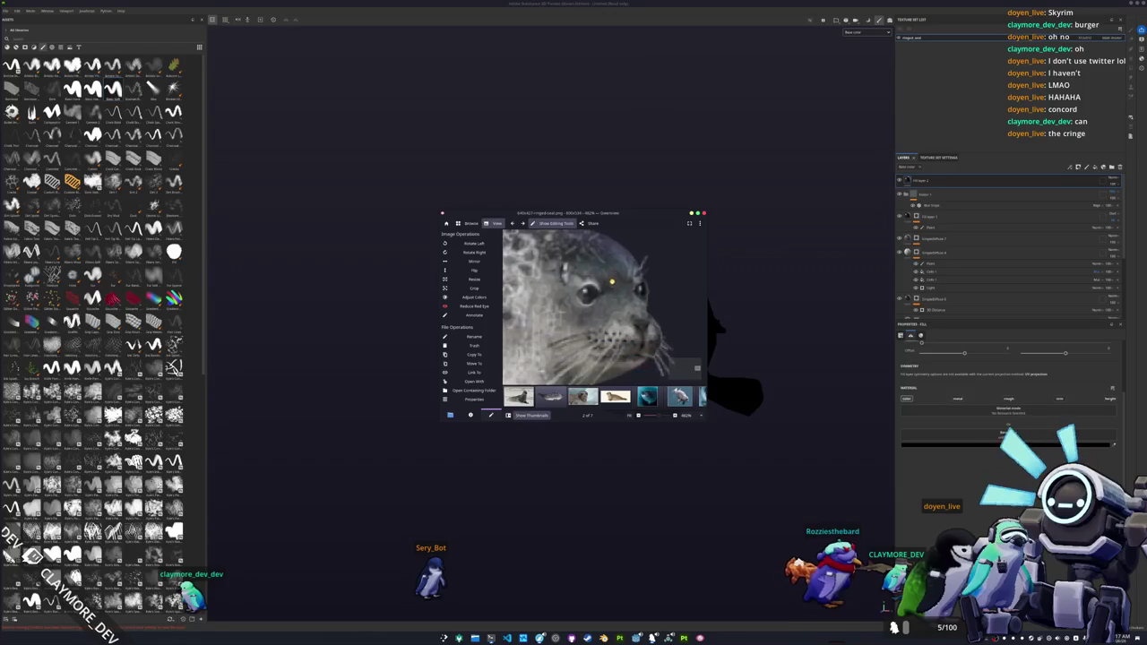
left_click_drag(619, 215, 391, 39)
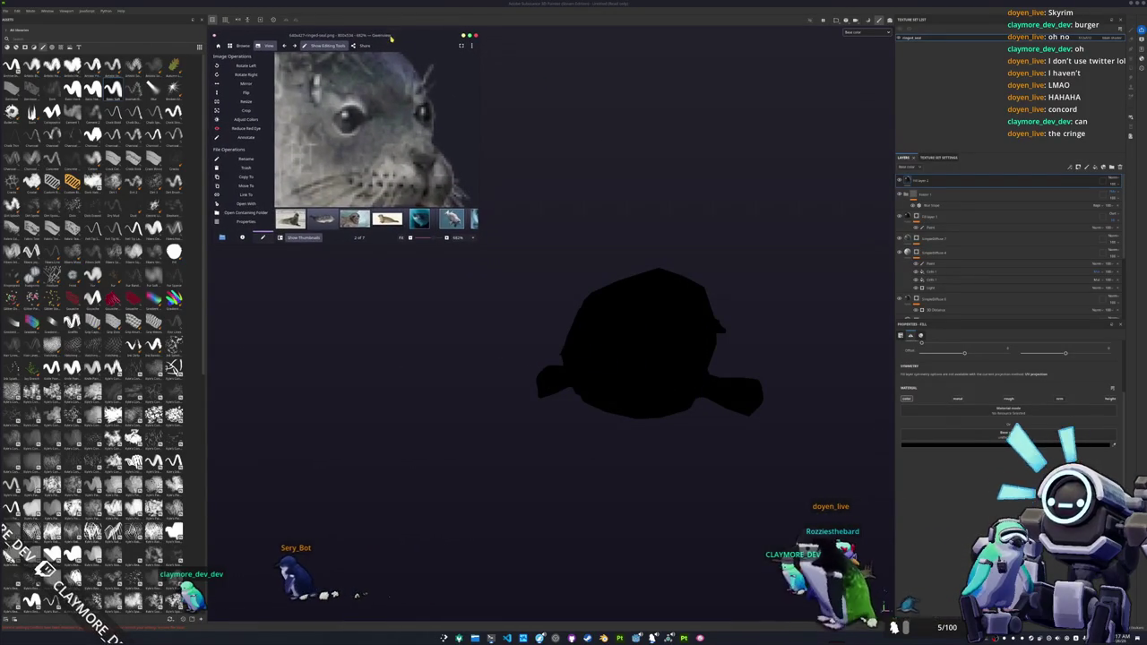
- Disable the black fill layer and add a new paint layer above it
right_click(940, 192)
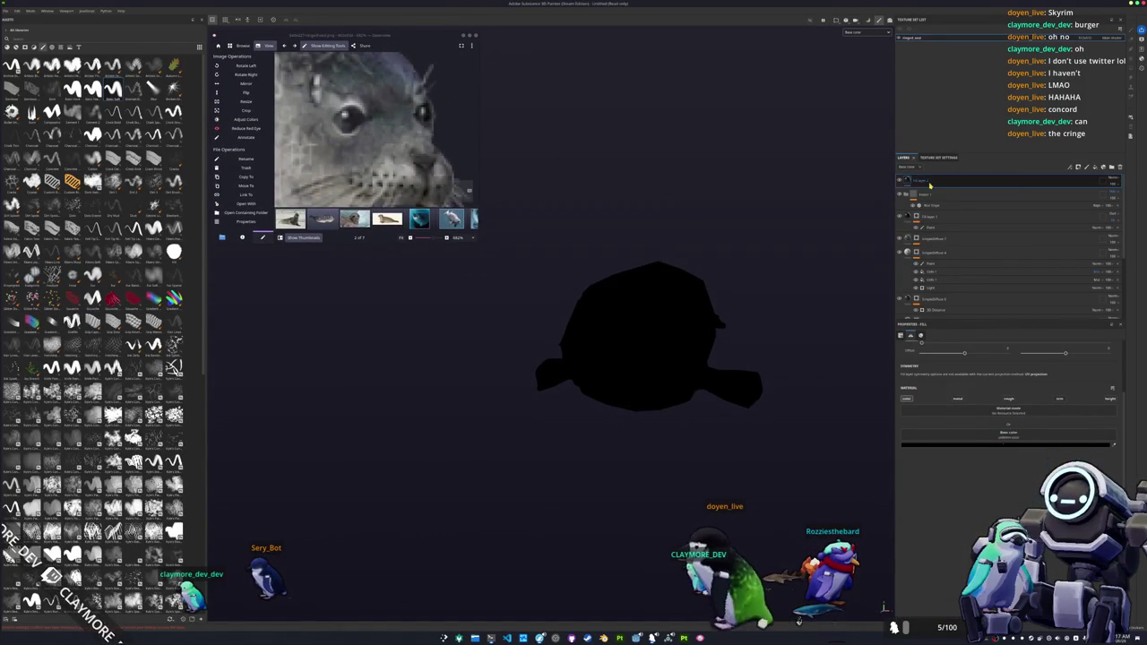
left_click(940, 192)
right_click(923, 182)
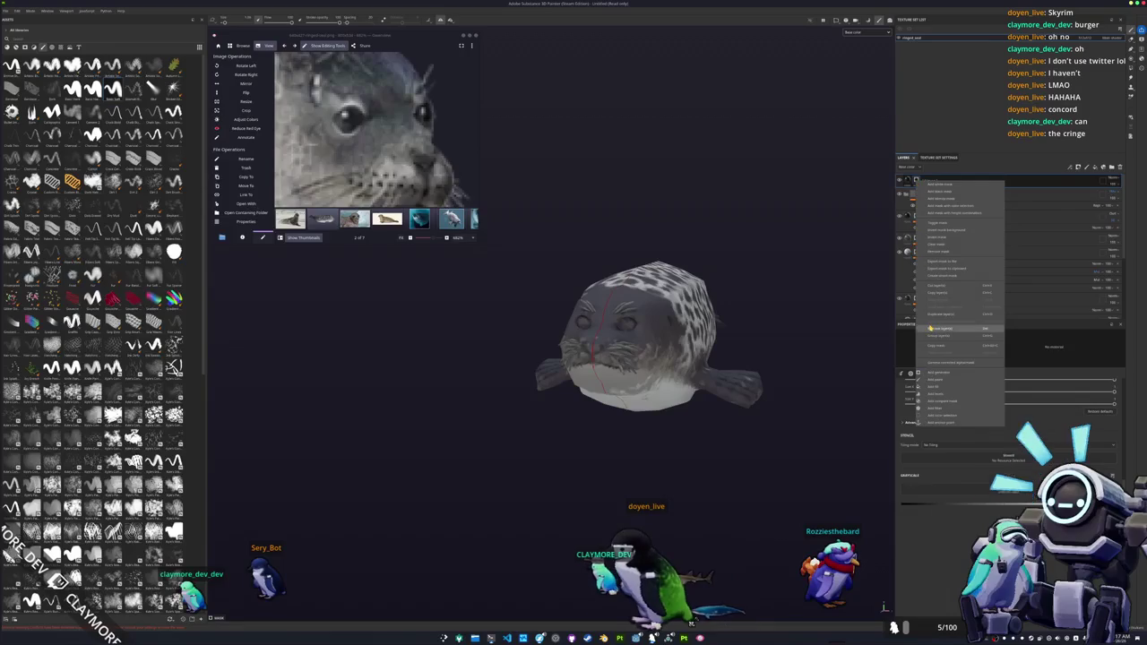
left_click(939, 383)
scroll(722, 347, "up", 2)
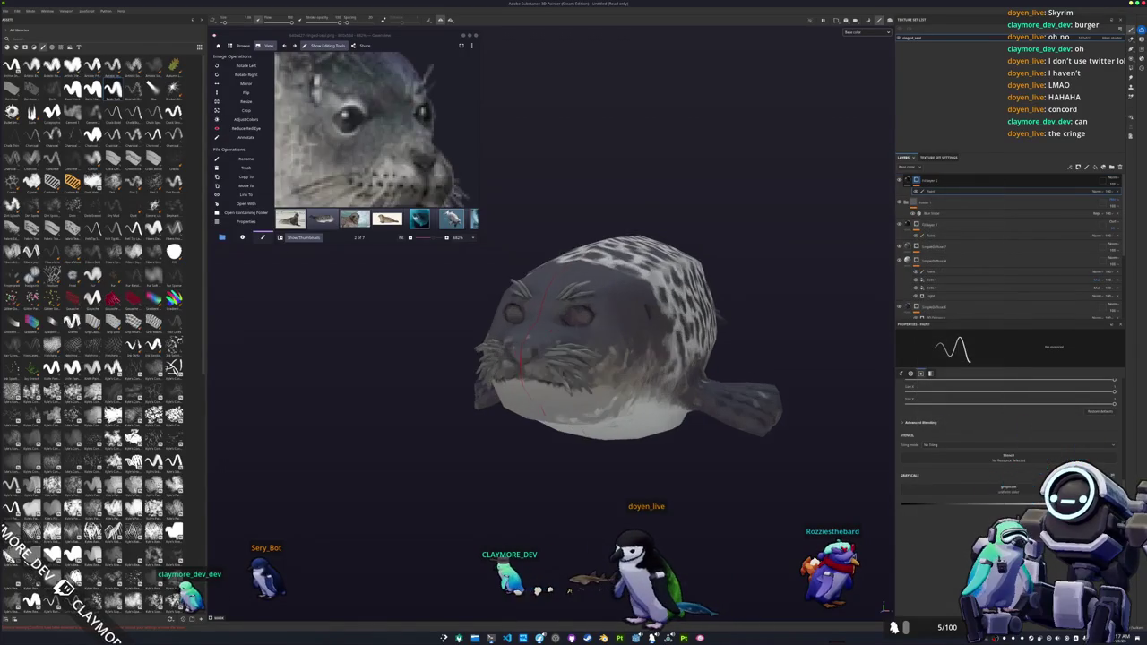
scroll(722, 348, "up", 2)
scroll(722, 348, "up", 3)
scroll(722, 347, "up", 2)
scroll(619, 337, "up", 2)
scroll(618, 337, "up", 2)
scroll(618, 337, "down", 1)
scroll(616, 358, "down", 1)
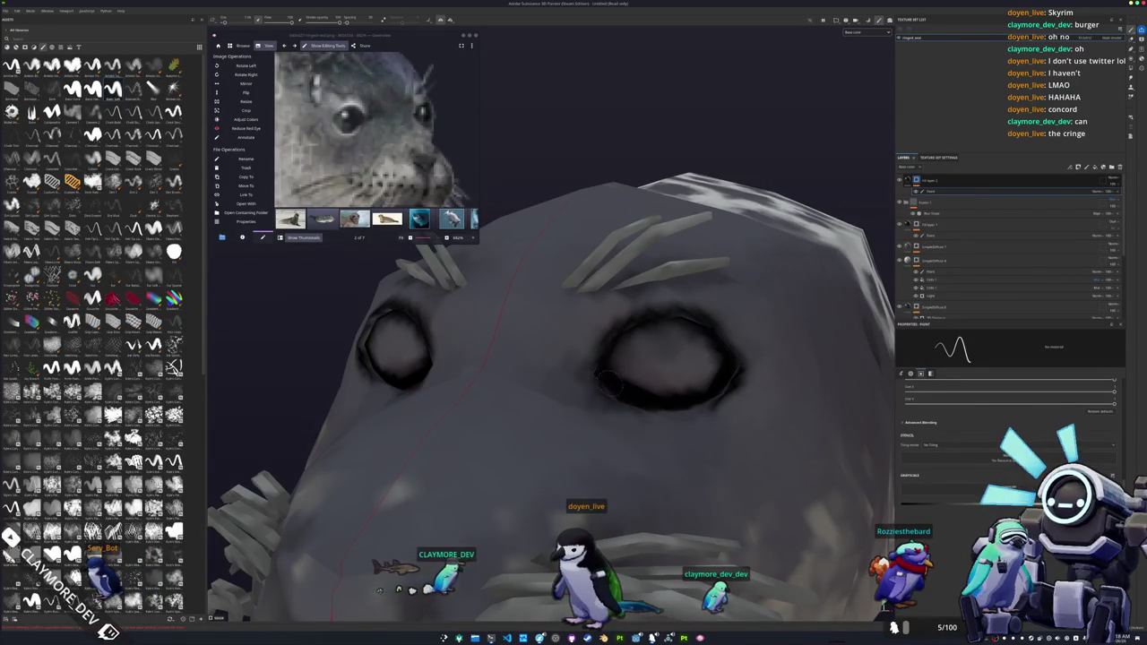
- Paint the seal's eyes black, working around the right eye from several angles
mouse_move(685, 379)
left_mouse_down()
mouse_move(712, 374)
mouse_move(654, 354)
mouse_move(680, 354)
left_mouse_up()
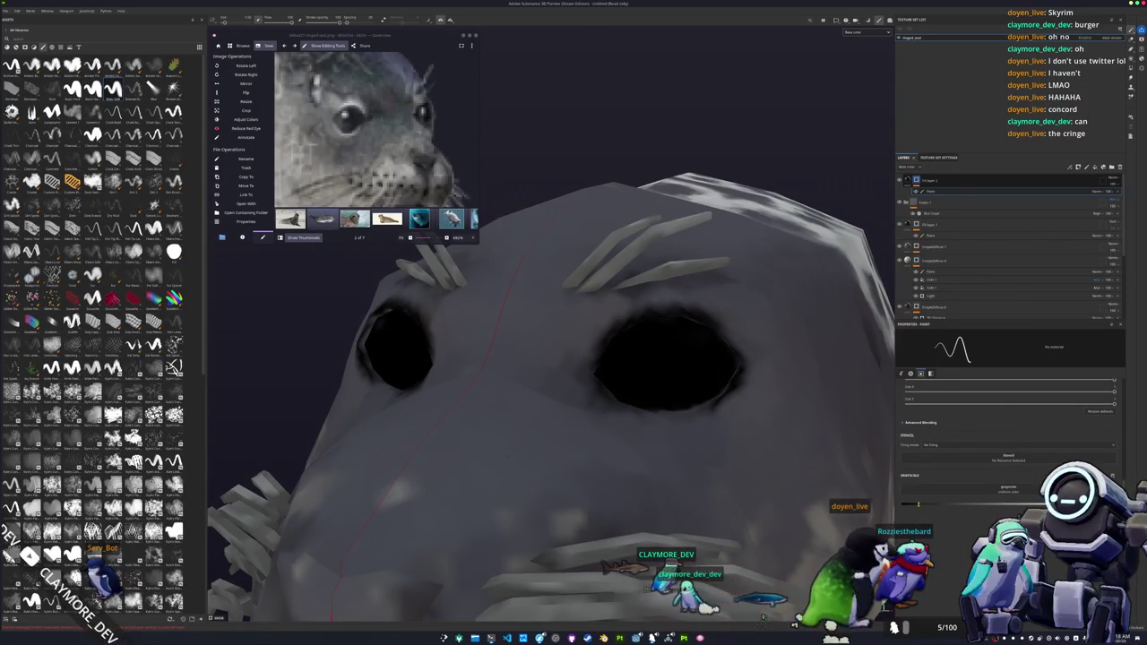
left_click_drag(846, 481, 683, 430, "alt")
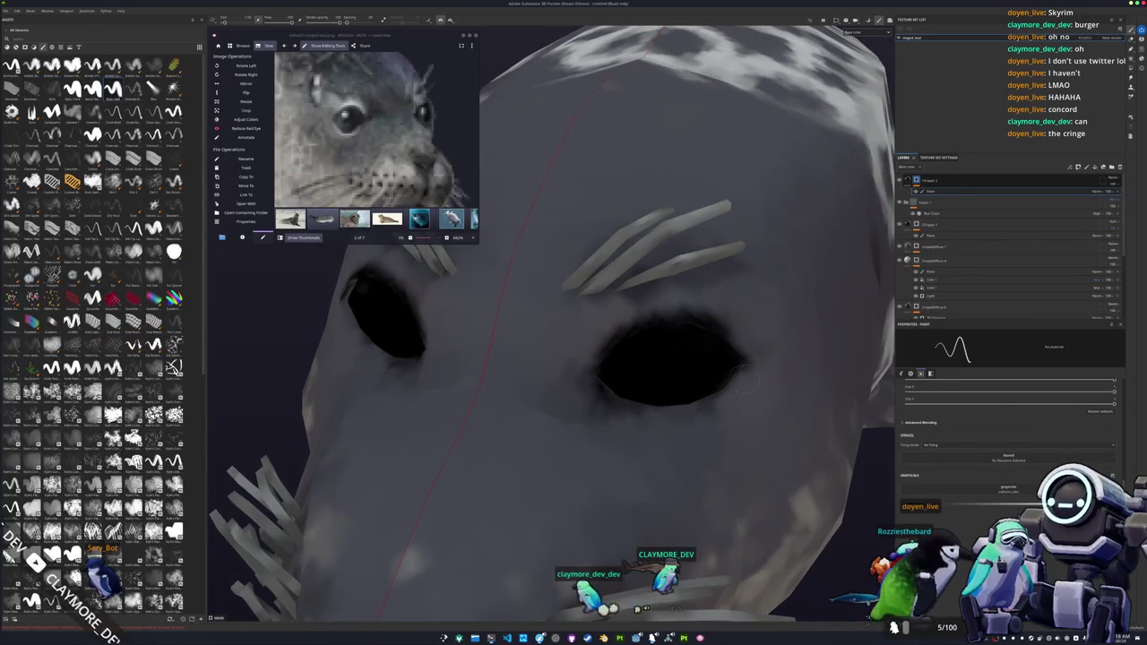
mouse_move(753, 378)
left_mouse_down("alt")
mouse_move(601, 391)
mouse_move(605, 361)
left_mouse_up("alt")
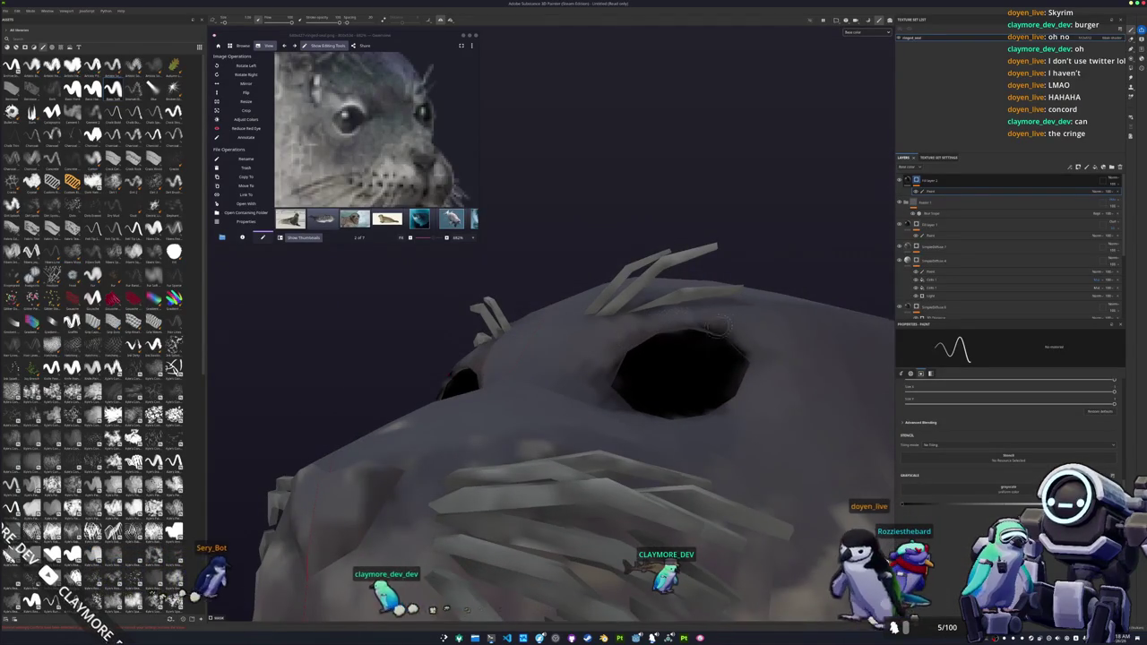
left_click_drag(649, 321, 707, 321, "alt")
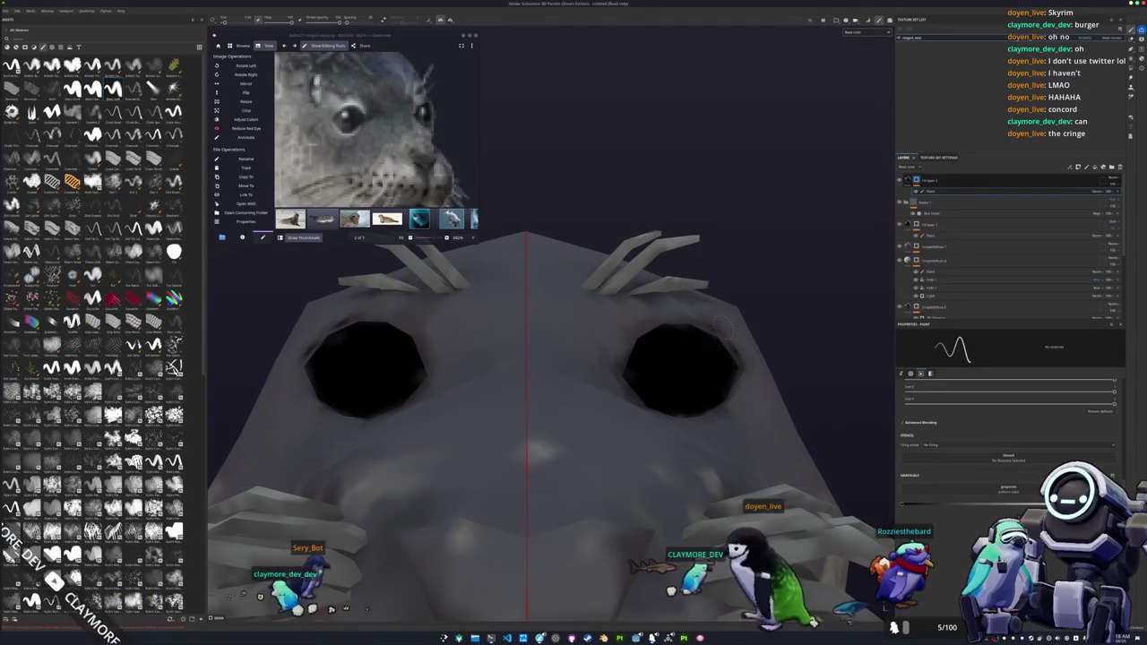
left_click_drag(712, 323, 623, 405, "alt")
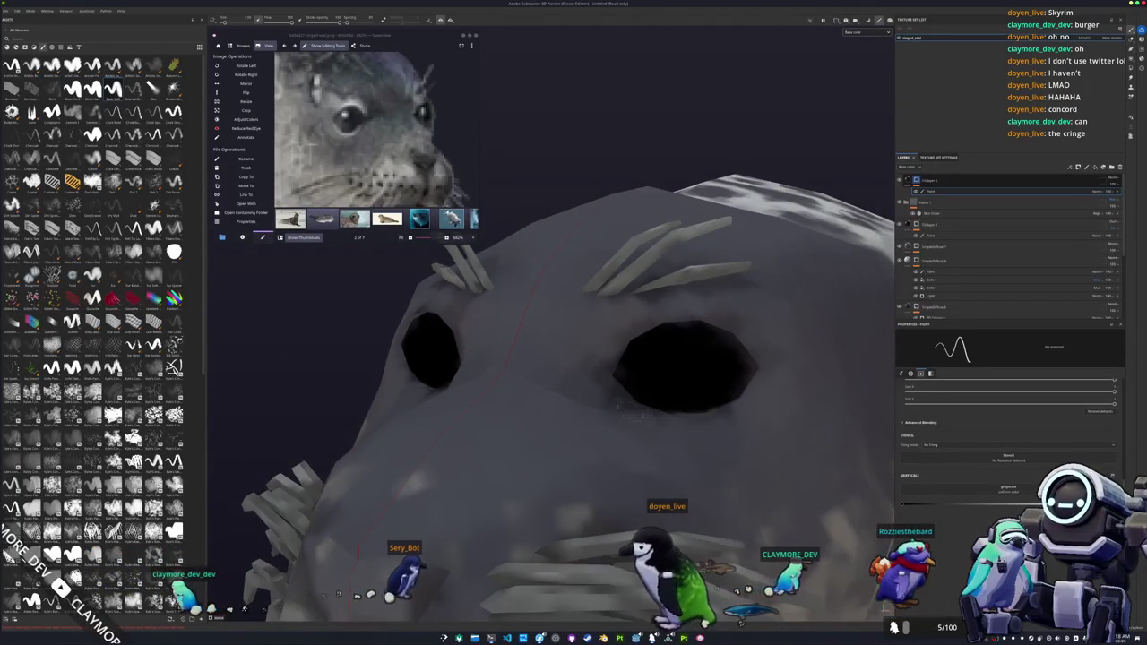
left_click_drag(623, 405, 588, 361, "alt")
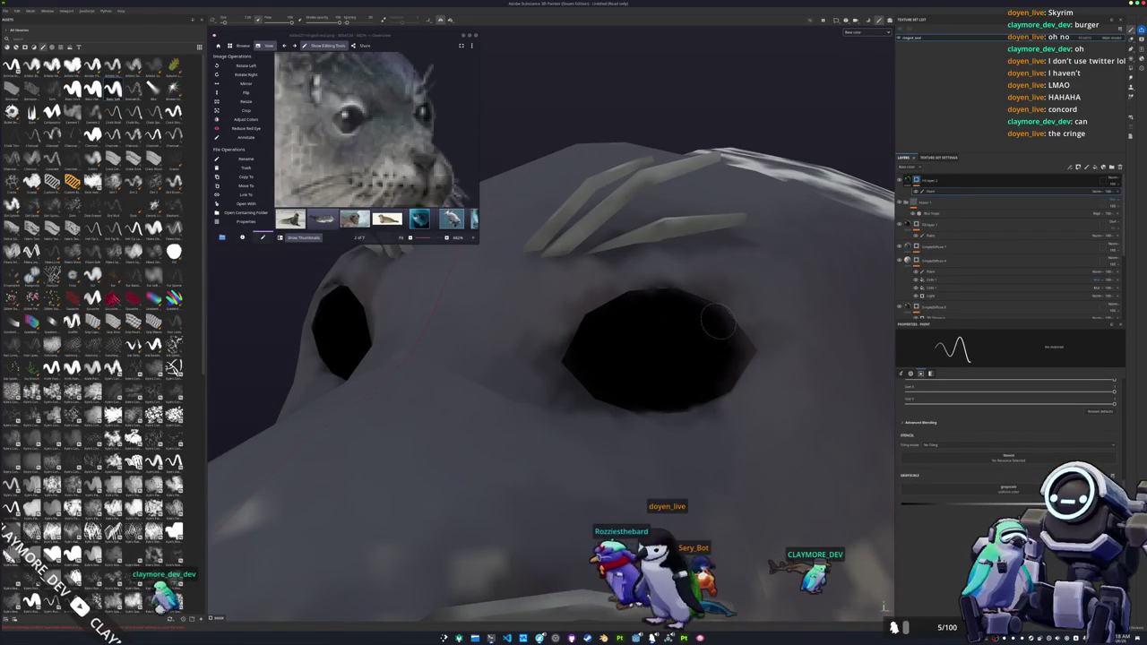
left_click_drag(699, 392, 867, 444, "alt")
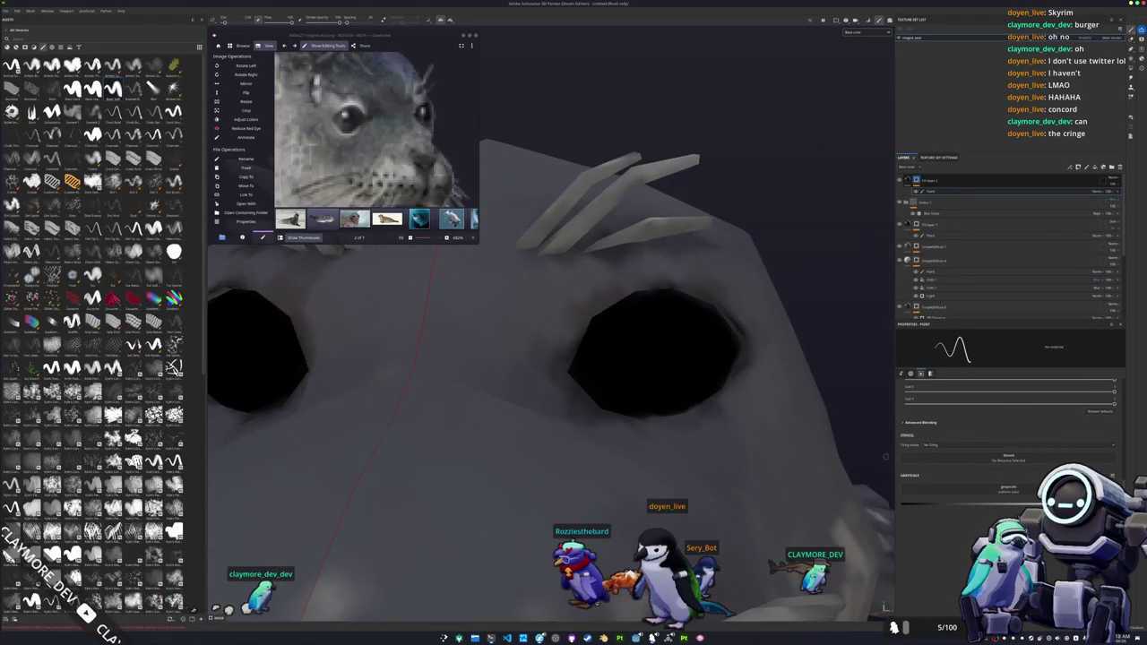
left_click_drag(697, 388, 738, 386, "alt")
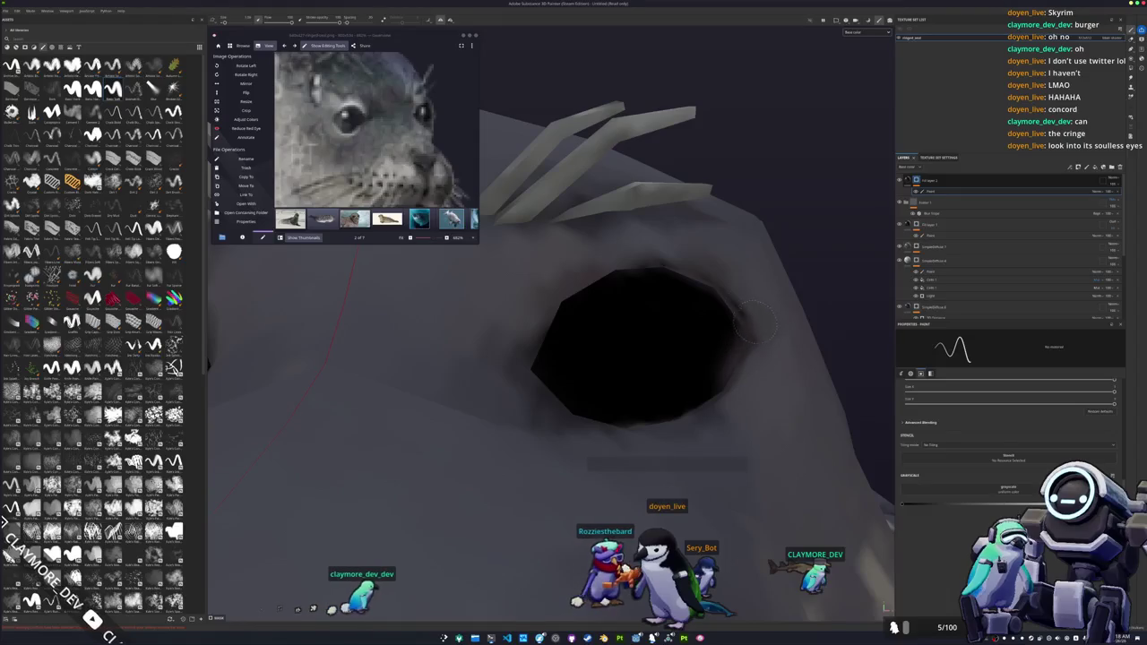
scroll(770, 378, "up", 3)
scroll(774, 383, "up", 2)
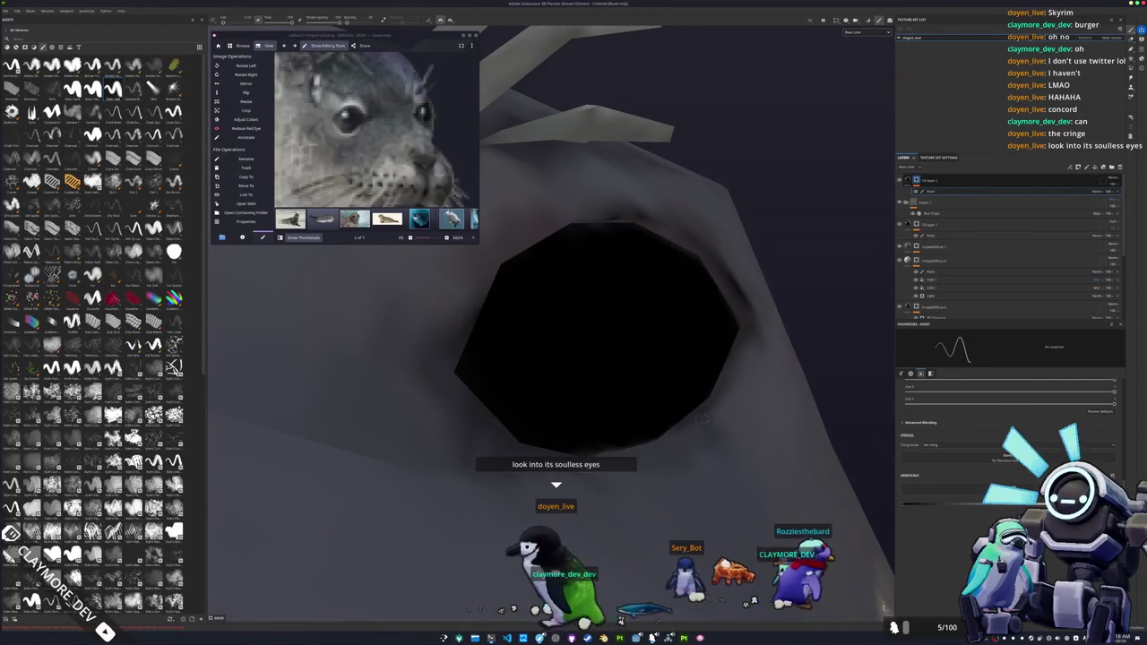
mouse_move(717, 373)
left_mouse_down("alt")
mouse_move(755, 389)
mouse_move(734, 374)
left_mouse_up("alt")
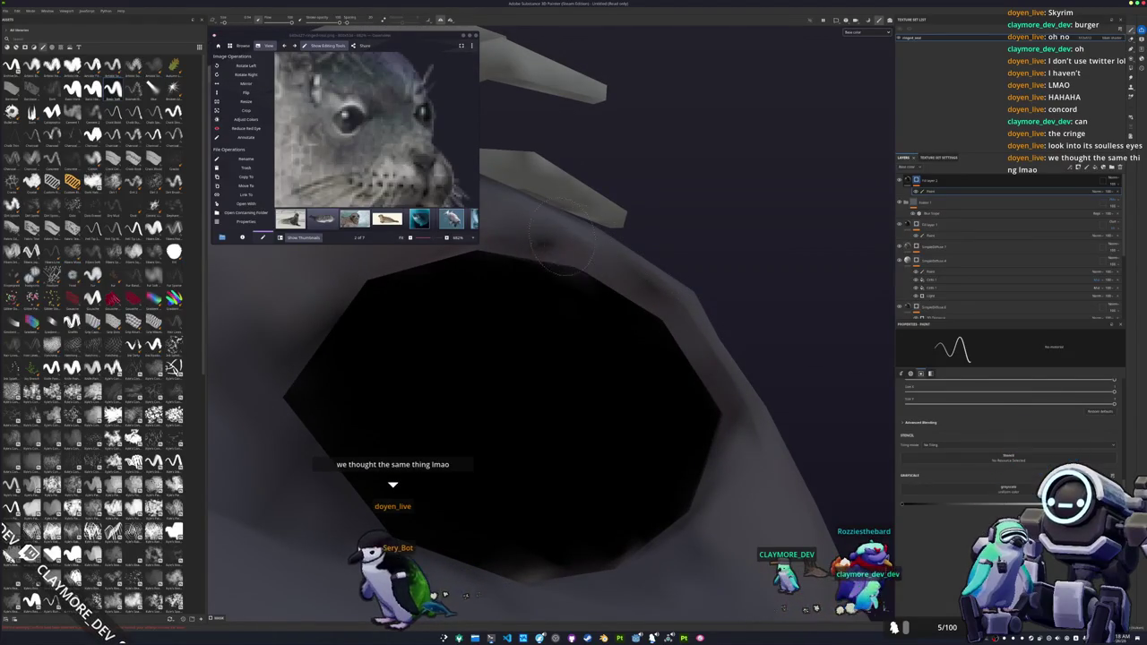
mouse_move(548, 224)
left_mouse_down("alt")
mouse_move(627, 377)
mouse_move(704, 389)
mouse_move(760, 370)
mouse_move(772, 380)
mouse_move(799, 355)
left_mouse_up("alt")
- Paint the seal's nose solid black on the muzzle
scroll(704, 389, "up", 2)
scroll(761, 370, "up", 2)
scroll(760, 370, "up", 2)
scroll(766, 376, "up", 2)
scroll(771, 379, "up", 2)
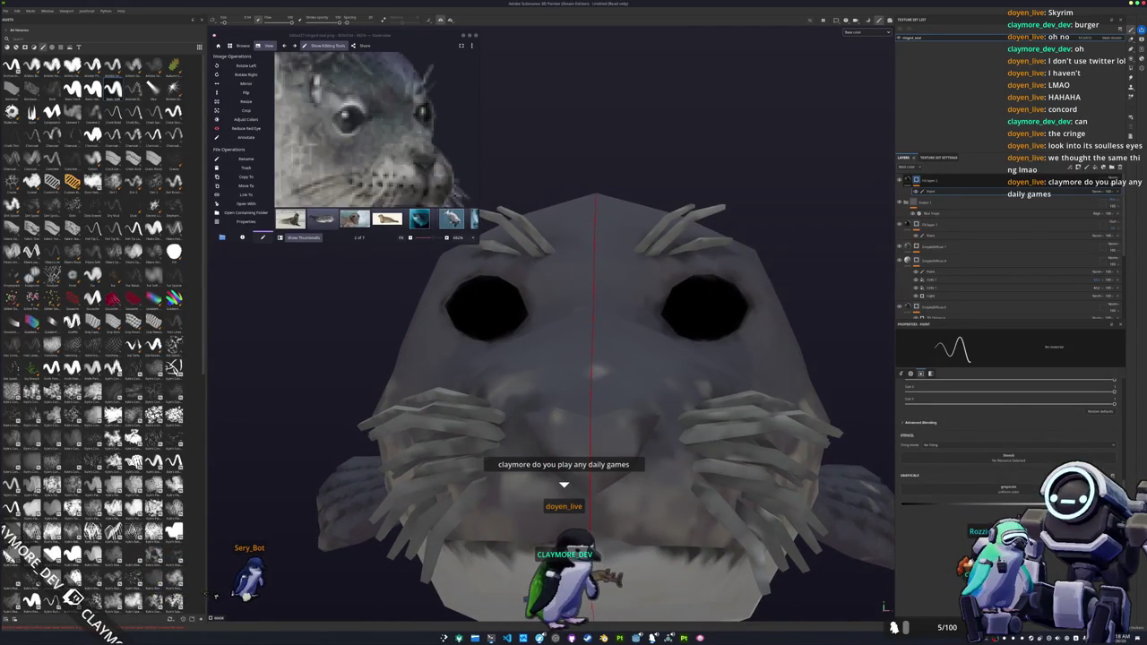
scroll(591, 498, "up", 2)
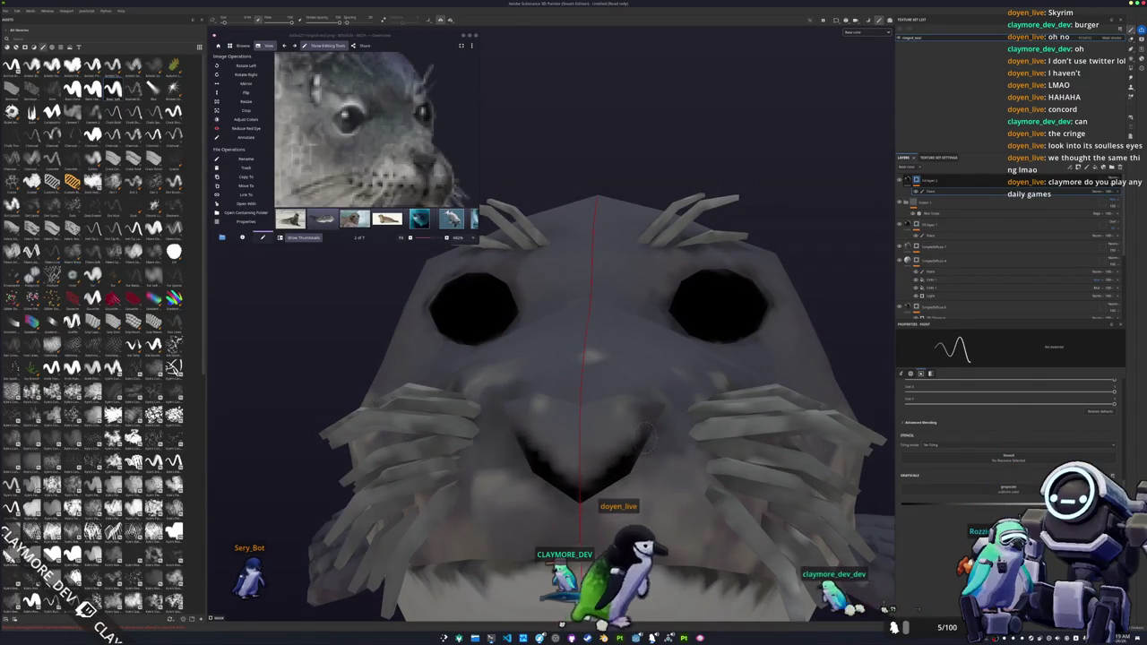
mouse_move(657, 412)
left_mouse_down()
mouse_move(573, 469)
mouse_move(593, 431)
mouse_move(571, 457)
left_mouse_up()
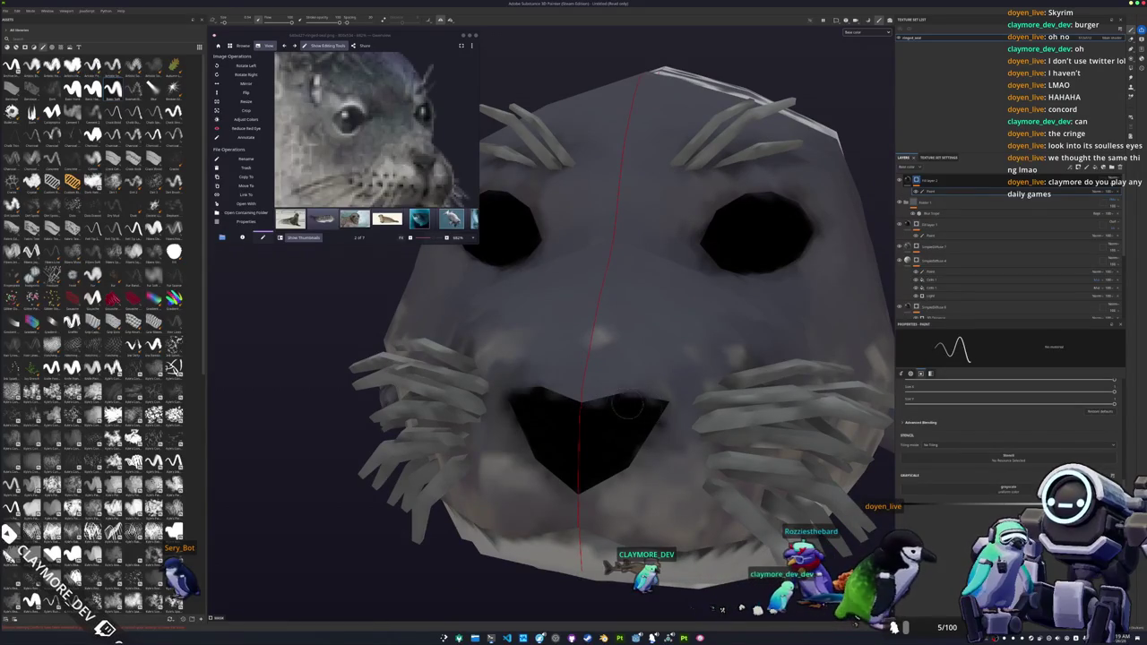
mouse_move(646, 405)
left_mouse_down("alt")
mouse_move(628, 437)
mouse_move(877, 223)
left_mouse_up("alt")
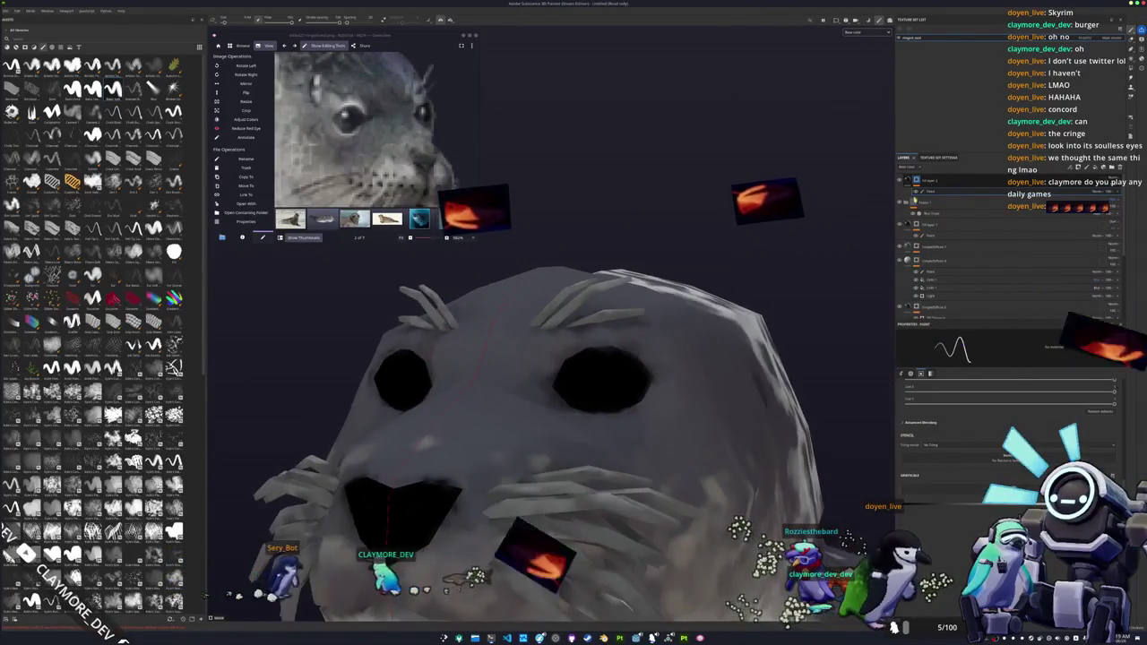
- Add a fill layer above the paint layer and set its base colour to white
left_click(1103, 166)
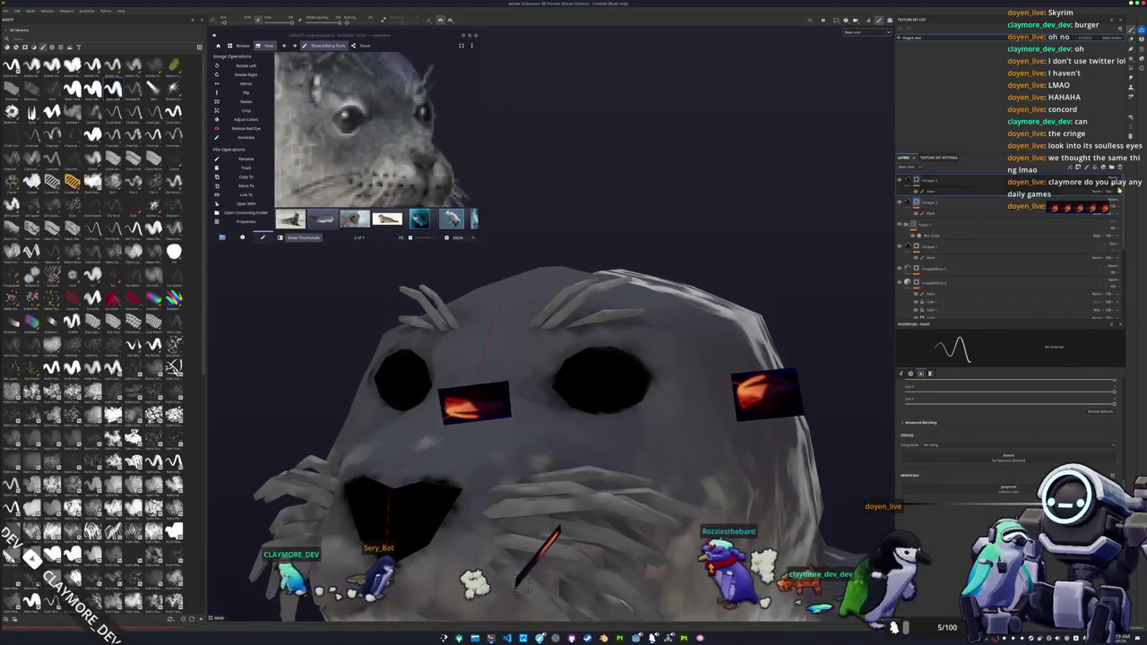
key("ctrl+z")
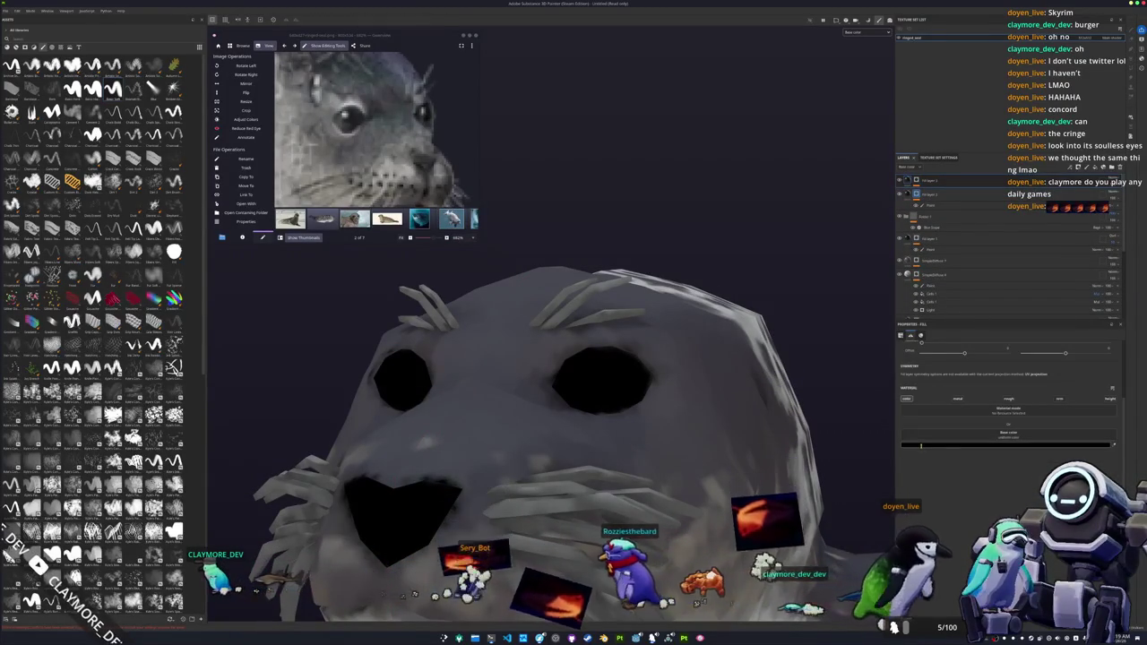
left_click(1008, 445)
left_click_drag(1005, 501, 971, 473)
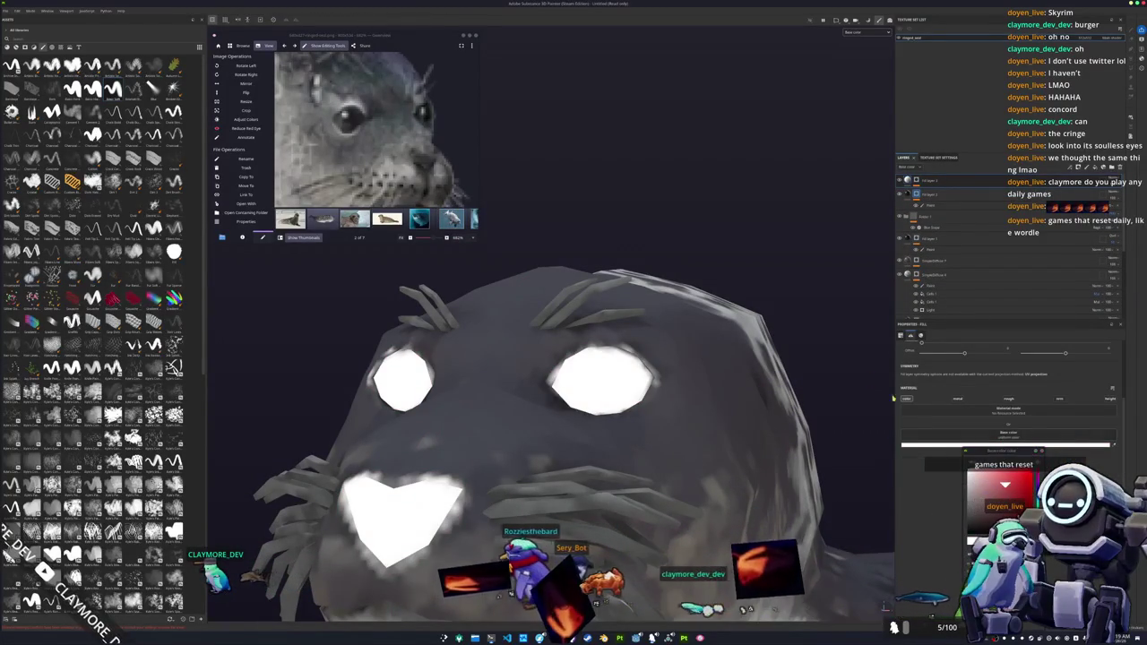
- Apply layer menu options so the eyes and nose stay black with glossy highlights
right_click(915, 180)
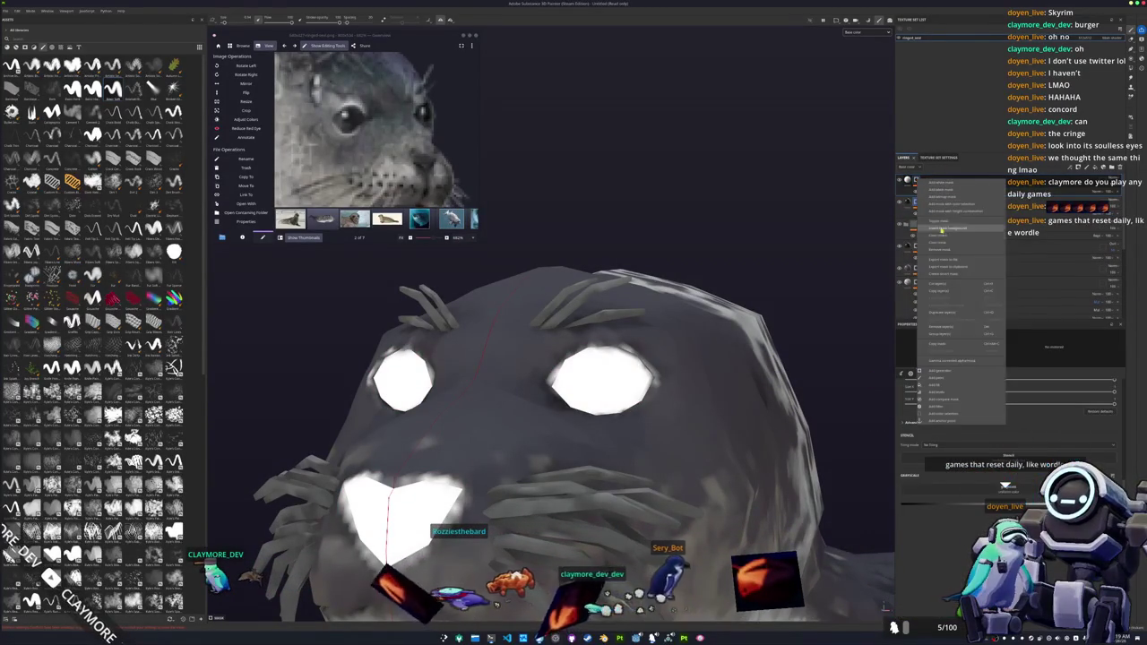
left_click(941, 243)
right_click(916, 180)
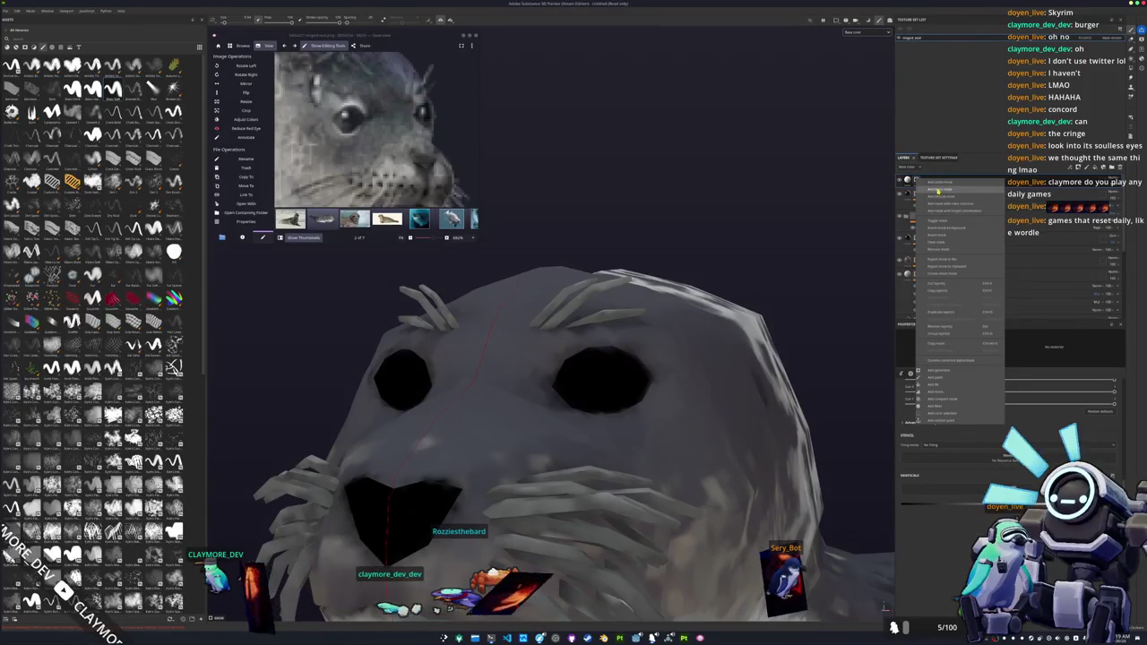
left_click(929, 301)
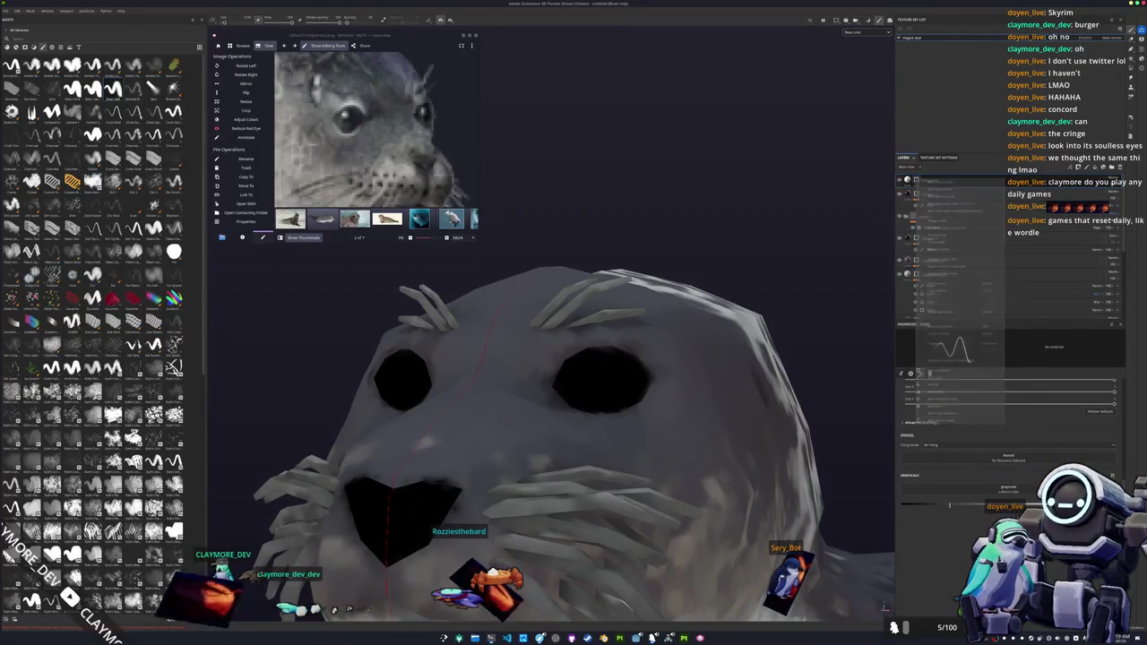
scroll(601, 362, "up", 5)
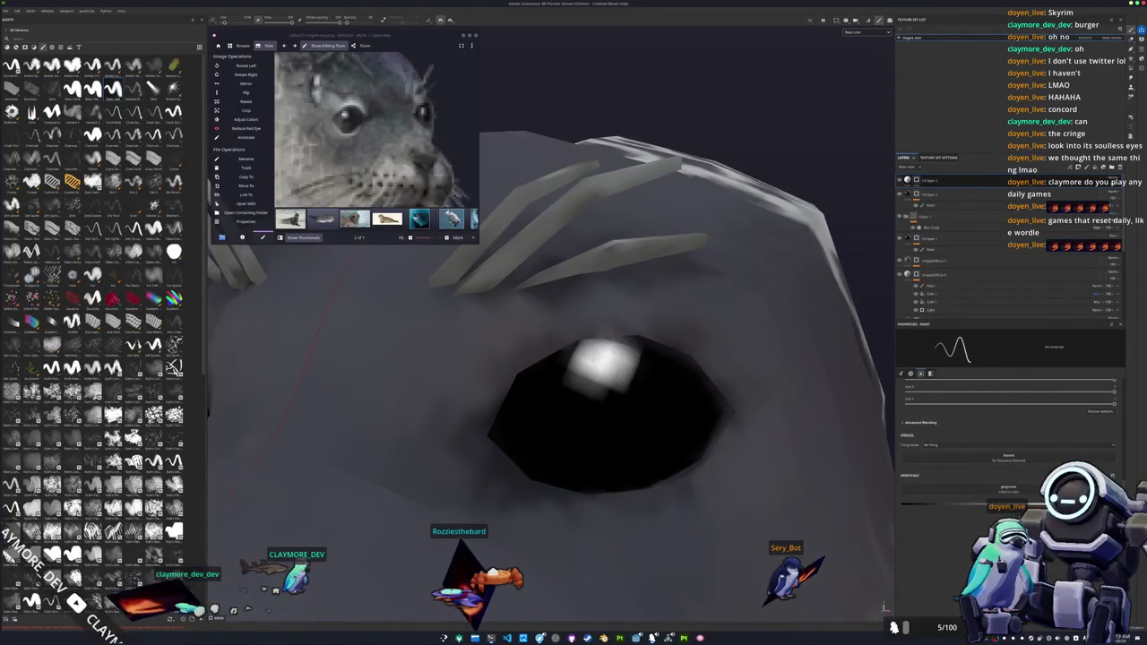
scroll(590, 364, "down", 2)
scroll(590, 364, "down", 3)
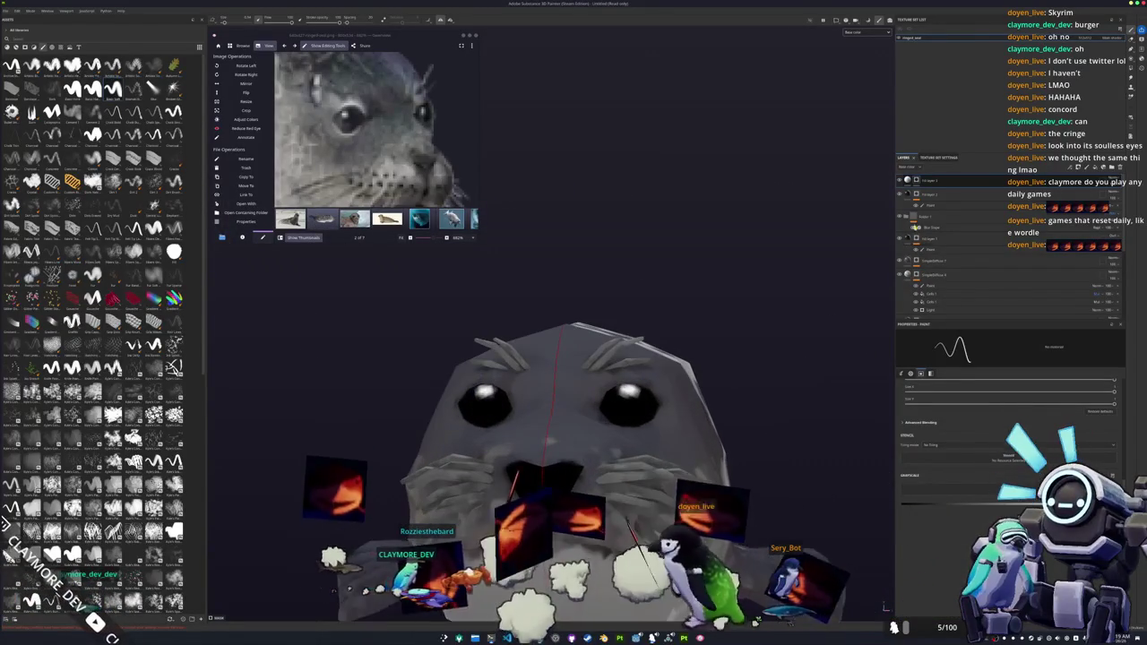
mouse_move(725, 393)
left_mouse_down("alt")
mouse_move(712, 320)
mouse_move(753, 287)
mouse_move(739, 302)
left_mouse_up("alt")
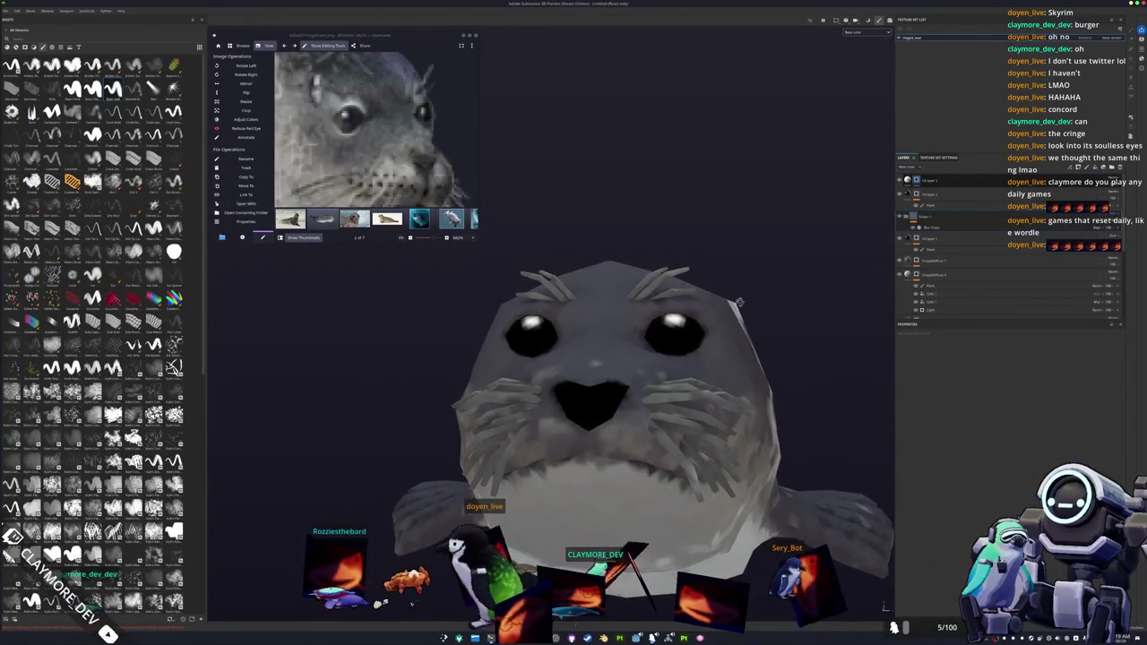
- Save the seal project into the project folder chosen from the Look-in list, then open texture export
left_click_drag(815, 325, 812, 343, "alt")
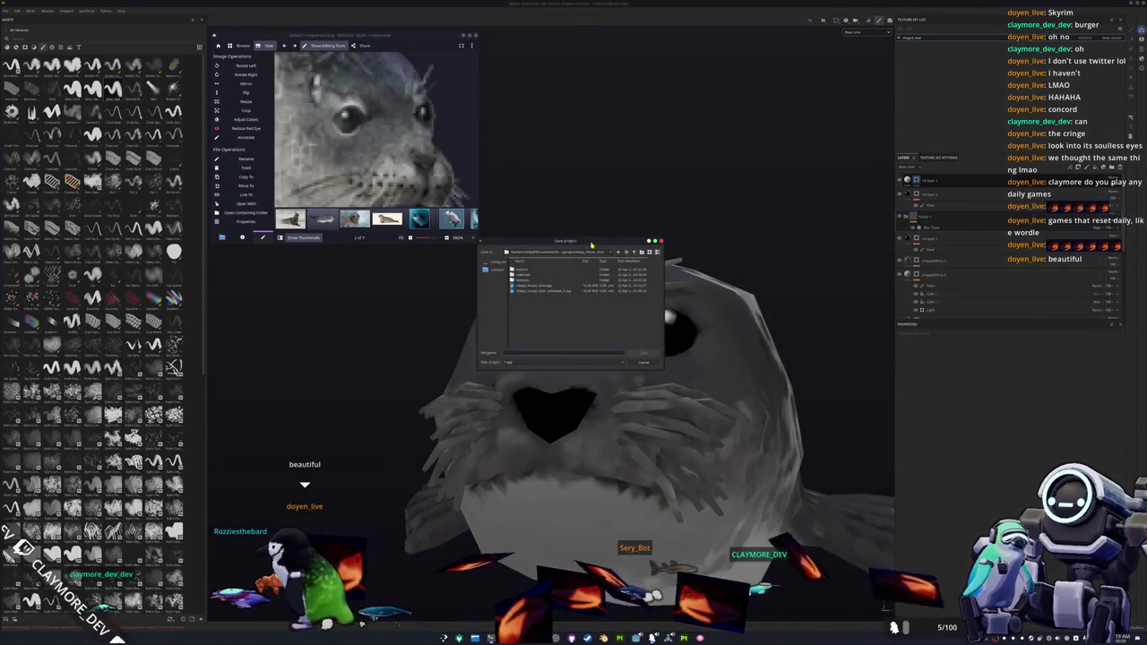
mouse_move(592, 244)
left_mouse_down()
mouse_move(892, 324)
mouse_move(914, 349)
left_mouse_up()
left_click(896, 359)
scroll(902, 409, "down", 1)
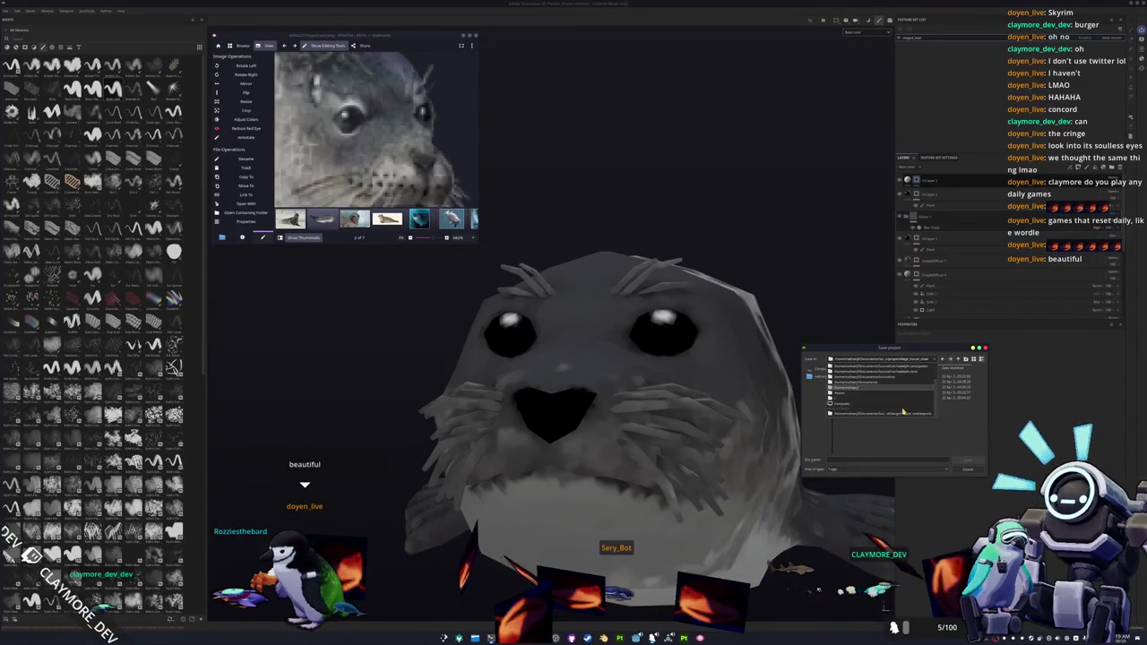
left_click(905, 414)
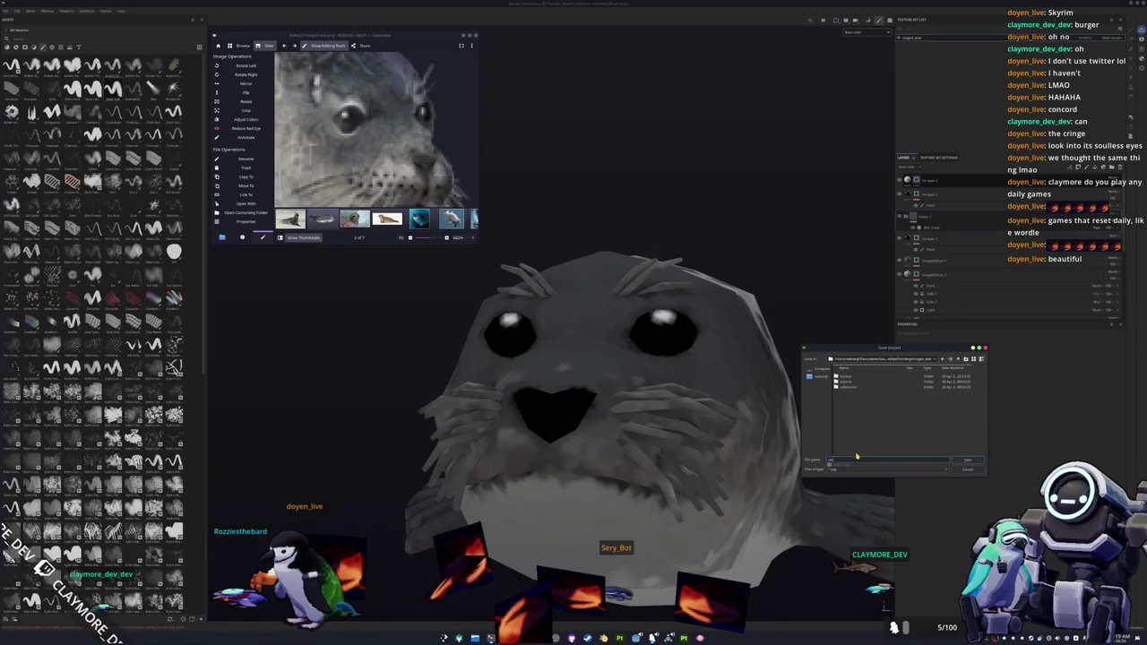
key("Return")
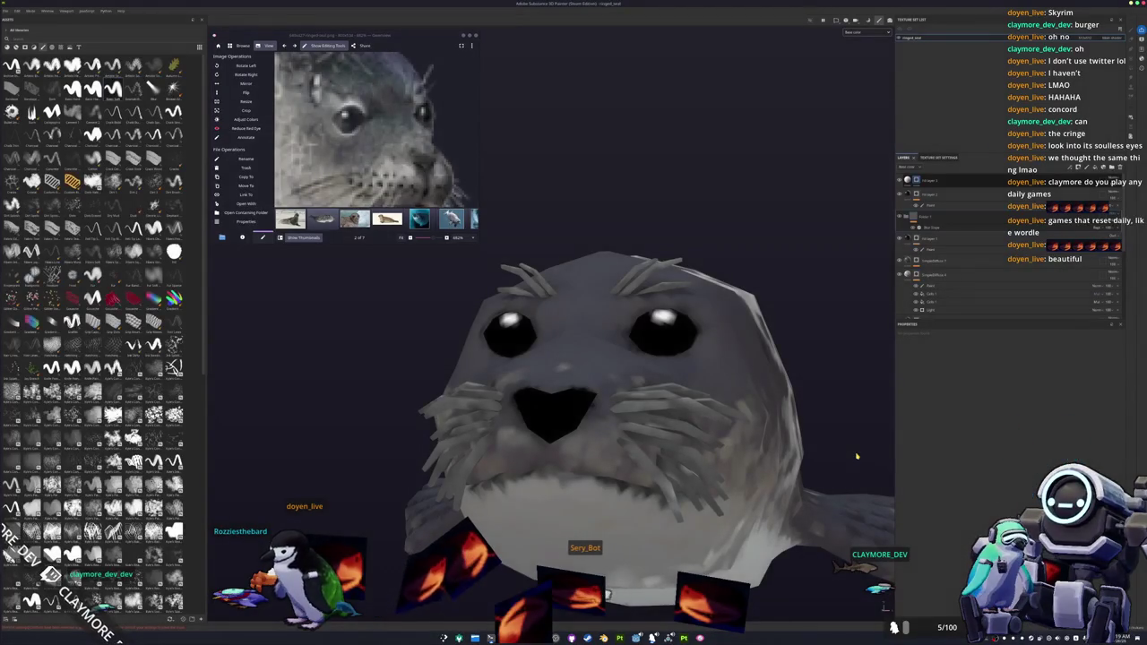
key("ctrl+shift+e")
left_click(696, 231)
- Set the export output directory to a new 'textures' folder in the game's project folder
left_click(560, 259)
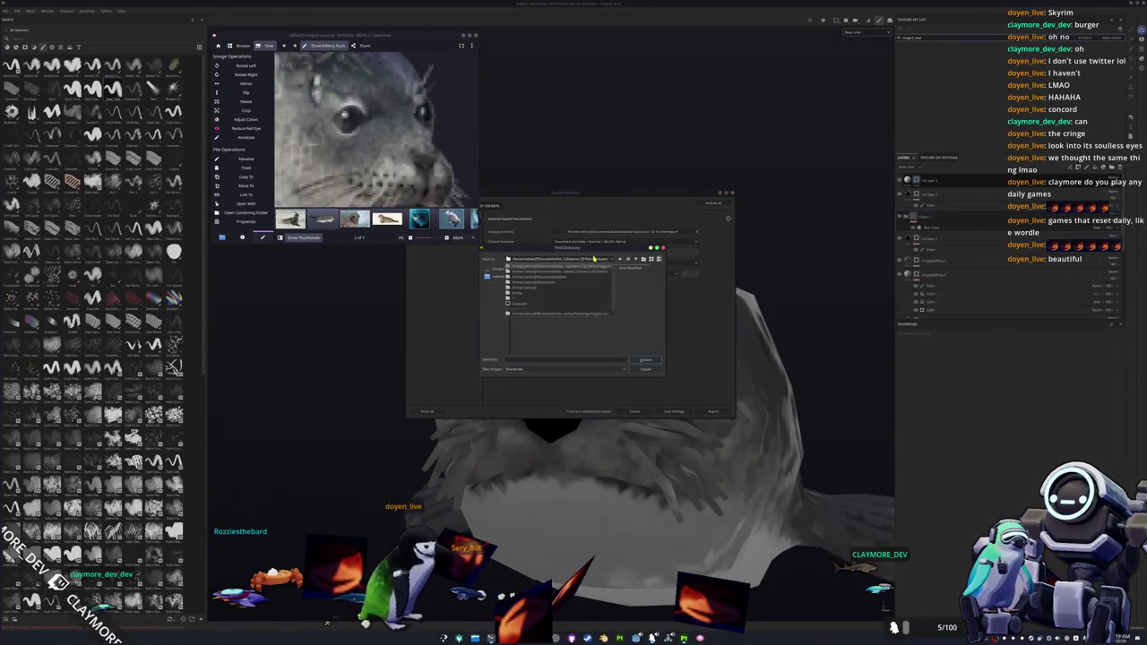
left_click(583, 309)
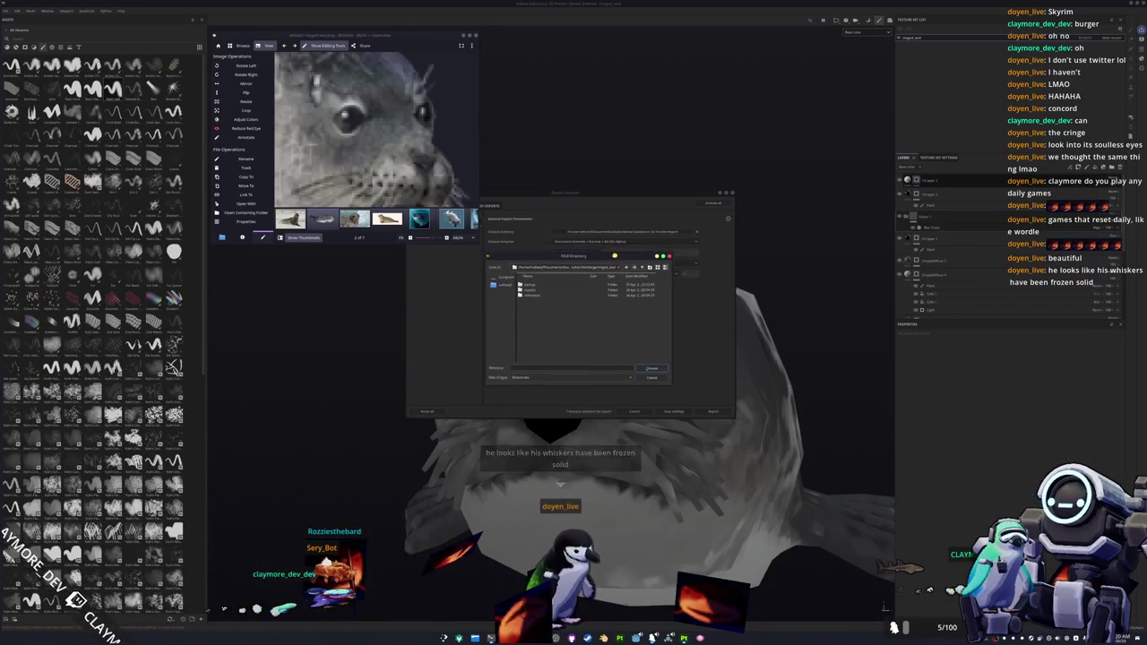
left_click_drag(616, 250, 672, 304)
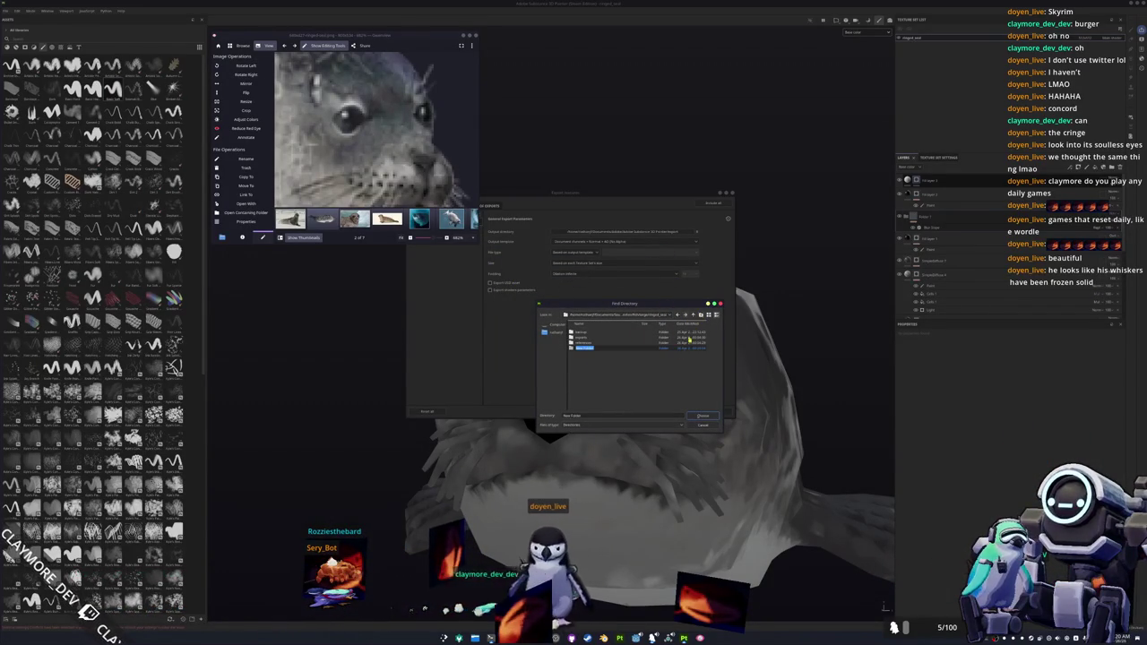
type("textures")
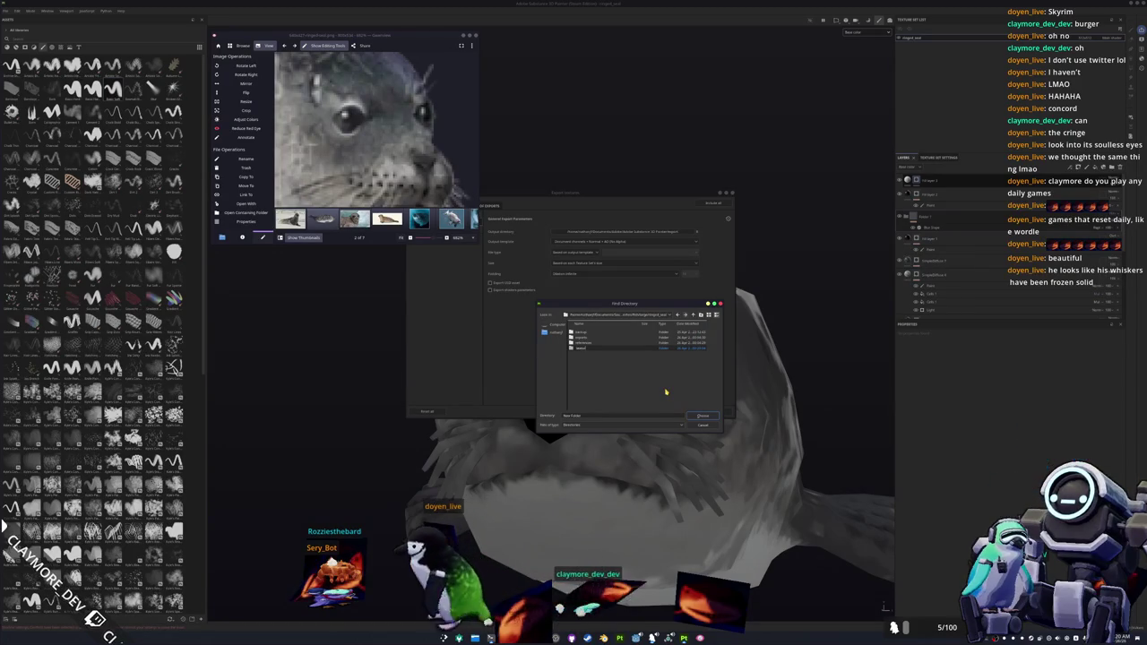
double_click(582, 348)
left_click(703, 416)
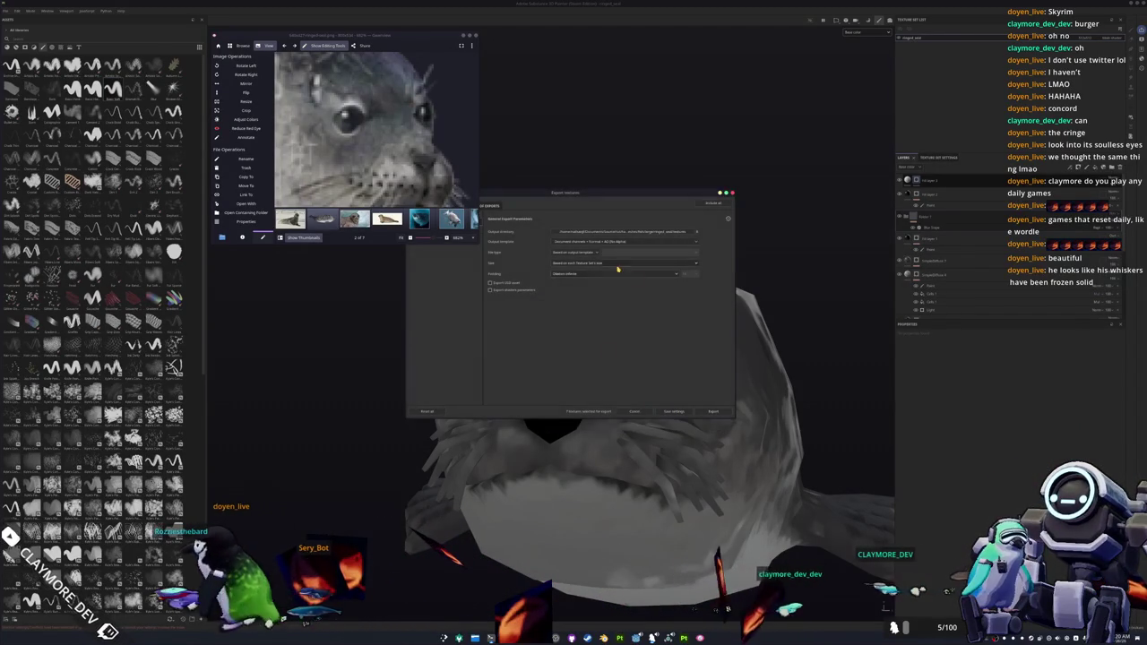
- Export the ringed_seal textures and close the export window
left_click_drag(606, 194, 710, 198)
left_click(526, 235)
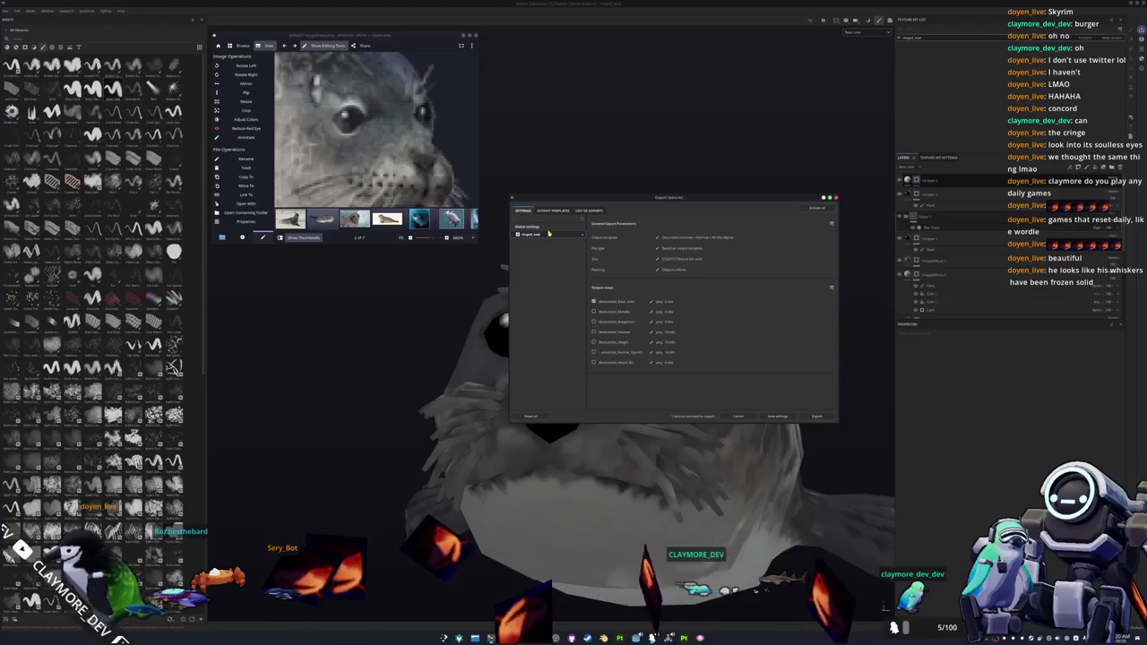
left_click(528, 226)
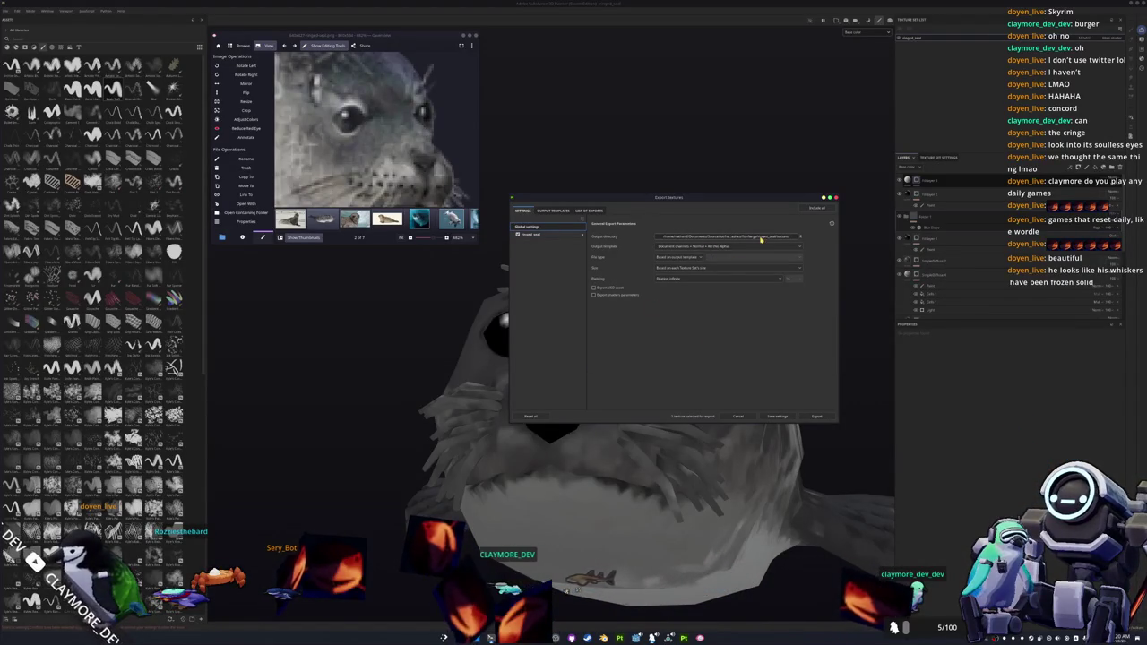
left_click(815, 416)
left_click(814, 415)
mouse_move(821, 402)
left_mouse_down("alt")
mouse_move(696, 402)
mouse_move(730, 410)
left_mouse_up("alt")
- Switch to the Godot editor and open the batch_tasks scene via quick open
key("alt+Tab")
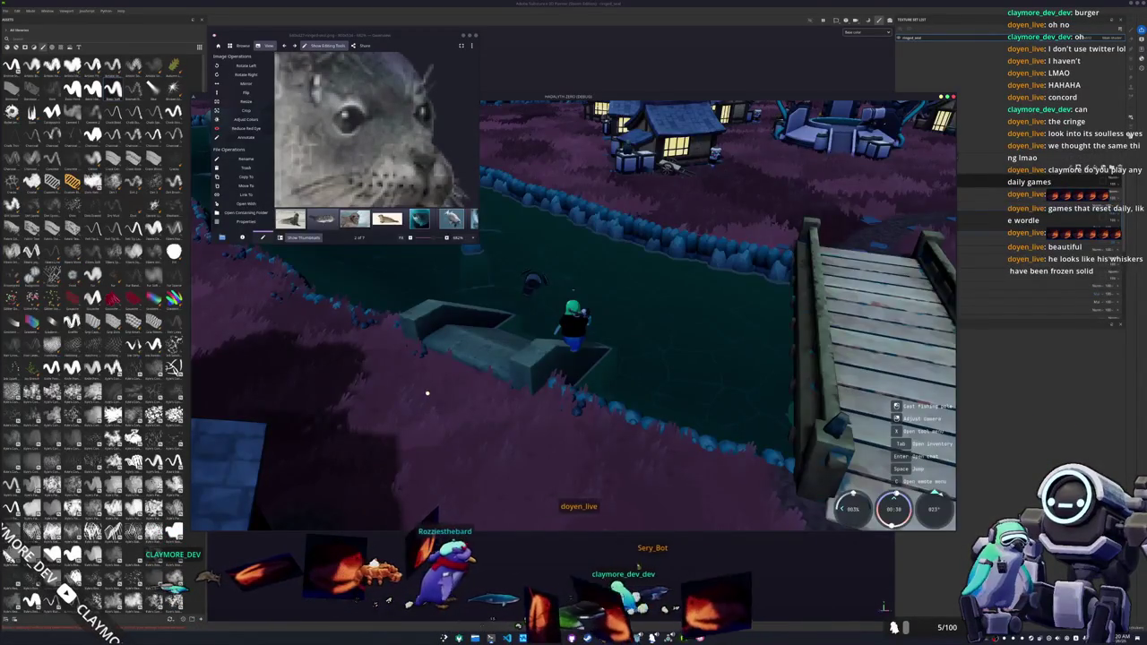
key("alt+Tab")
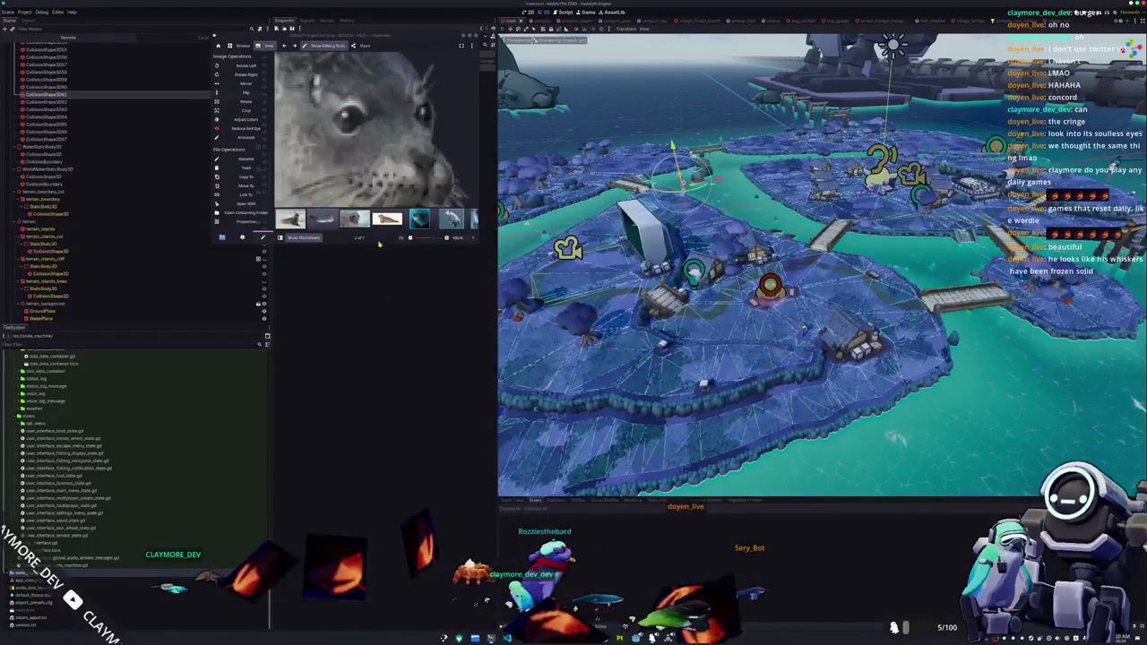
left_click(443, 274)
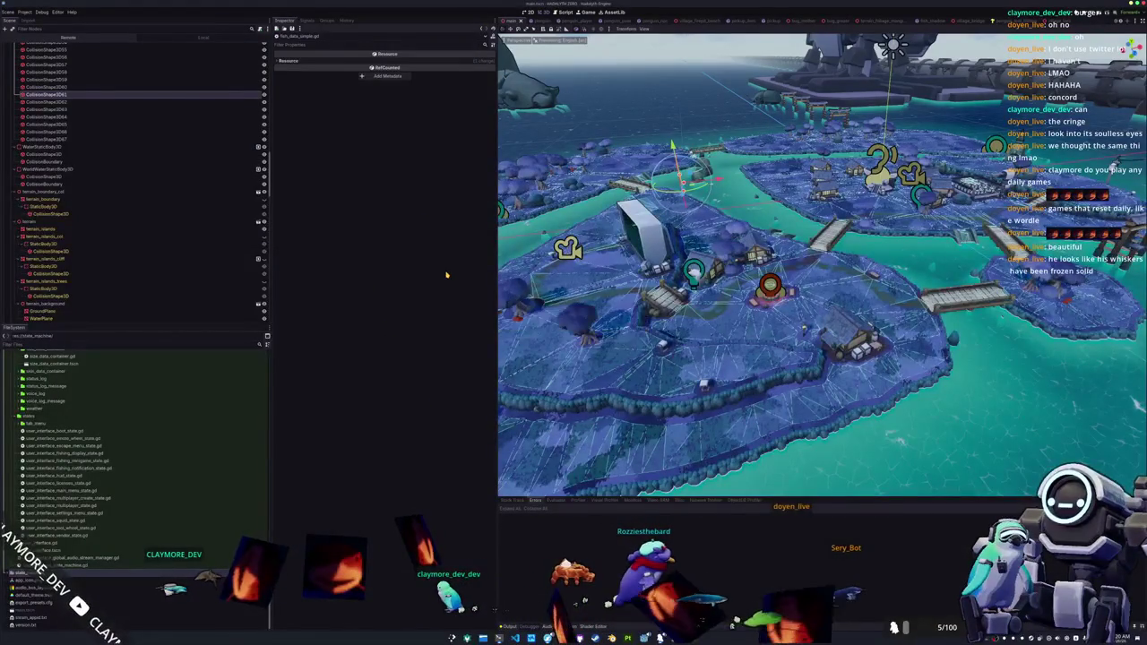
key("alt+shift+o")
type("batch_tasks")
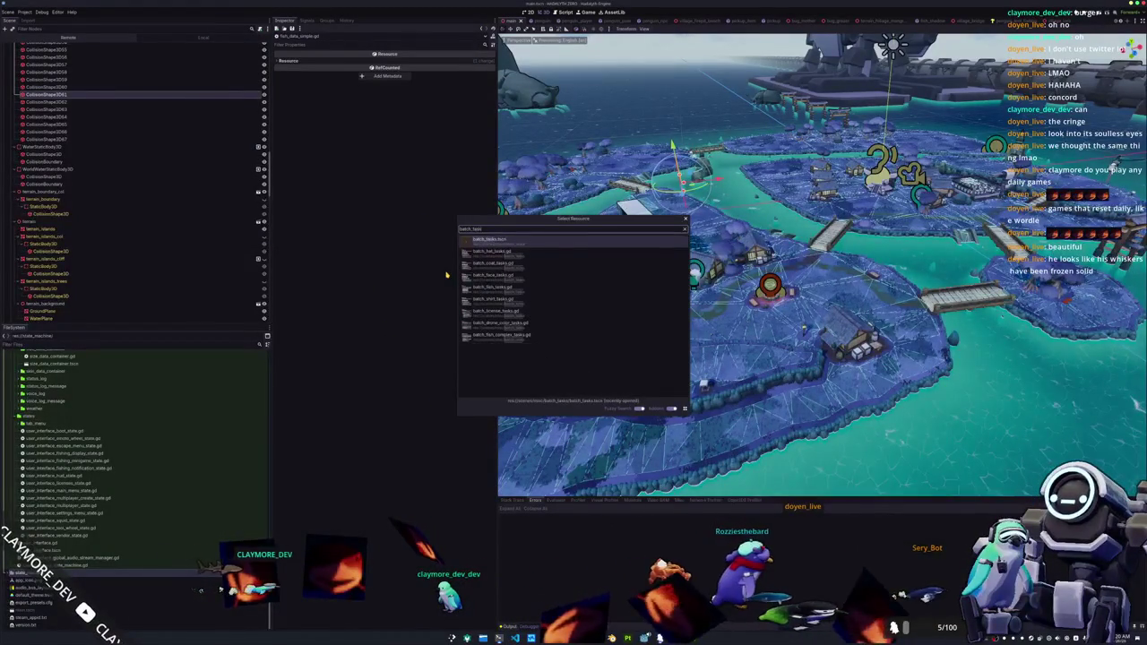
key("Return")
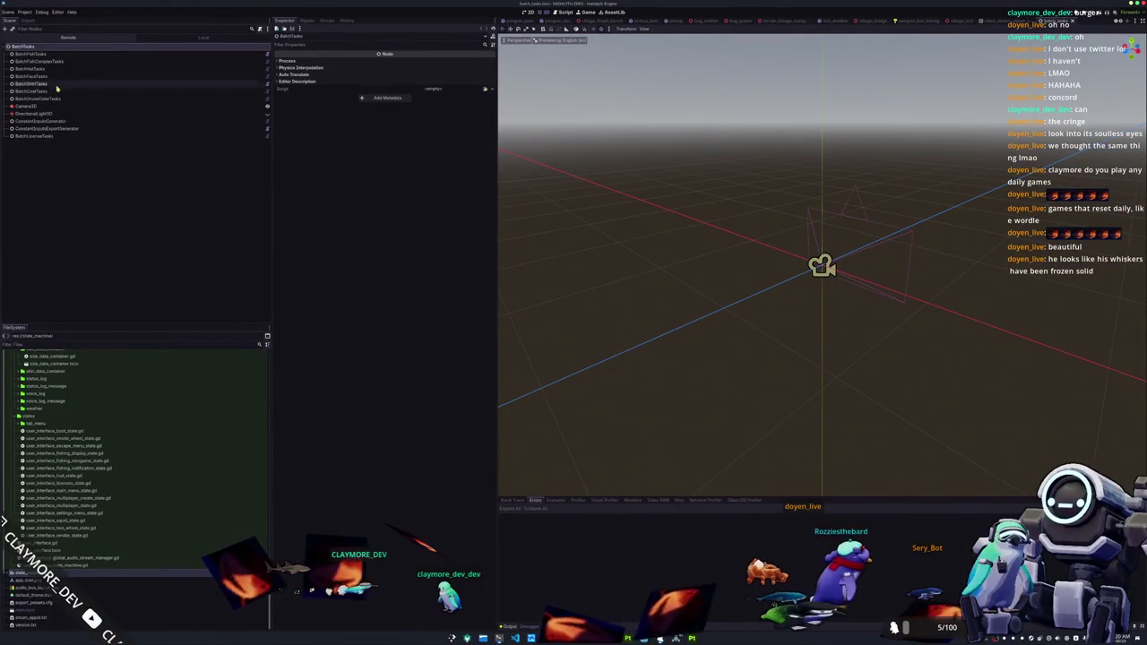
- Select the BatchFishTasks node, stop the running game and launch it again
left_click(54, 54)
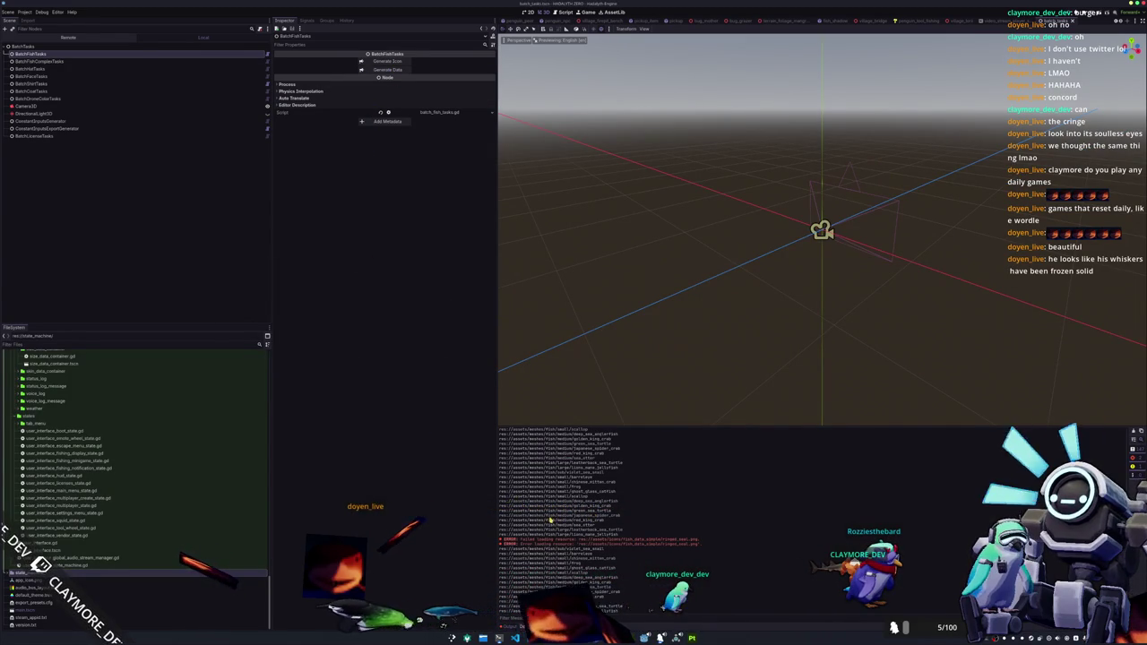
key("F8")
key("F6")
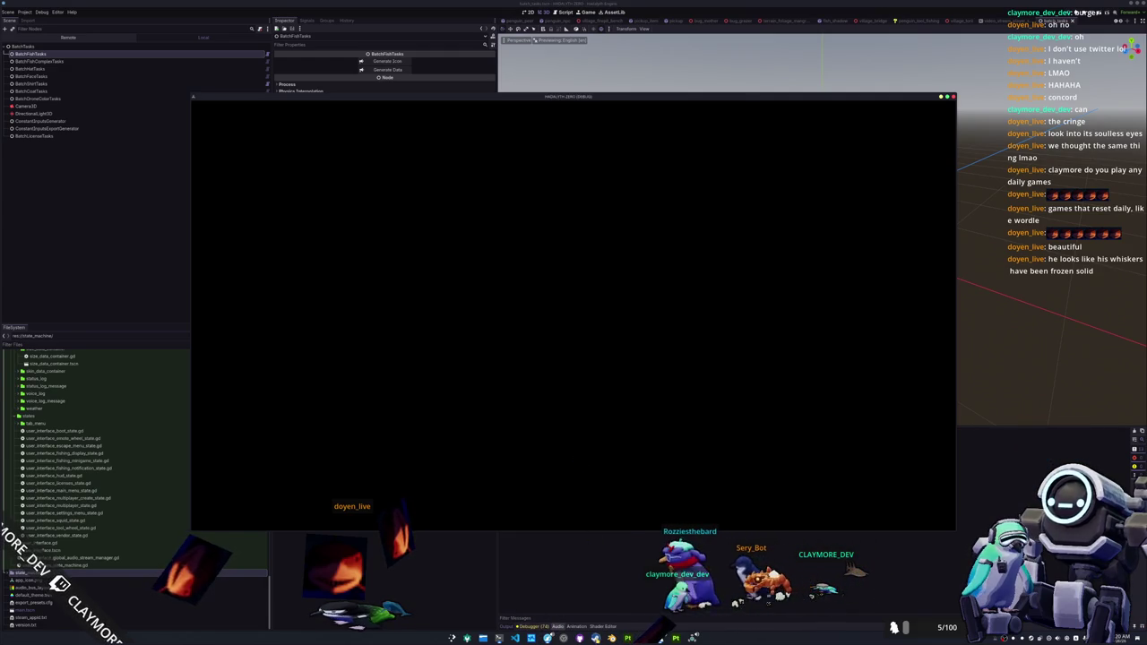
- Show Steam's LIBRARY with the search box cleared and scroll the full game list
key("alt+Tab")
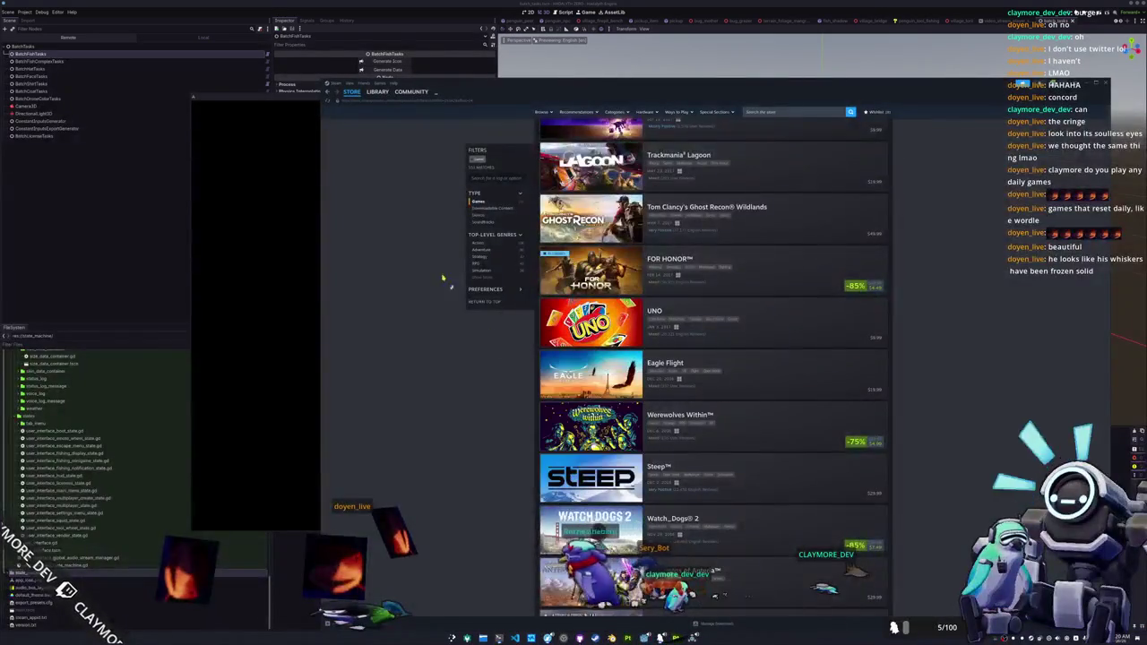
left_click(377, 92)
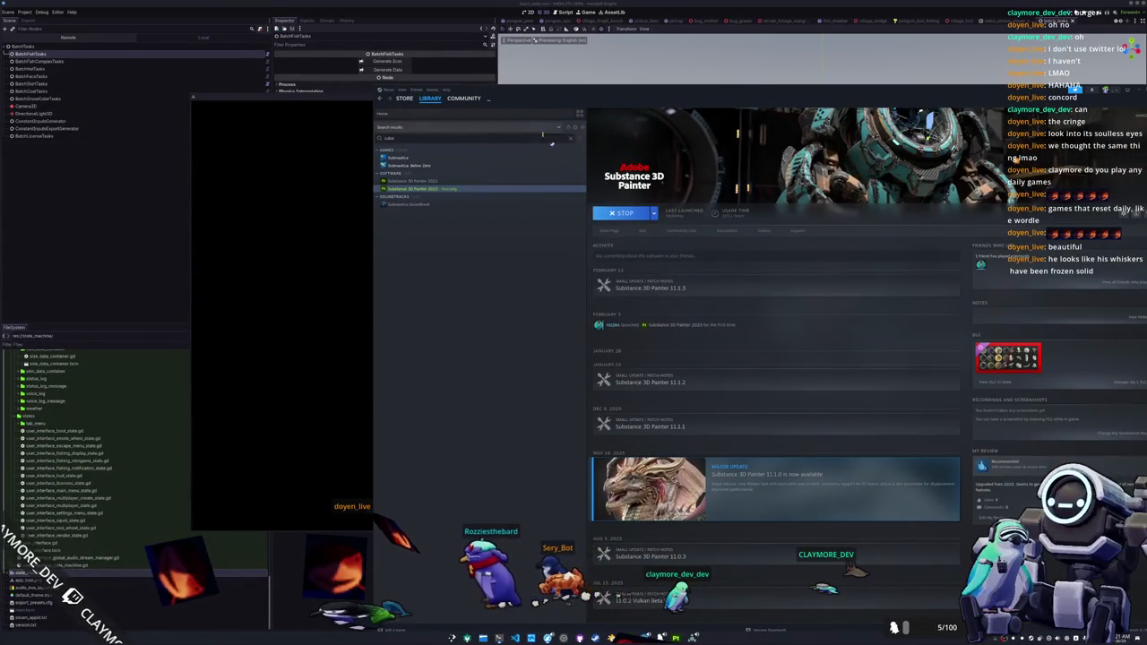
left_click(572, 139)
scroll(476, 379, "down", 2)
scroll(471, 389, "down", 3)
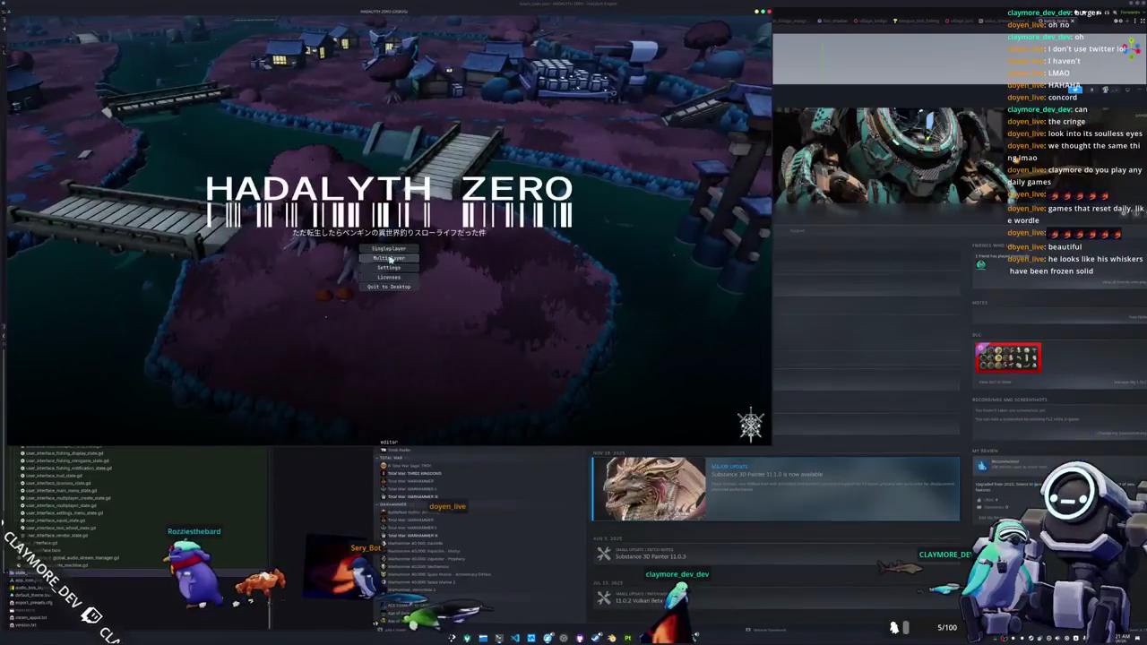
- Start Singleplayer in the village and drop the Ringed Seal from the inventory
left_click(390, 249)
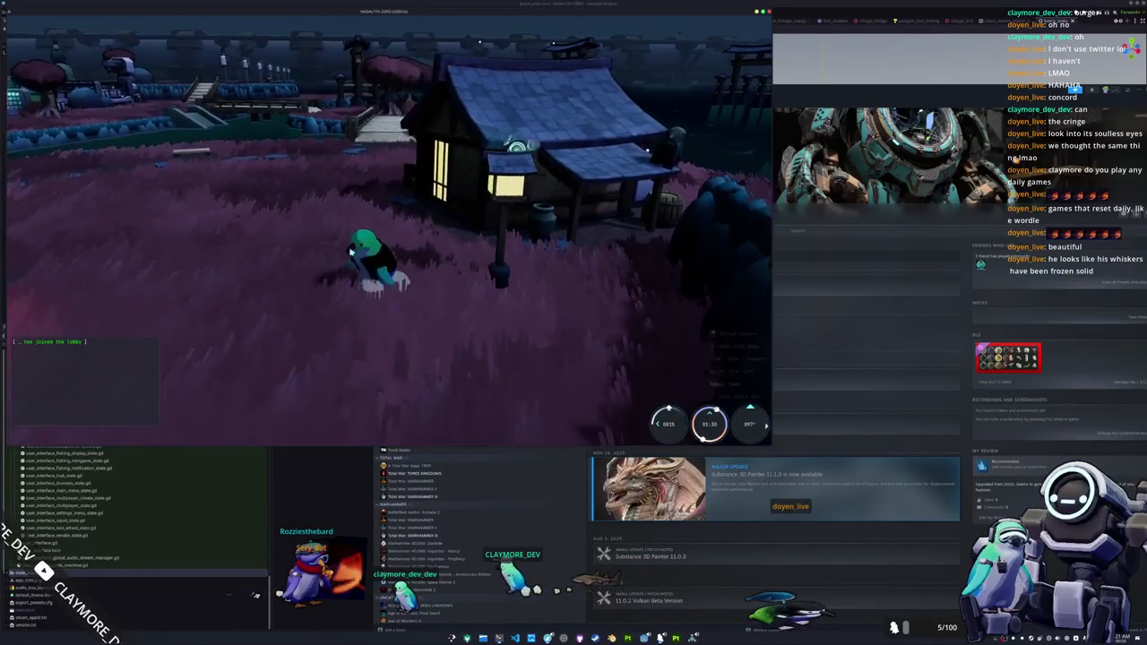
key("Tab")
left_click(422, 81)
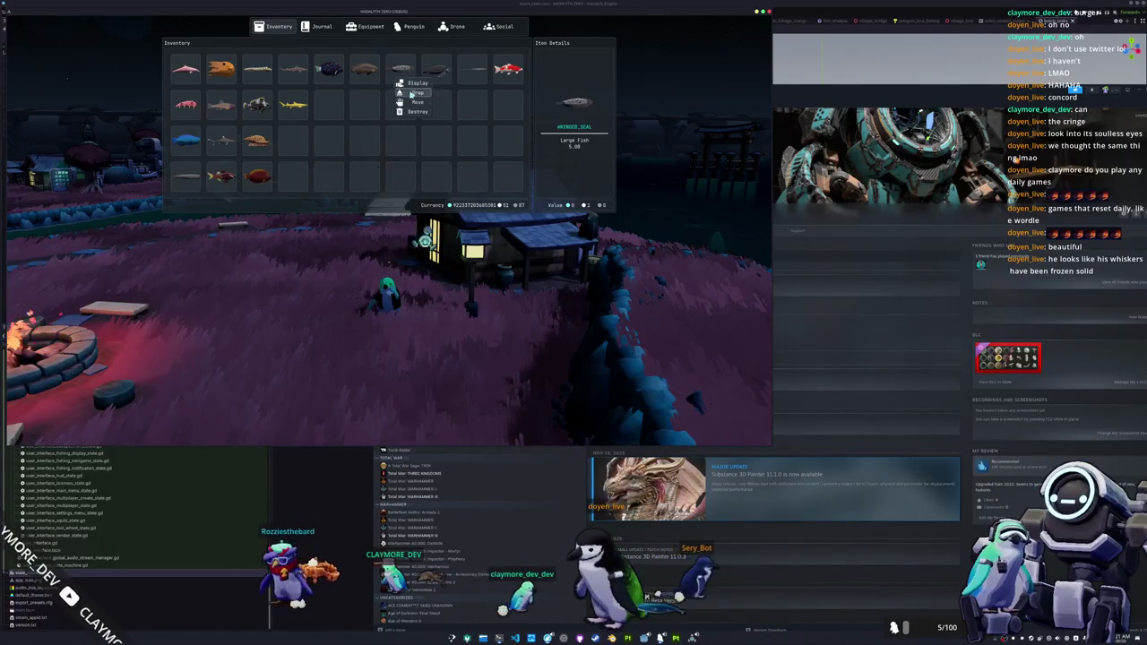
left_click(411, 94)
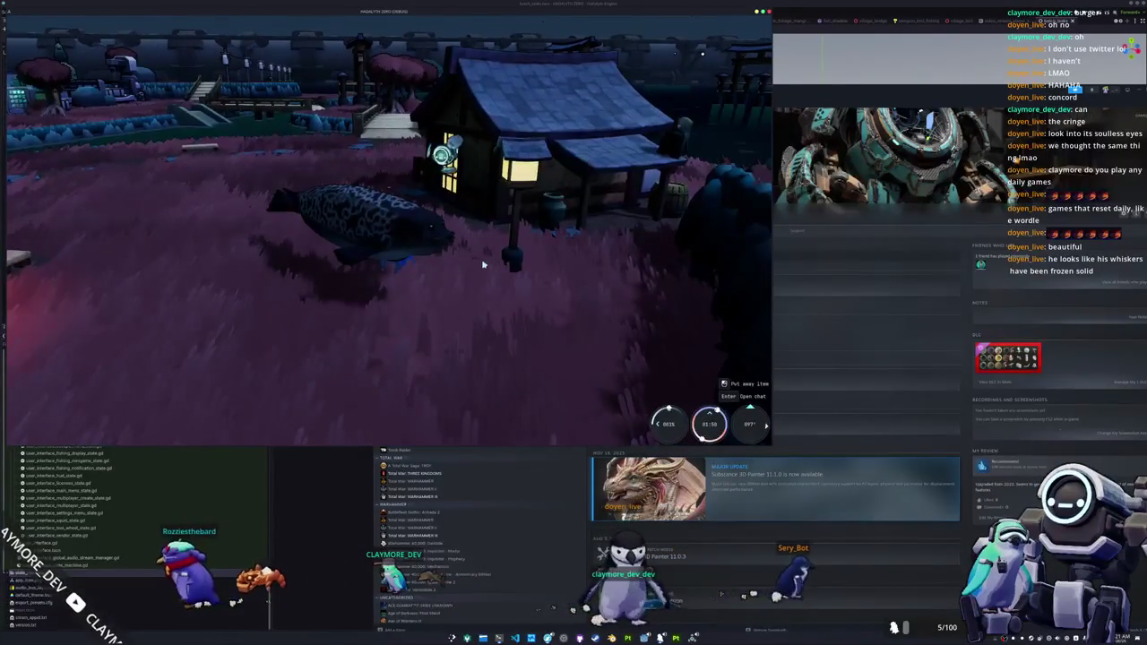
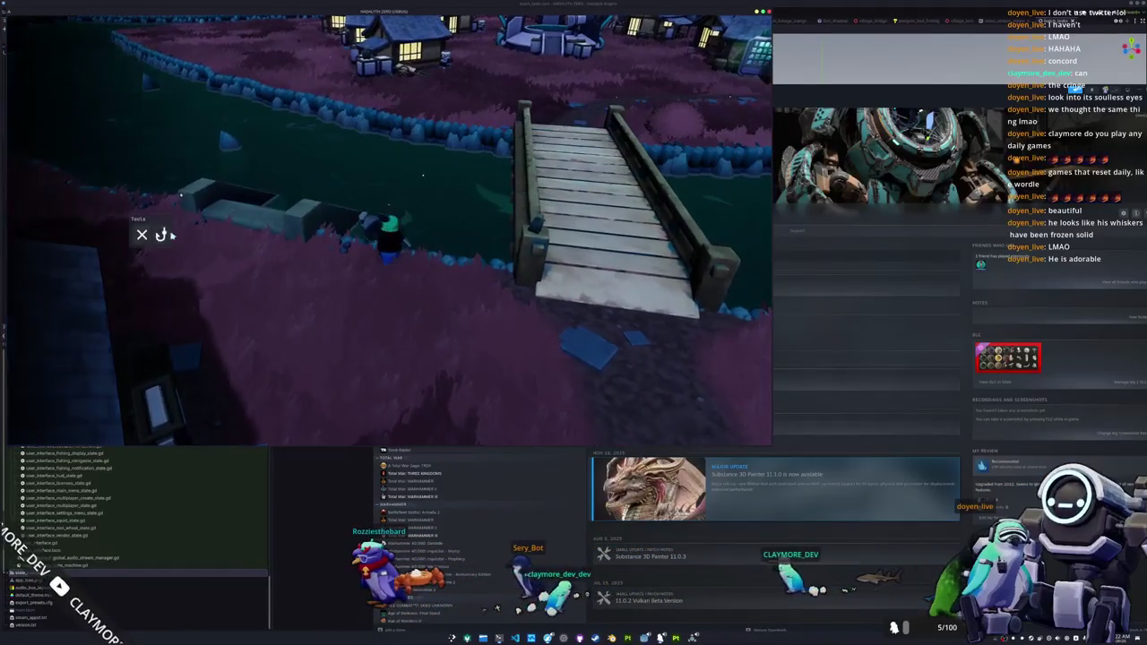
- Equip the fishing rod, cast into the pond, hook the bite and complete the arrow sequence for a small fish
left_click(160, 235)
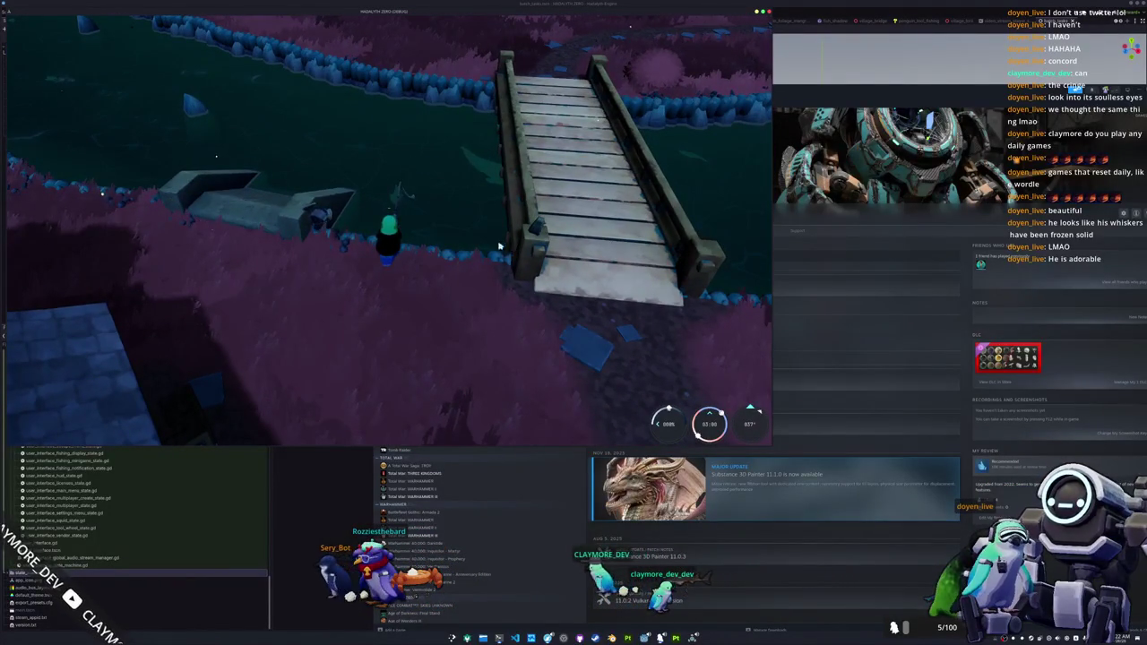
left_click(405, 244)
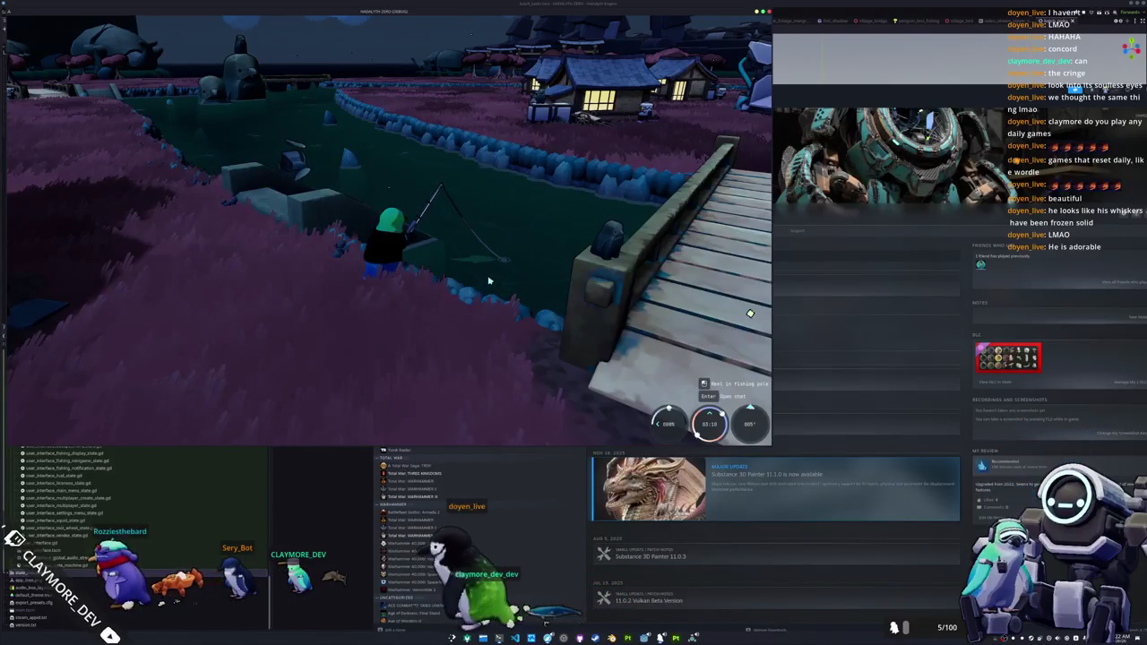
right_click_drag(488, 280, 465, 296)
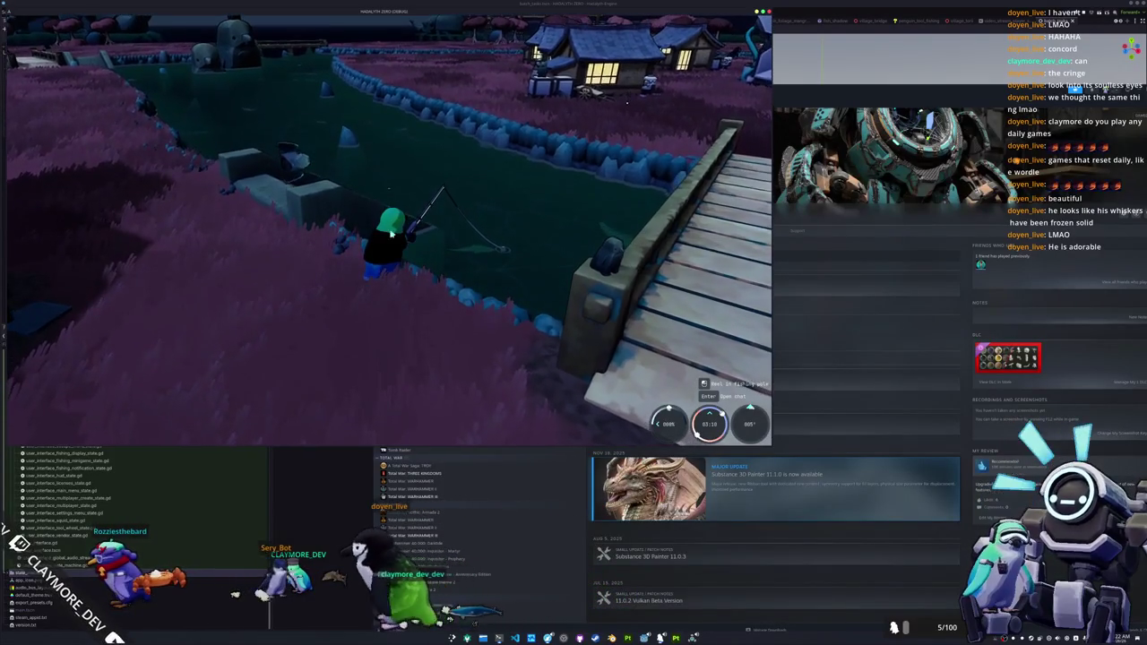
left_click(503, 281)
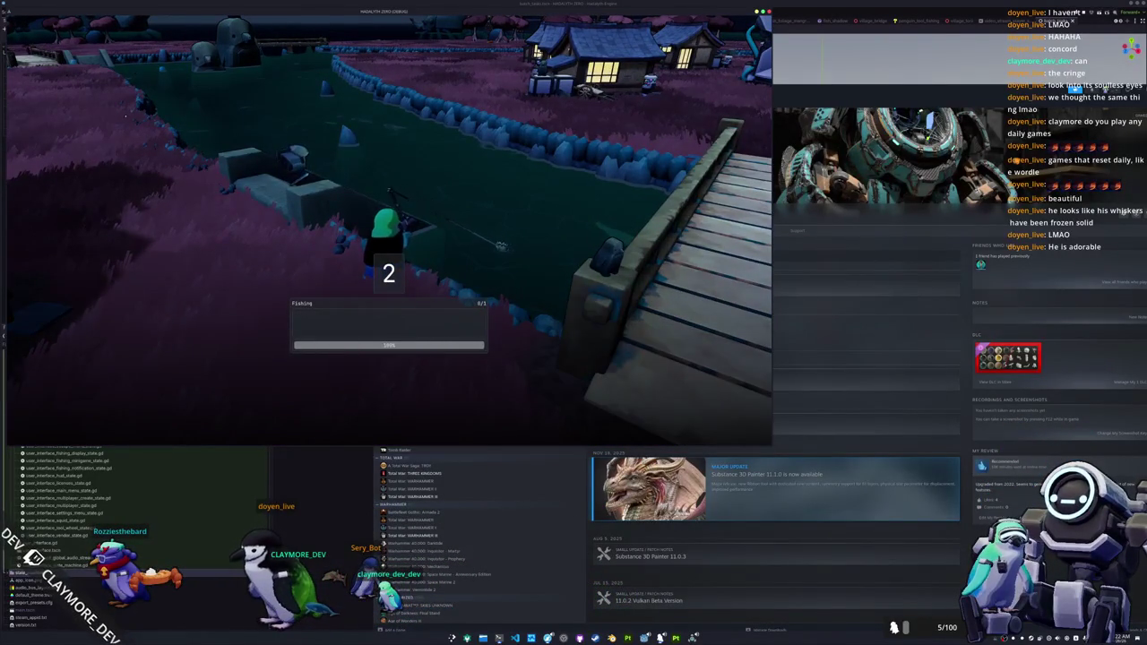
right_click_drag(519, 287, 390, 233)
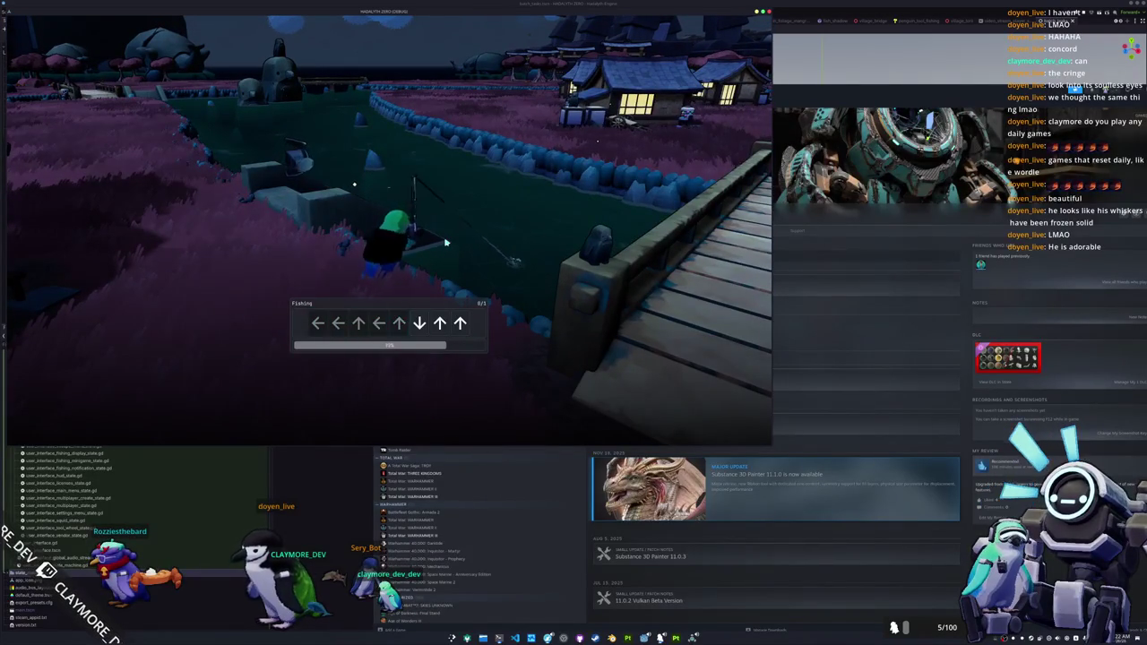
key("Up")
key("Up")
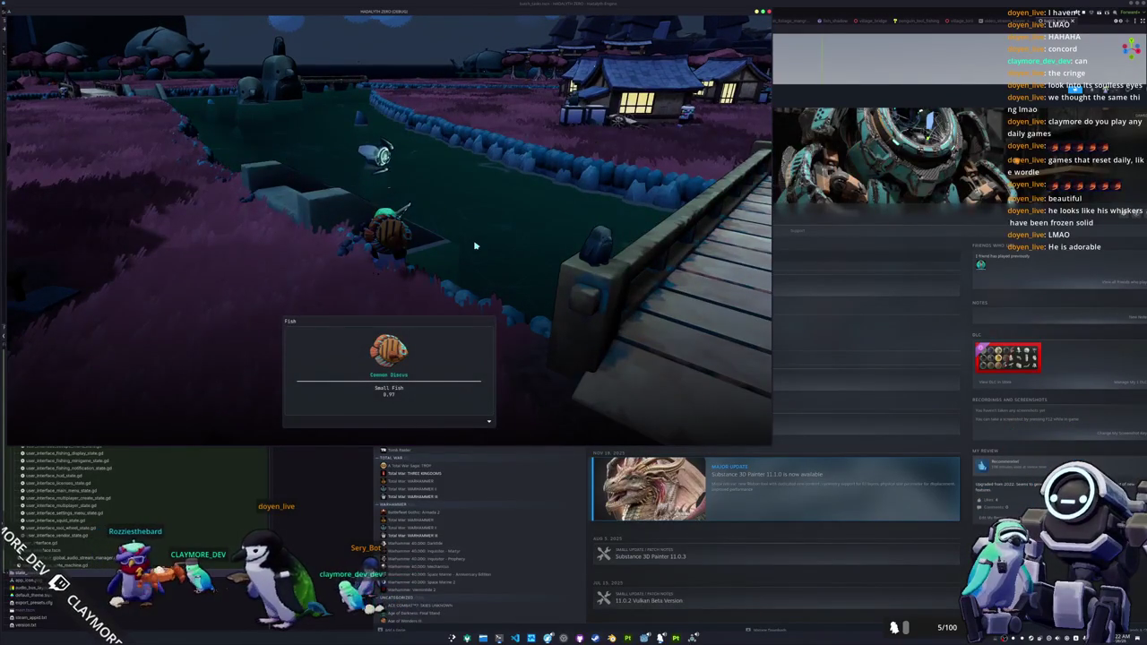
left_click(475, 245)
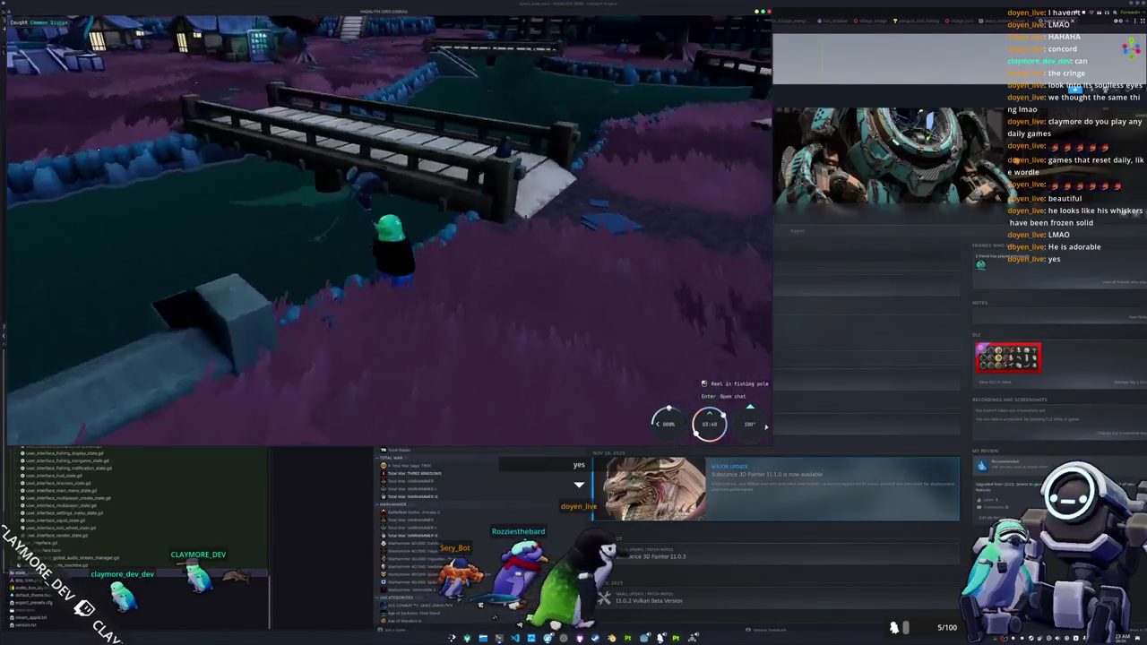
- Put the rod away and minimize the Steam library window to uncover the game
key("w")
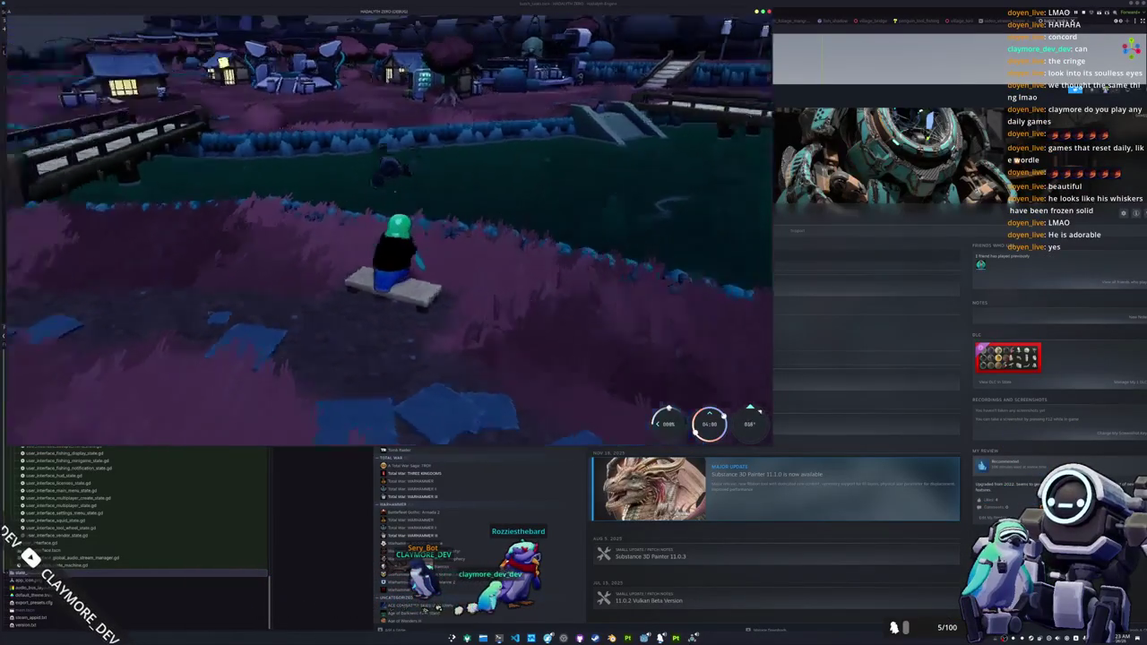
left_click(863, 210)
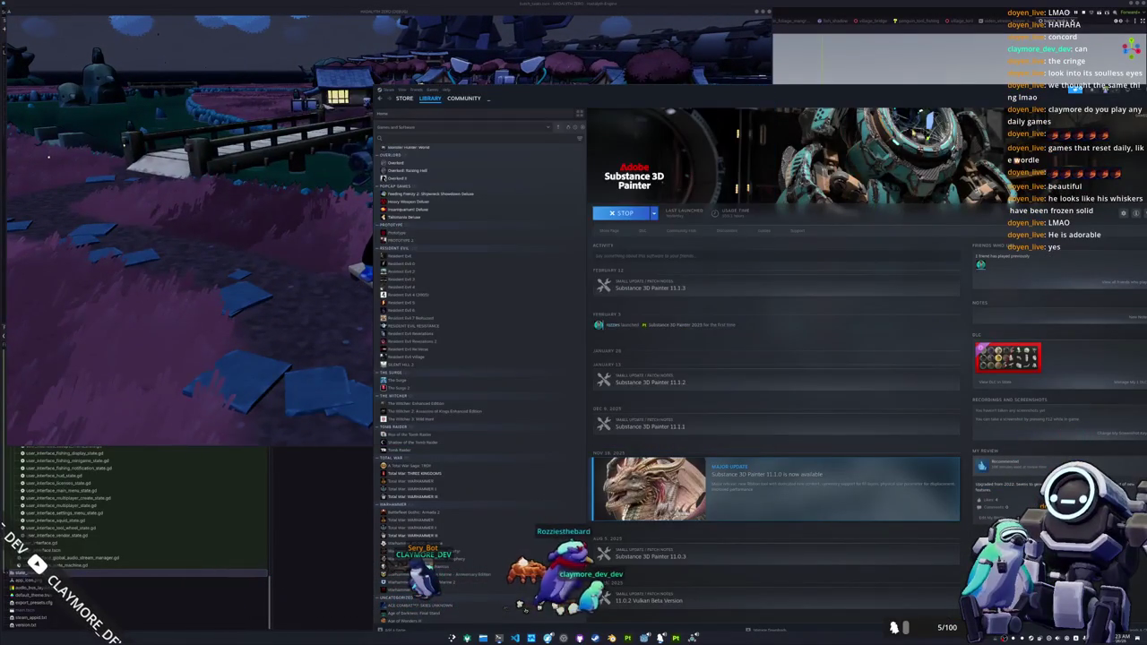
left_click_drag(883, 98, 795, 112)
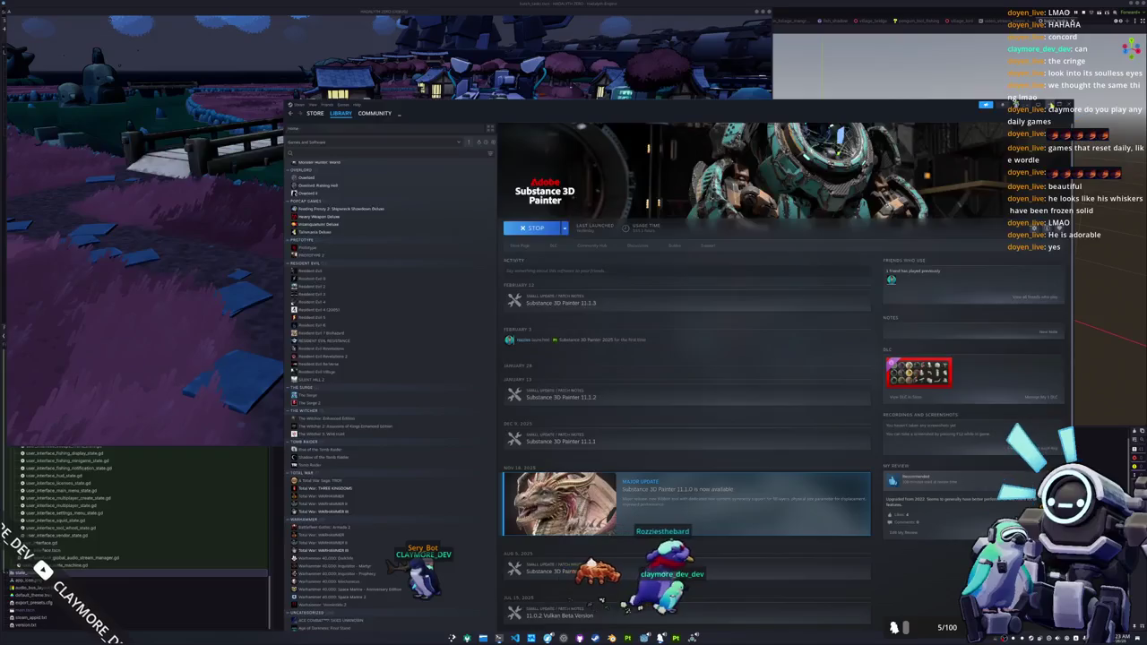
key("super+Down")
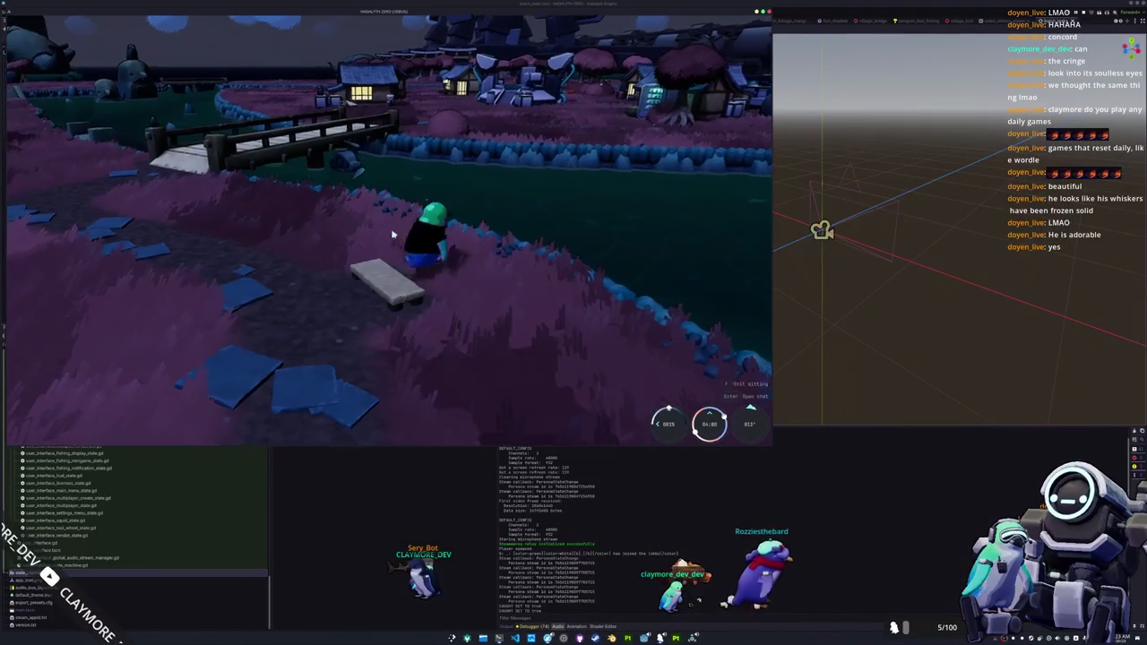
- Stand up from the bench, hold up the Goliath Grouper from the inventory, and quit to the editor
key("f")
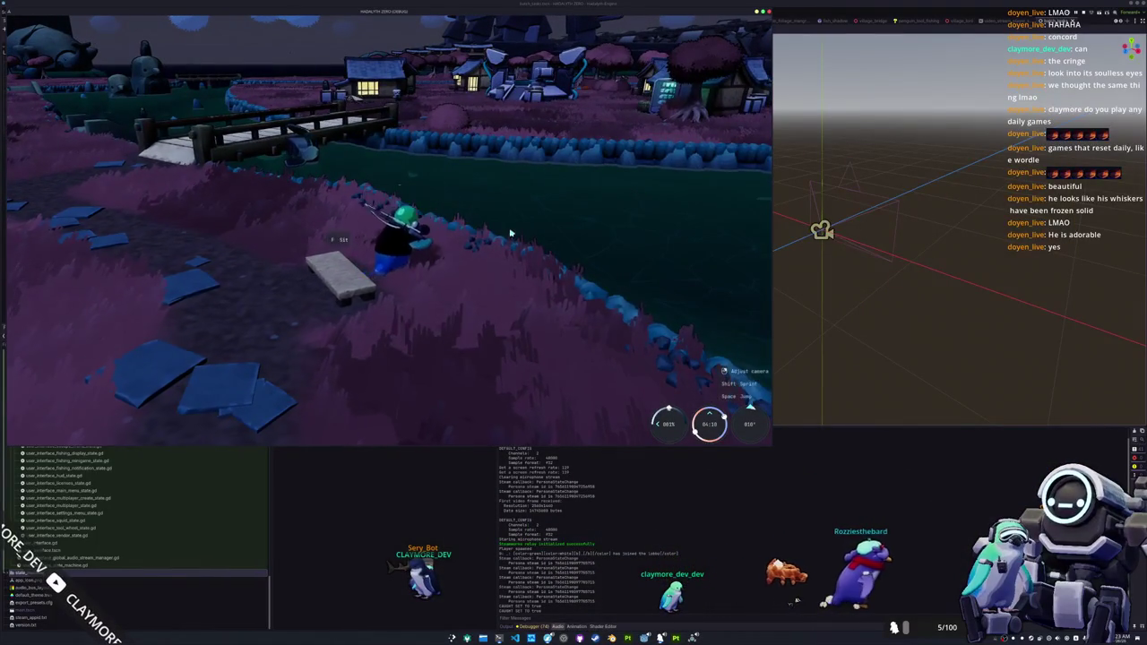
key("i")
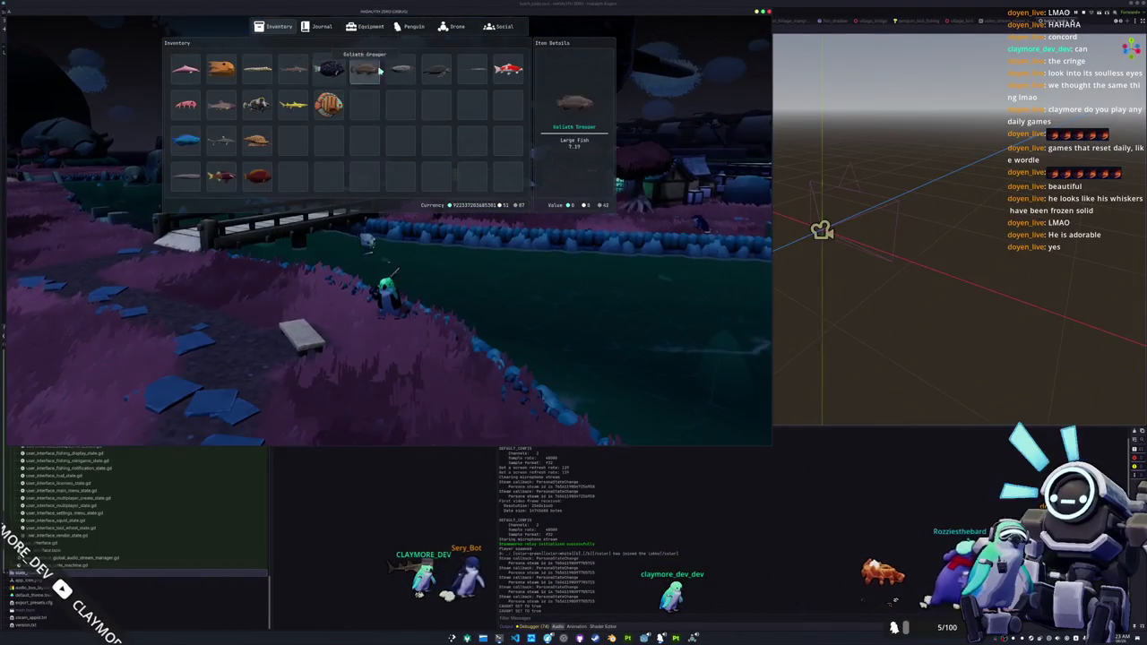
left_click(415, 85)
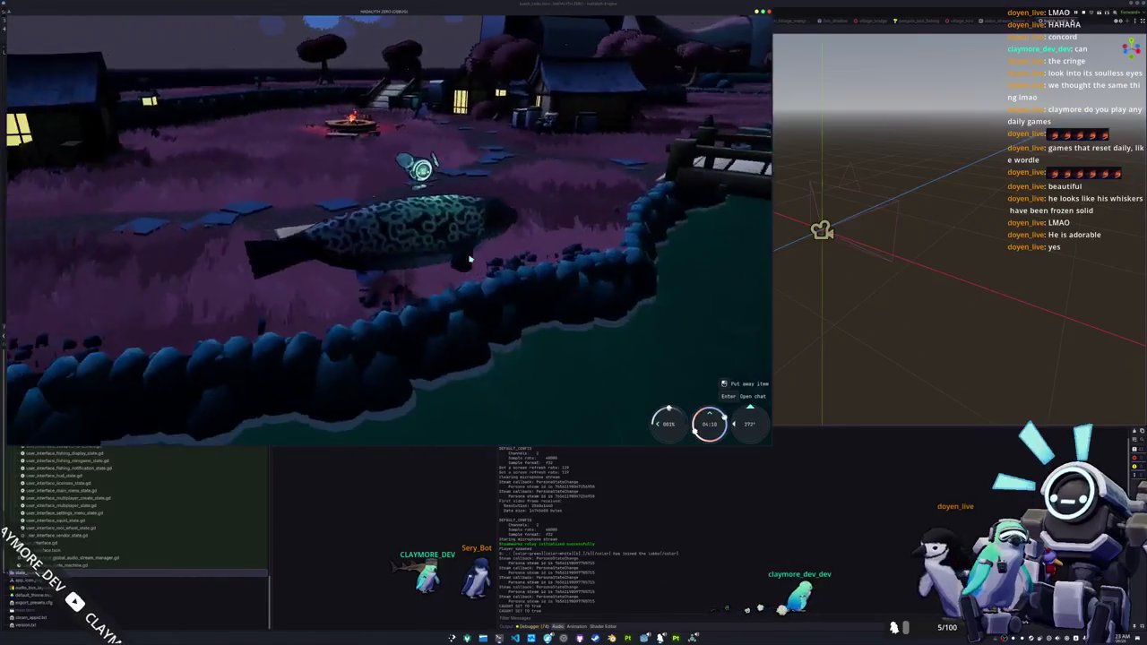
left_click(404, 247)
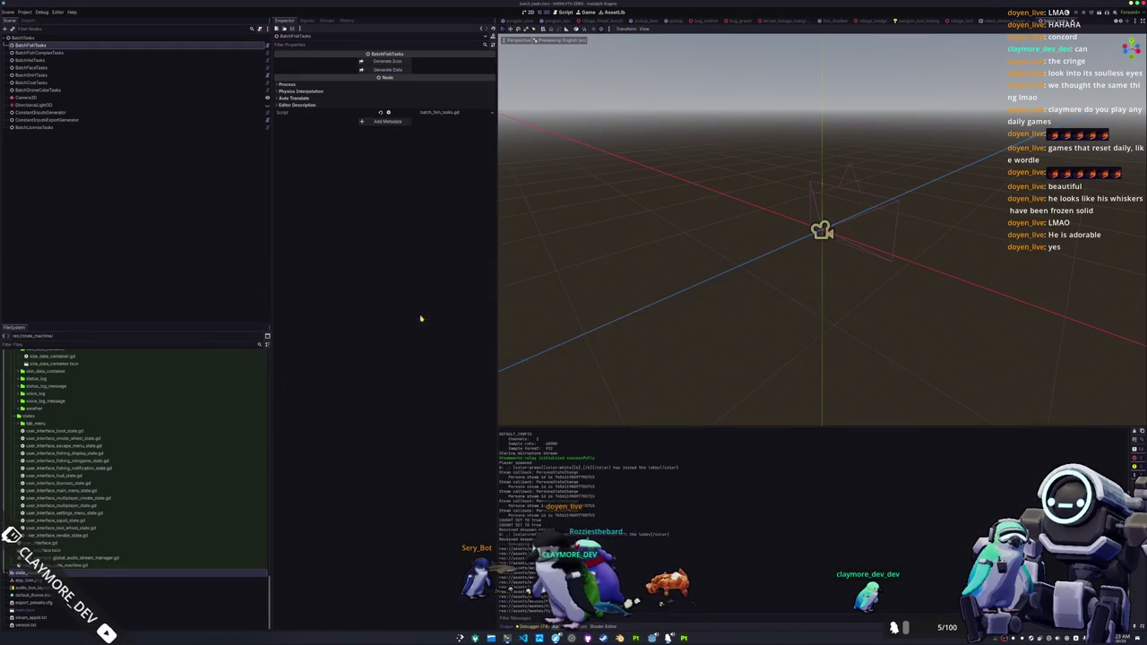
- Relaunch the project with F5 and place the OBS window on the right side of the screen
key("F5")
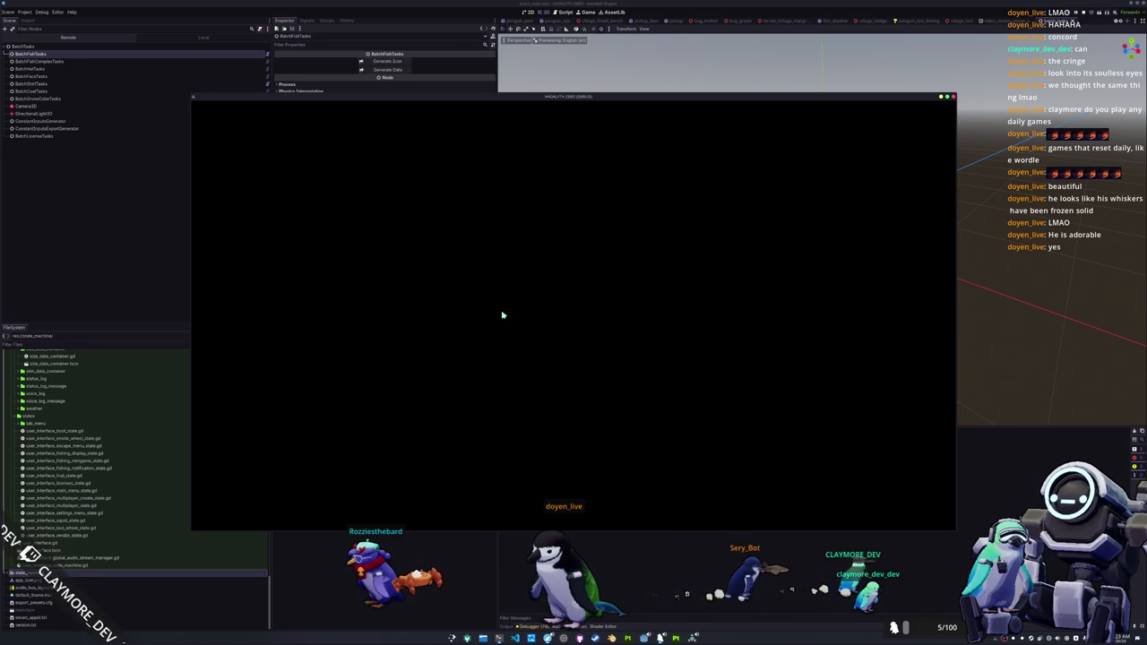
key("alt+Tab")
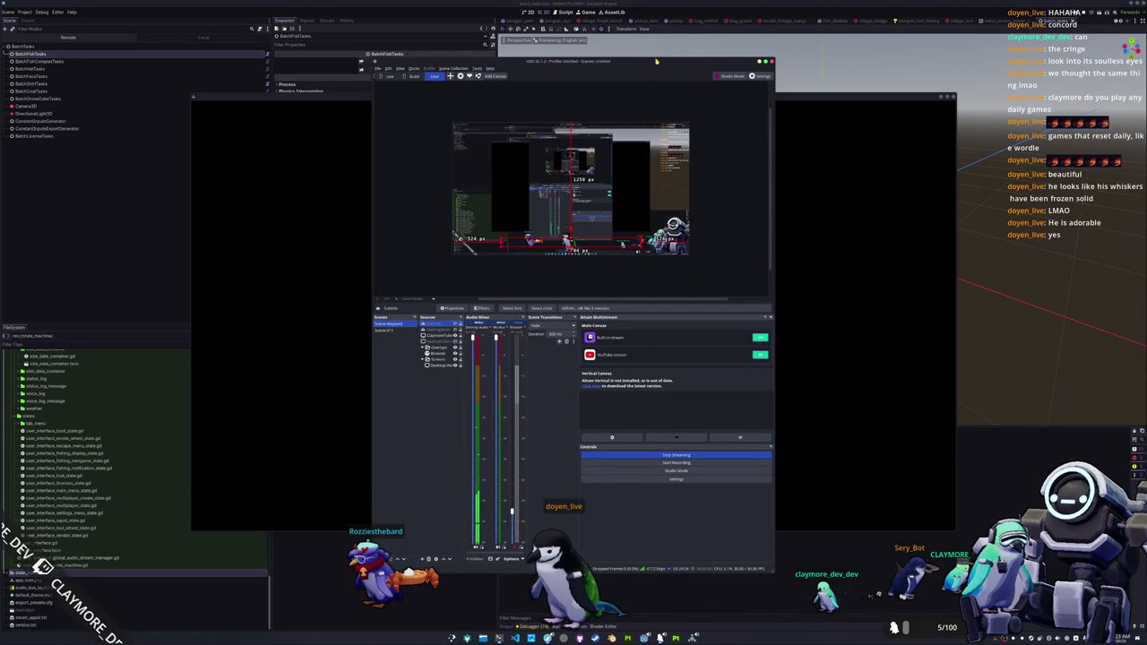
left_click_drag(655, 60, 946, 95)
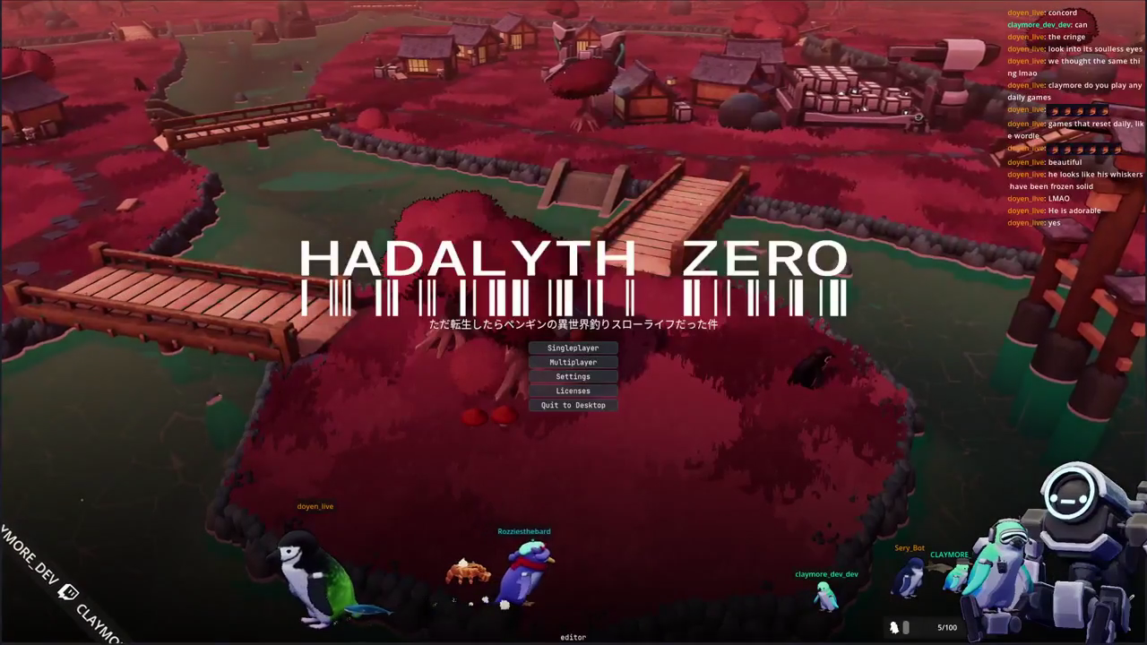
- Start Singleplayer, walk away from the gumball machine, and have the penguin hold the grey spotted seal
left_click(572, 348)
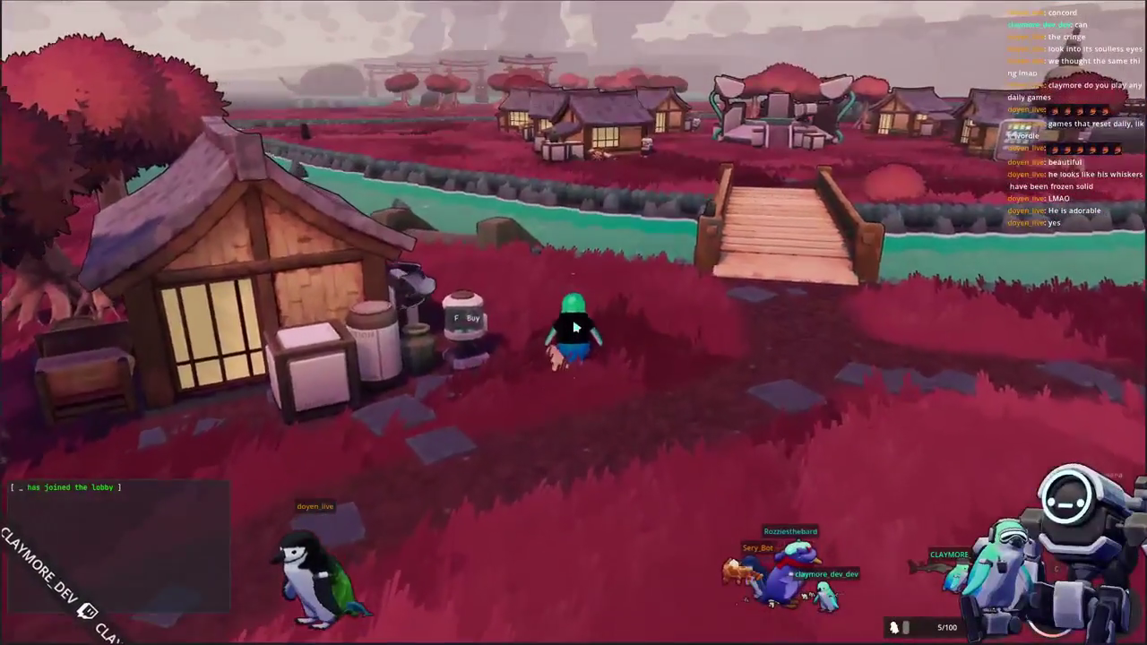
key("d")
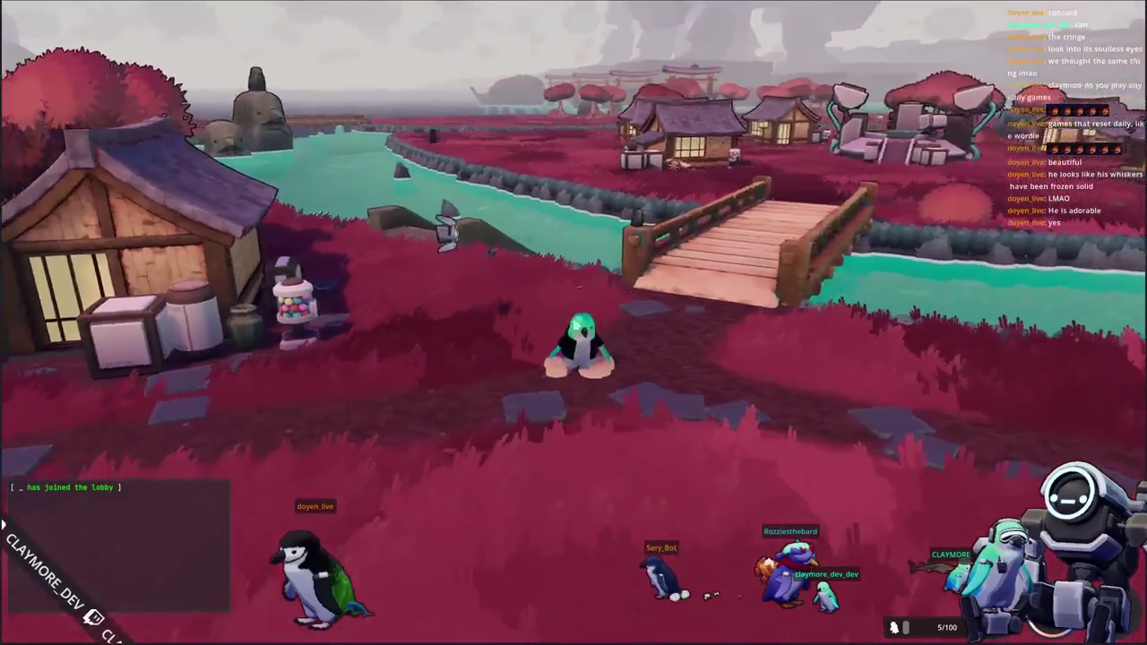
key("Tab")
right_click(591, 79)
left_click(619, 97)
mouse_move(617, 366)
right_mouse_down()
mouse_move(376, 368)
mouse_move(615, 461)
right_mouse_up()
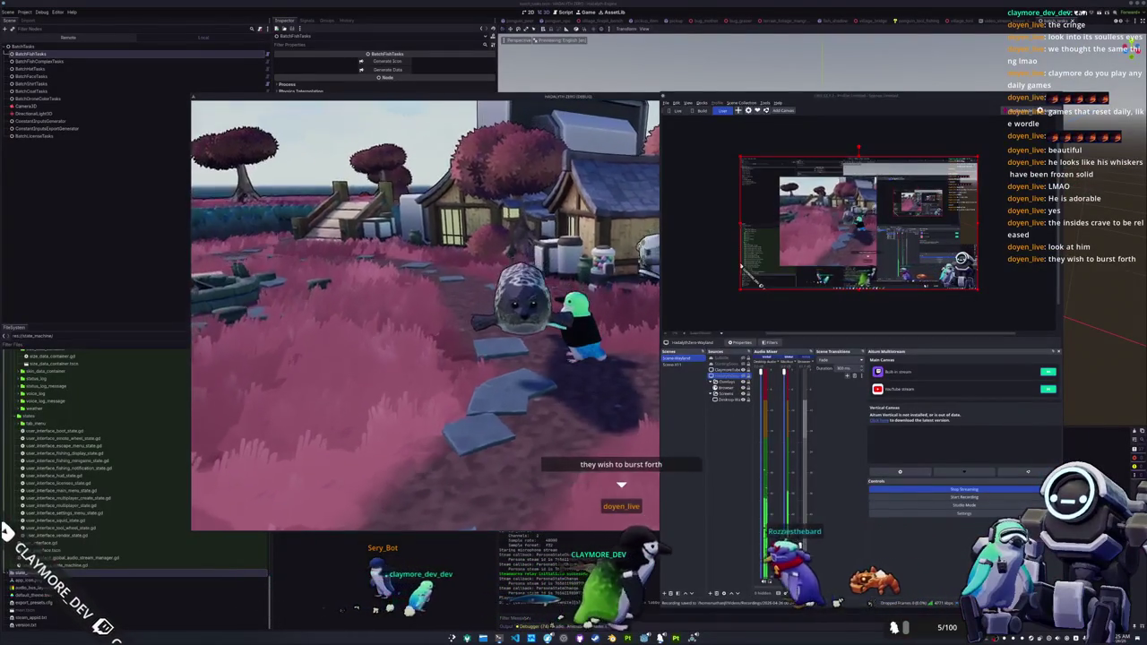
- Put the carried seal back into the inventory and display the Blue Whale over the village
key("alt+Tab")
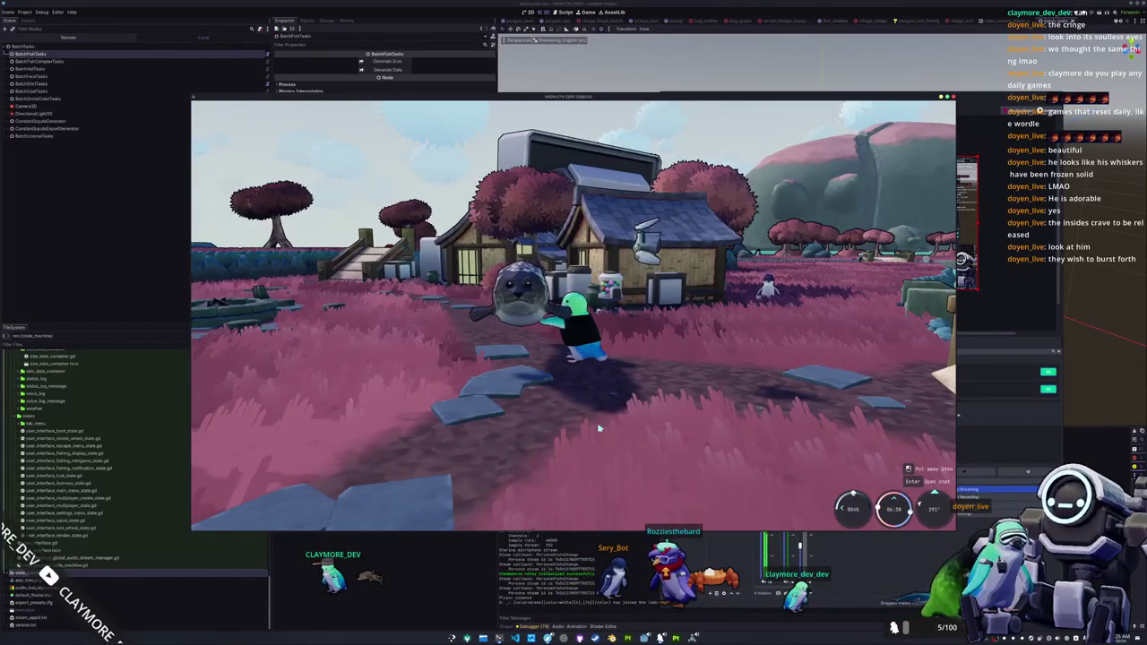
key("e")
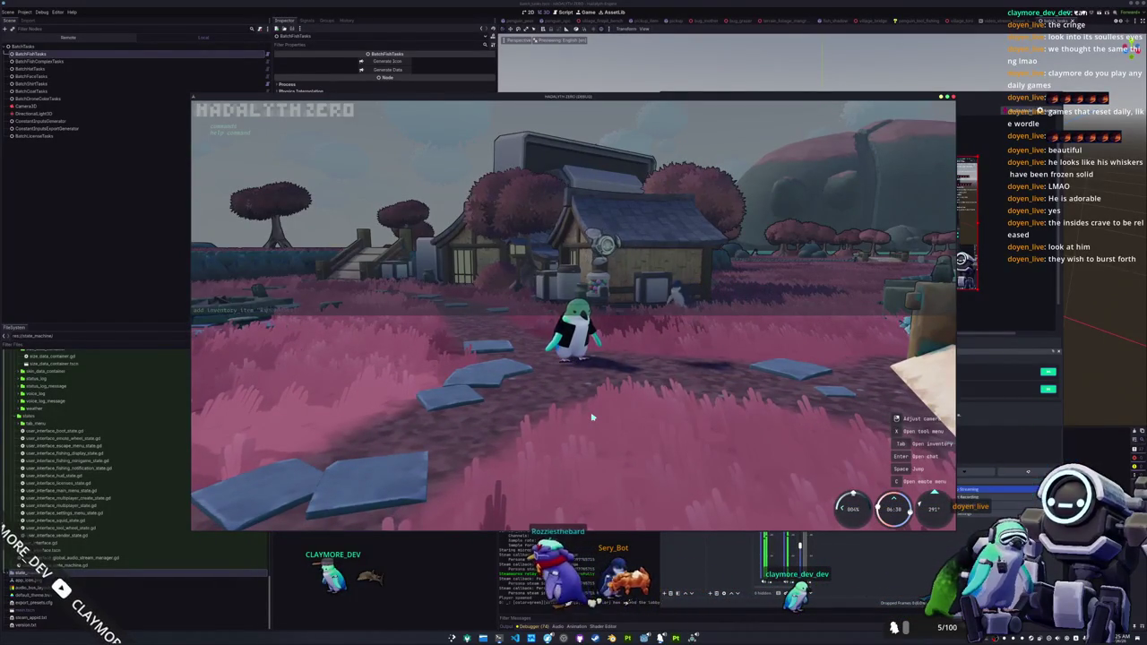
key("w")
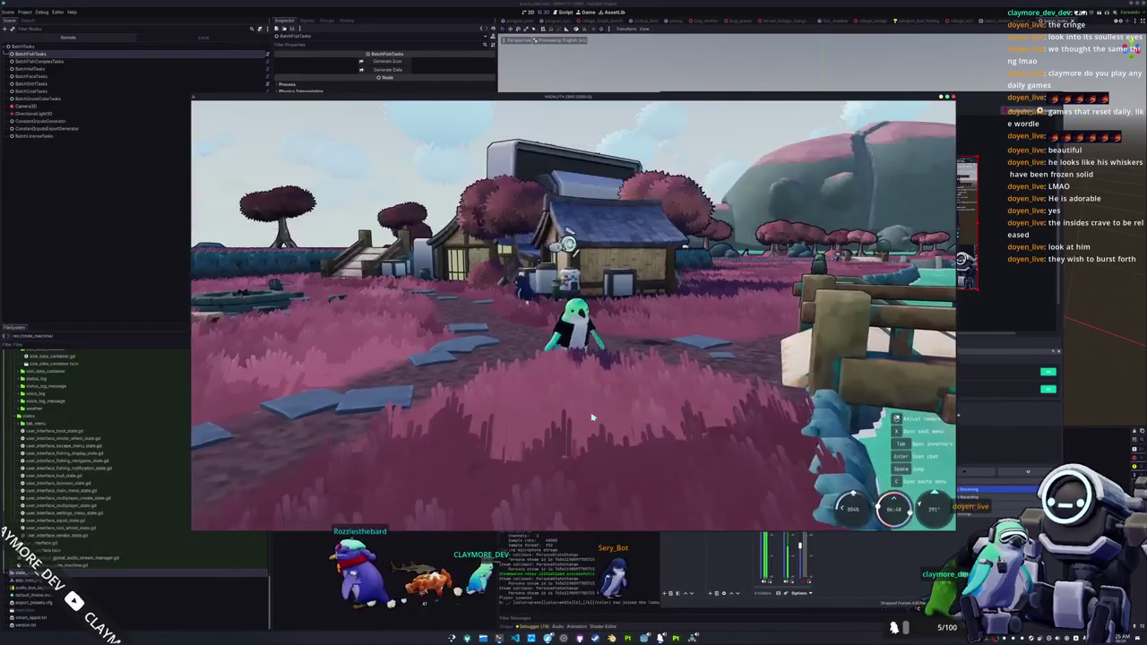
key("Return")
key("Tab")
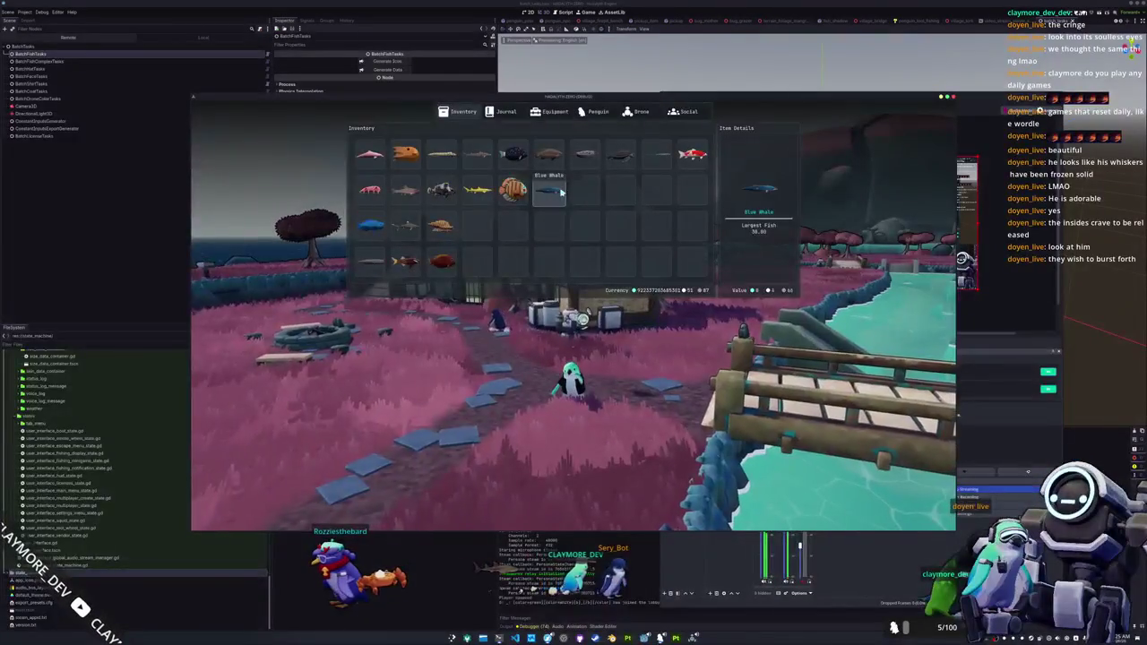
left_click(567, 205)
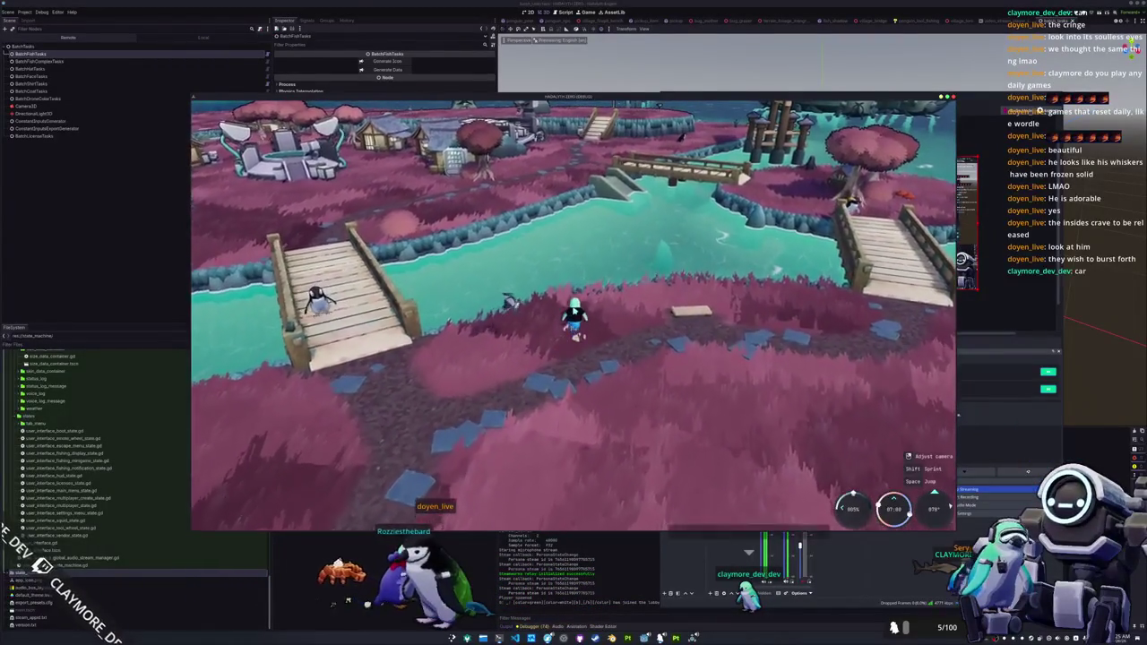
- Open the fish journal, scroll down and lock the details panel on the Ringed Seal
key("i")
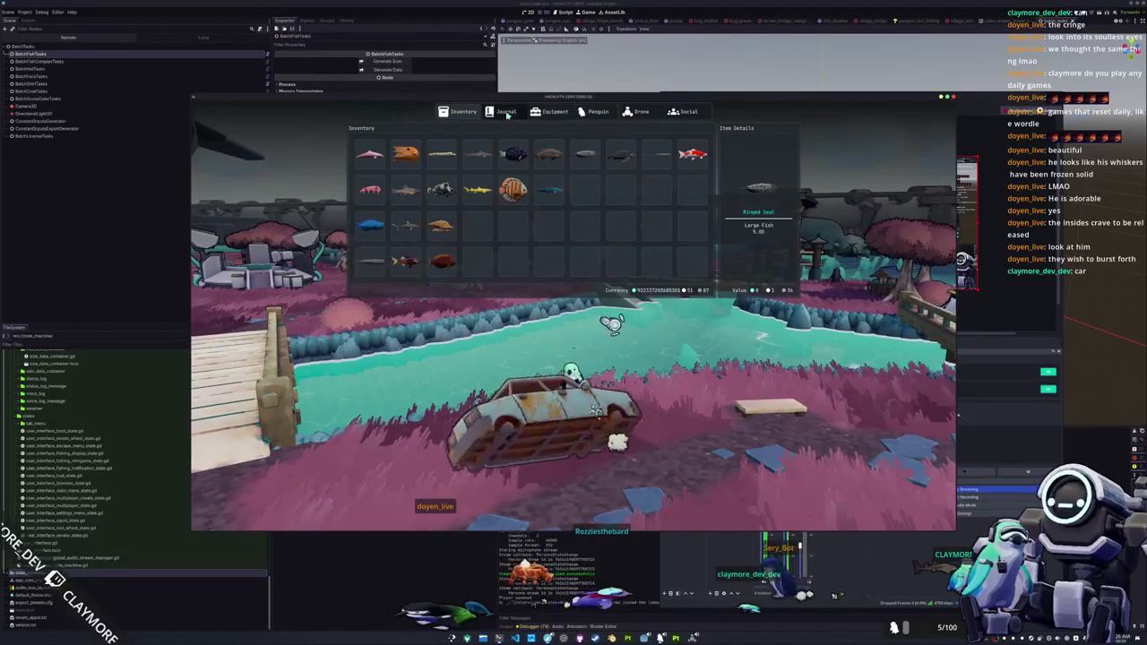
key("j")
scroll(516, 233, "down", 2)
scroll(502, 250, "down", 2)
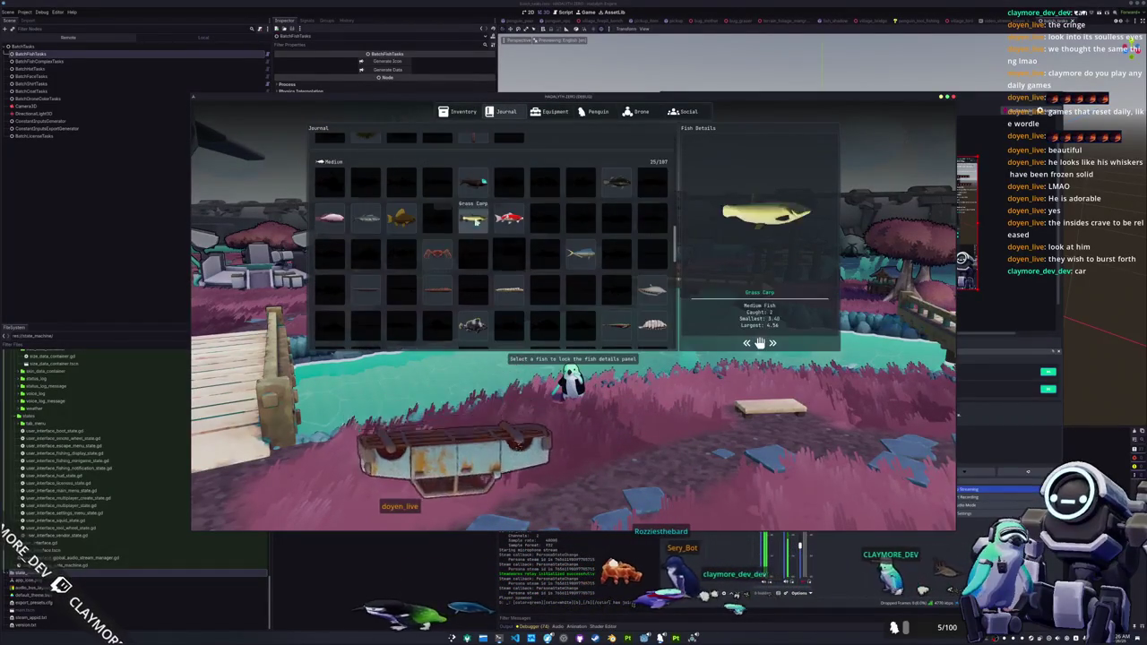
scroll(478, 280, "down", 2)
scroll(474, 273, "down", 2)
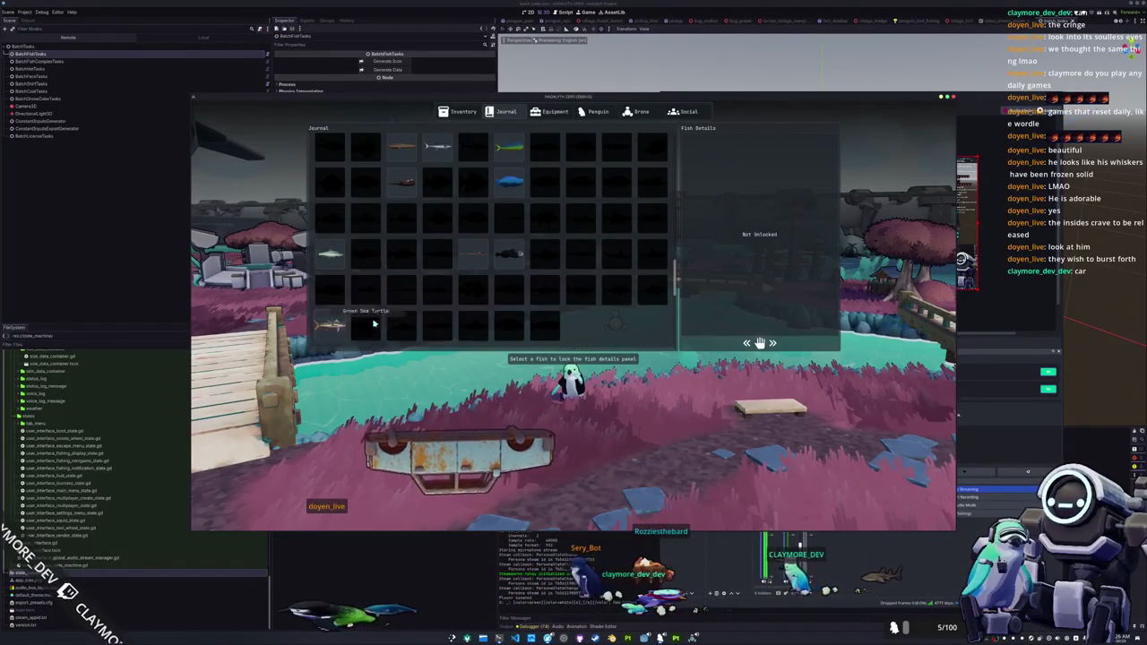
scroll(509, 310, "down", 2)
scroll(509, 311, "down", 2)
left_click(580, 289)
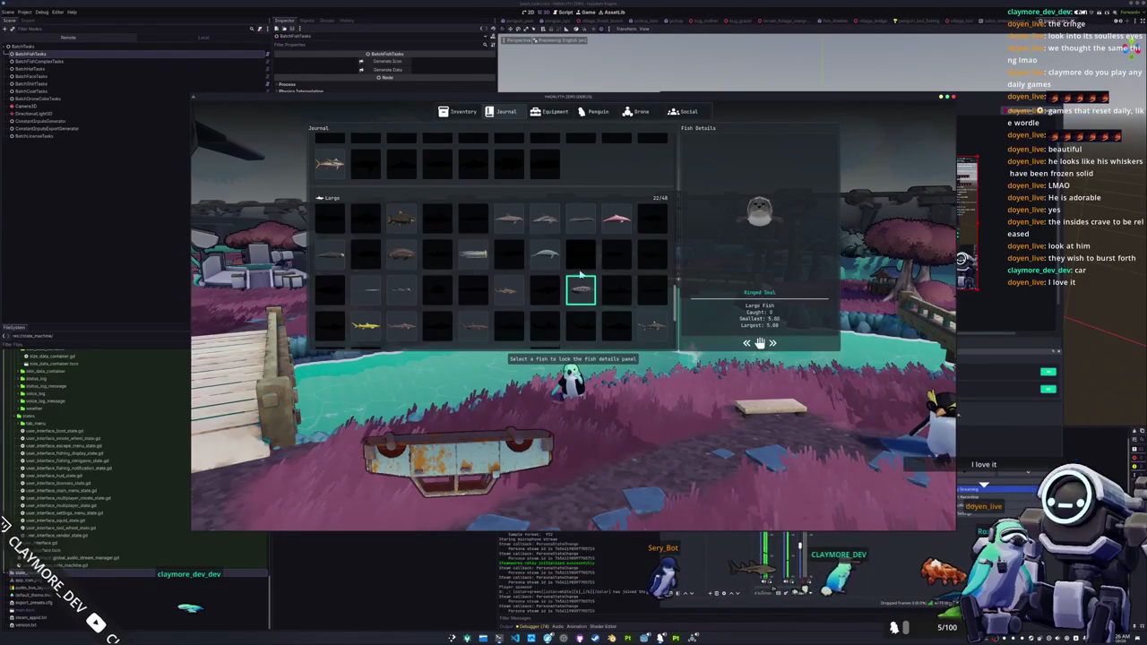
- Scroll to the large whale entries, pin the Sperm Whale and Sei Whale details, then return to the code editor
scroll(582, 278, "down", 2)
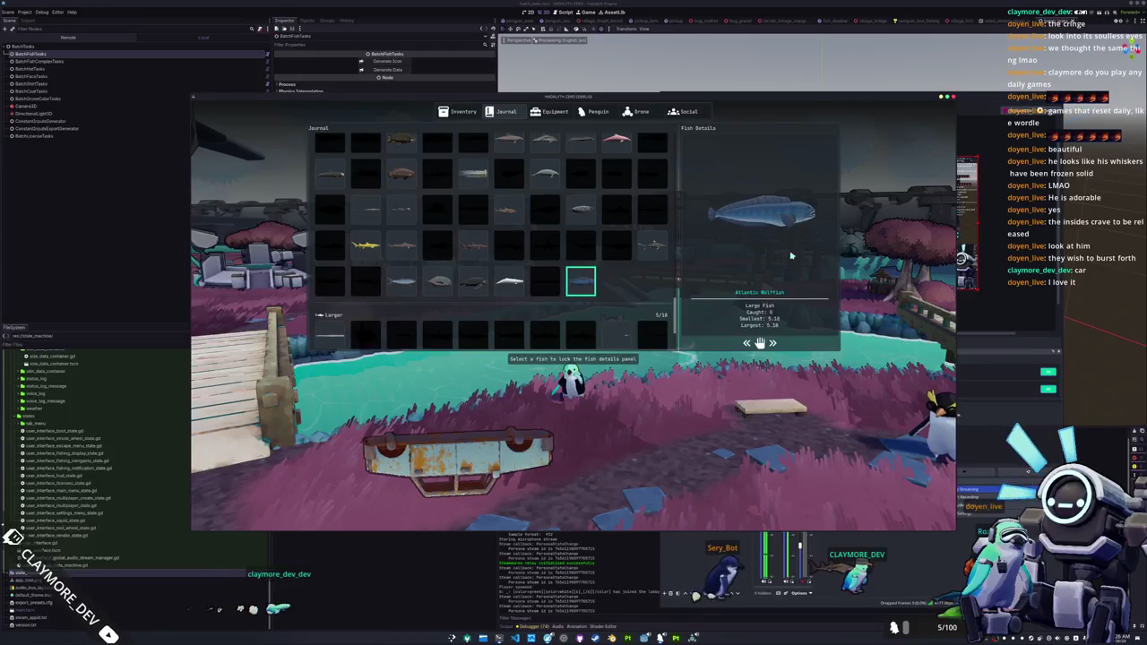
scroll(481, 287, "down", 2)
scroll(497, 285, "down", 1)
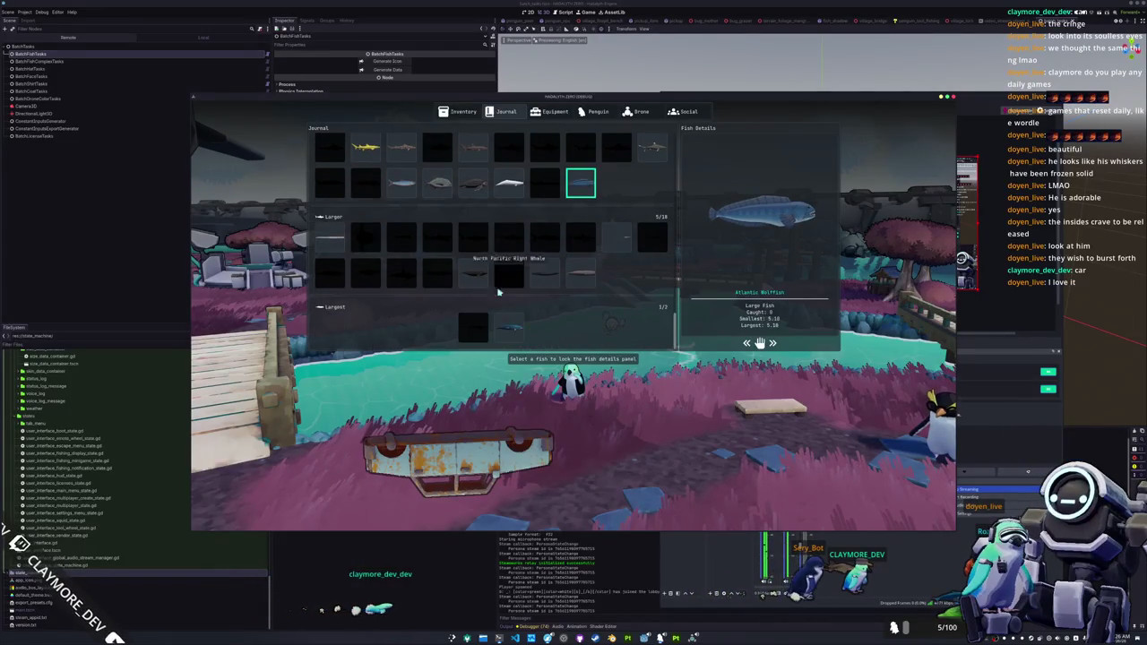
left_click(475, 278)
left_click(580, 273)
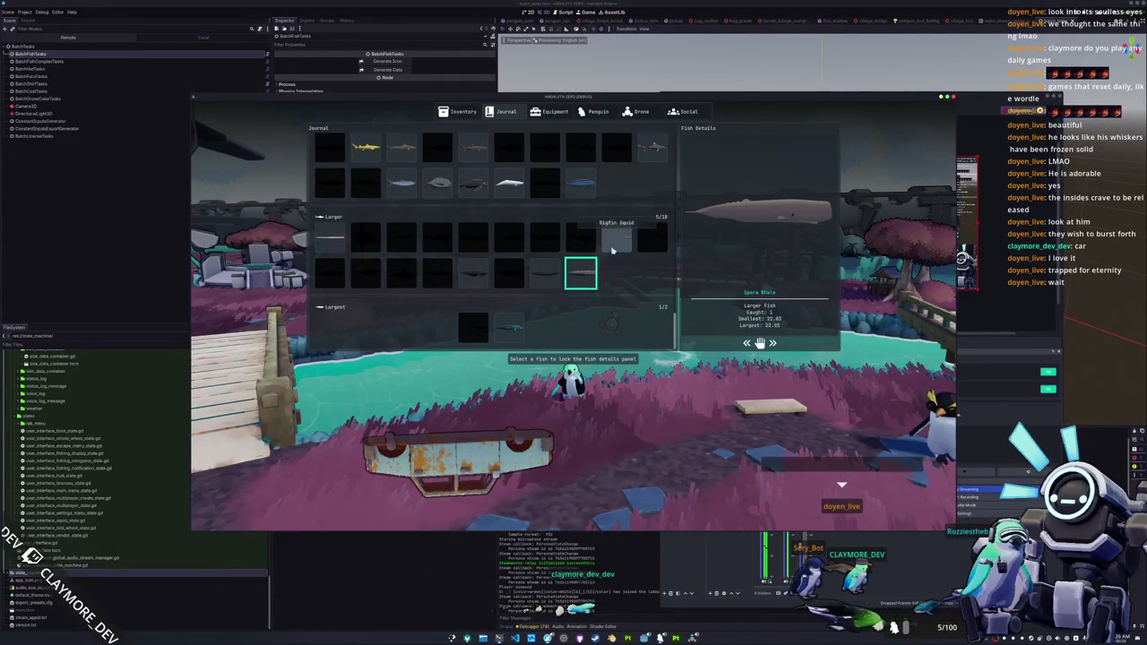
left_click(554, 278)
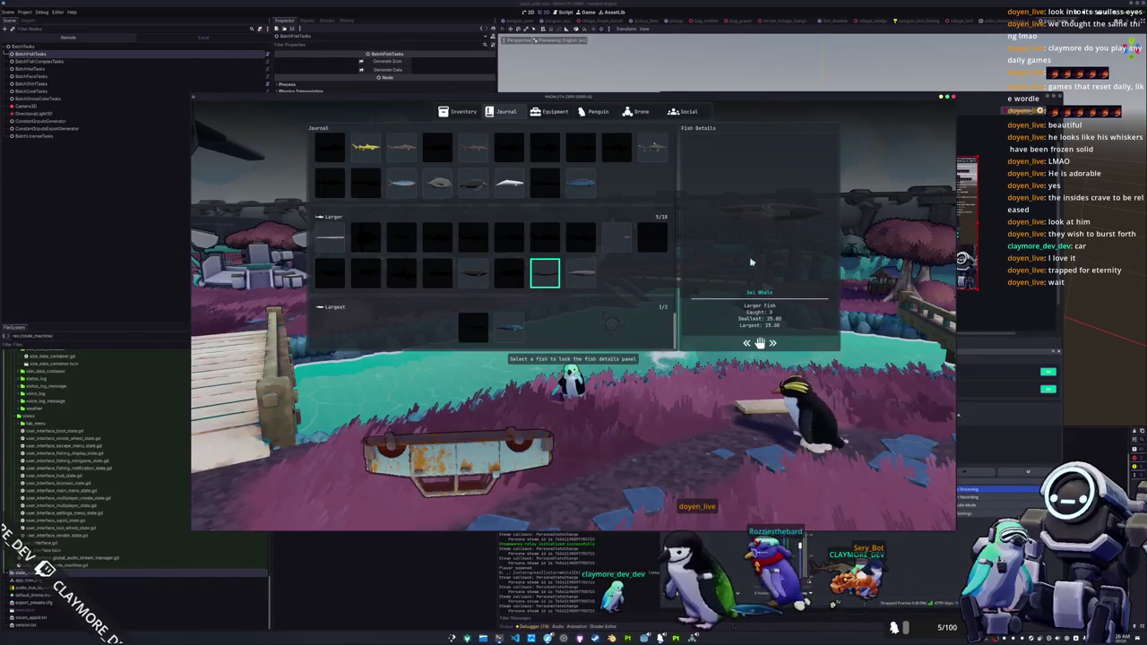
key("Up")
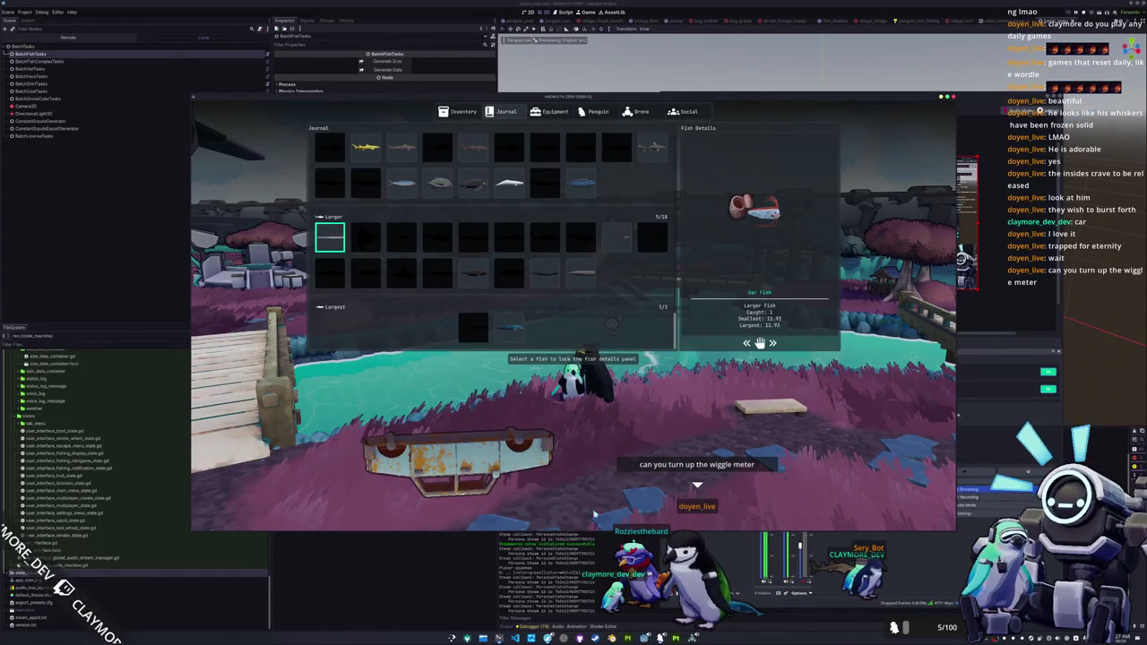
key("alt+Tab")
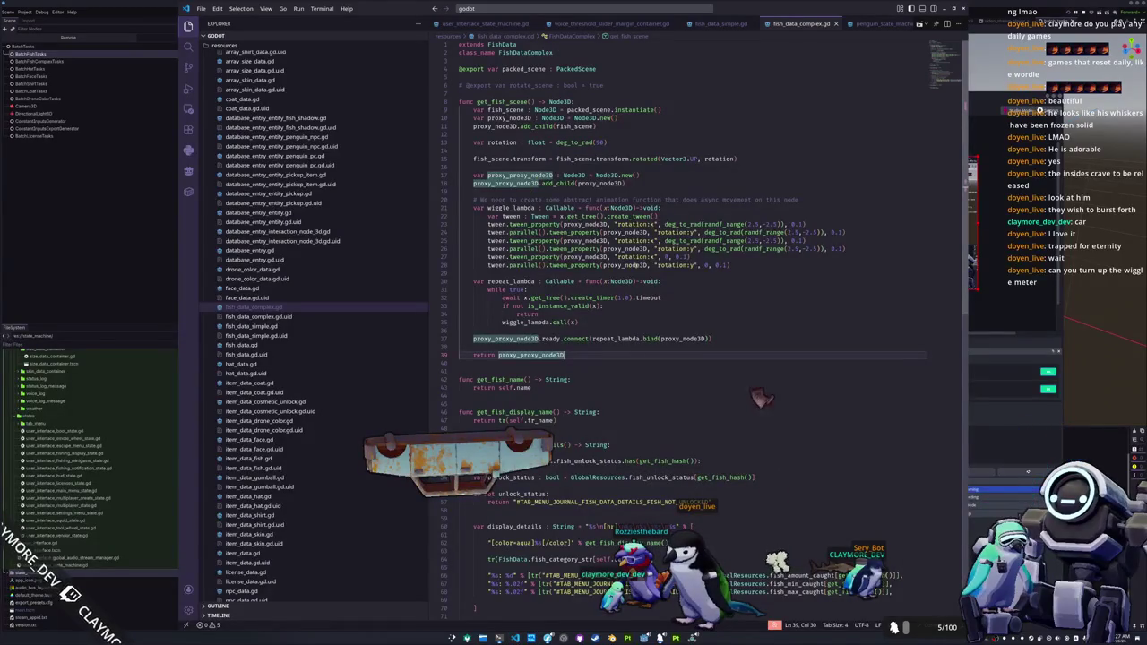
- In fish_data_simple.gd, select the randf_range rotation value together with all its matching occurrences
left_click(618, 274)
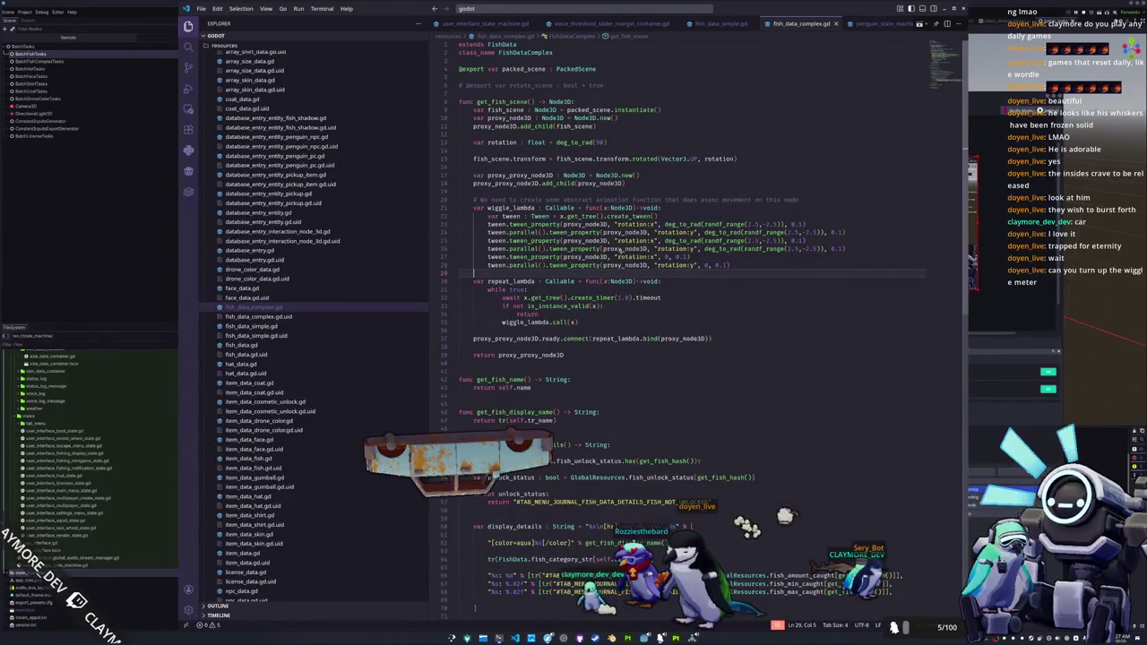
left_click(719, 26)
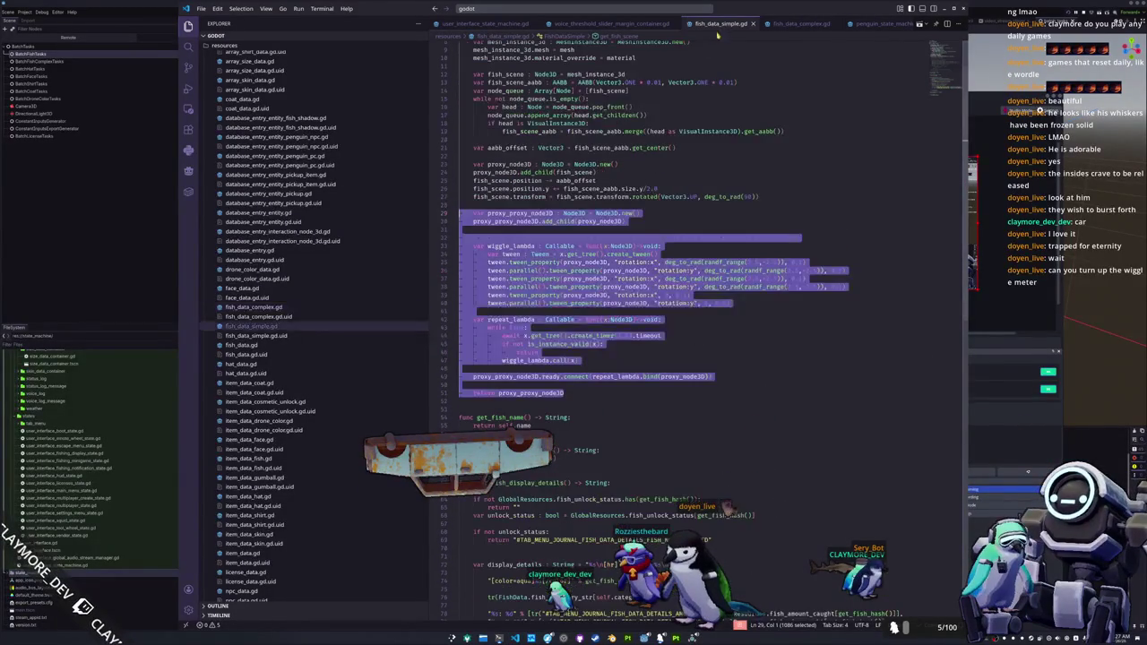
left_click(705, 238)
double_click(751, 262)
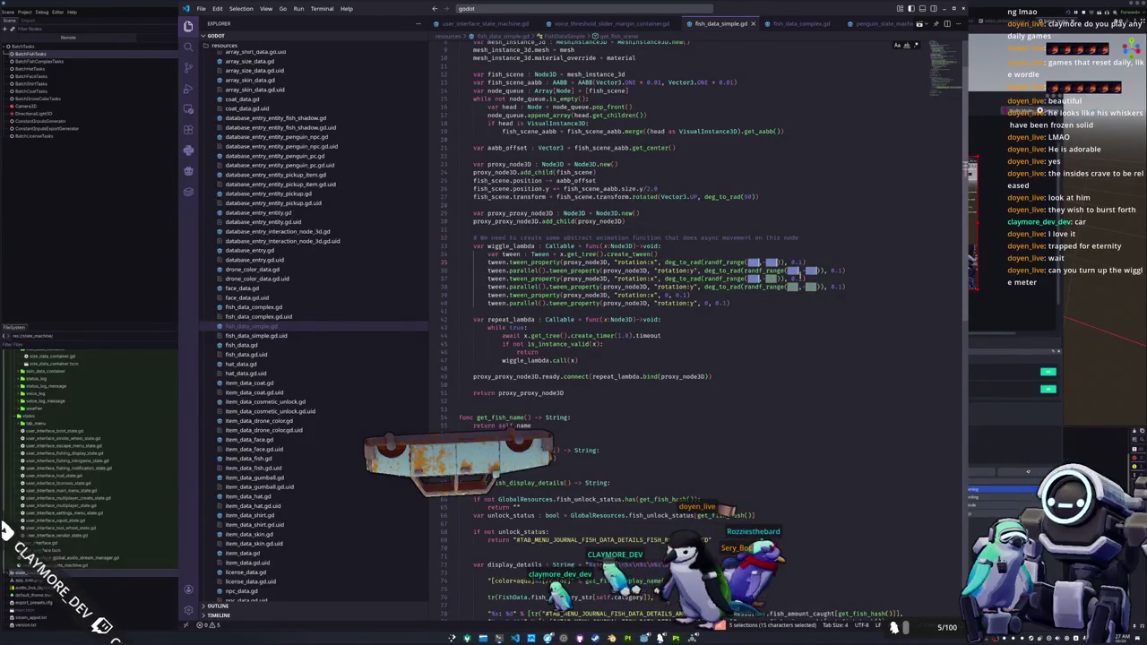
- Enter 10,-10 as the wiggle ranges, then in the game close the journal and hold up the Ringed Seal
type("10,-10")
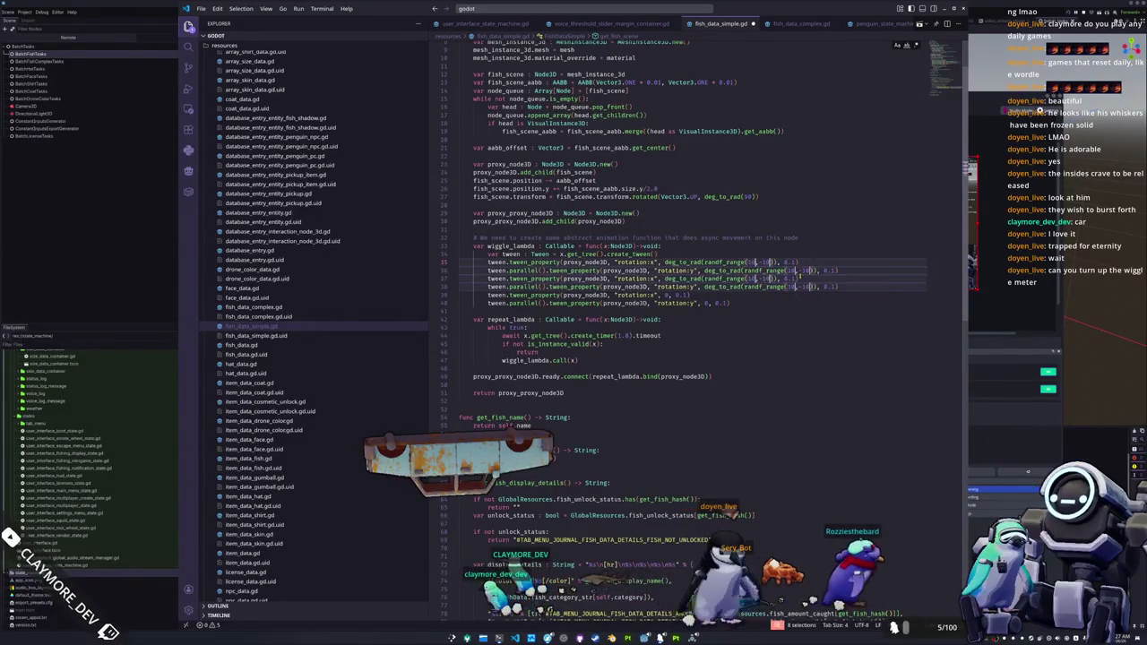
key("alt+Tab")
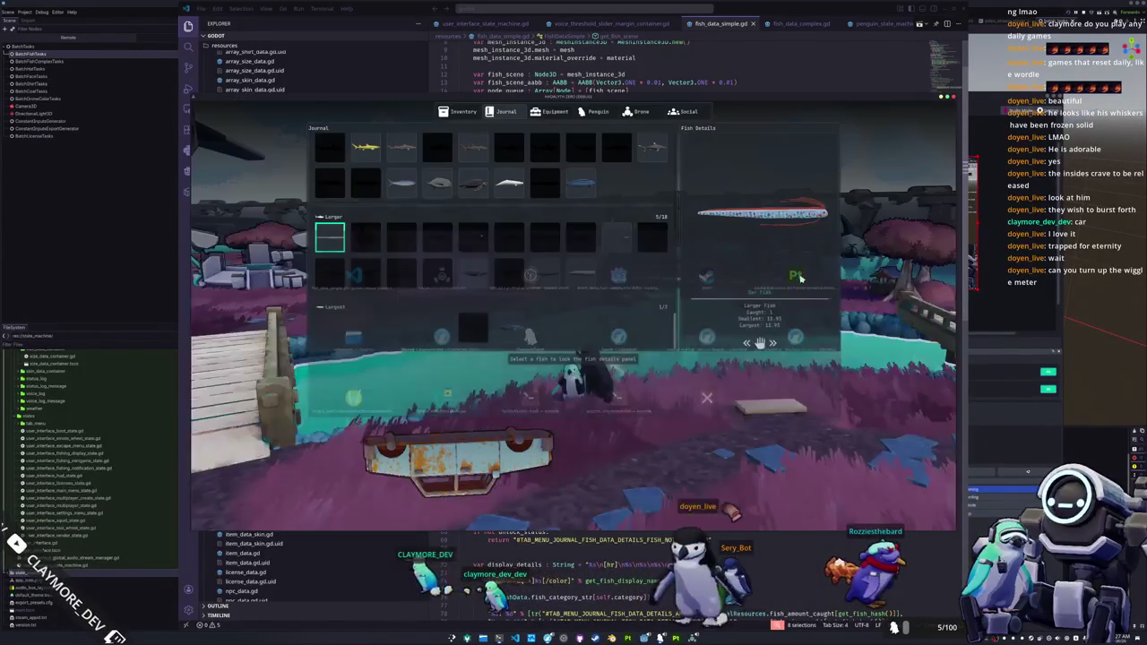
key("Tab")
key("Tab")
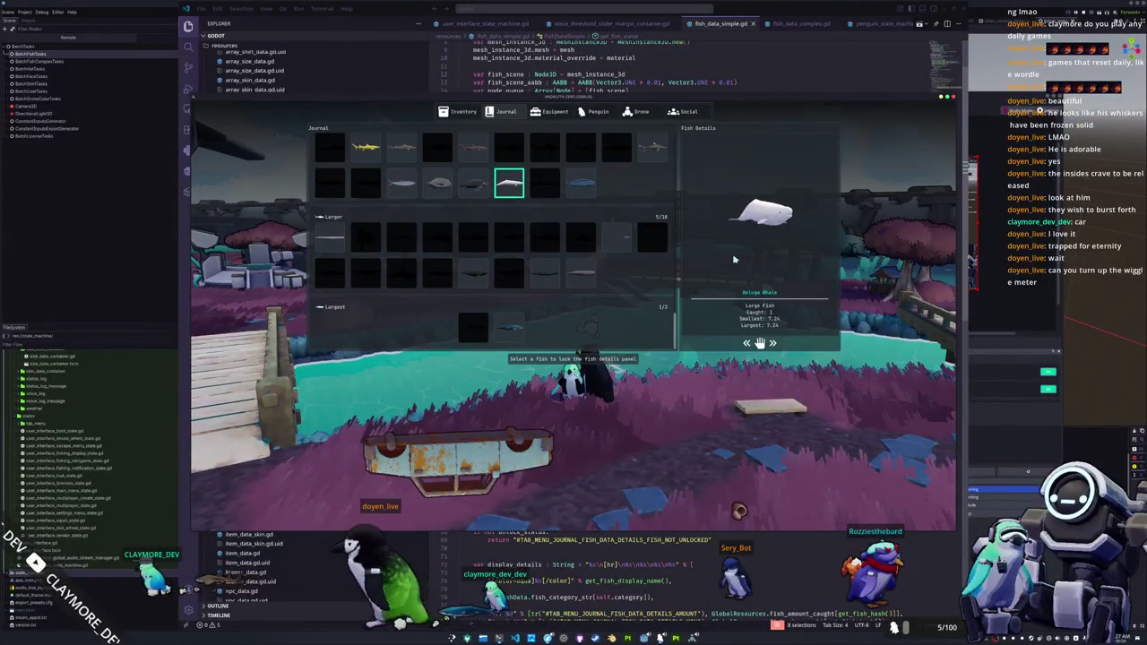
key("Tab")
key("Tab")
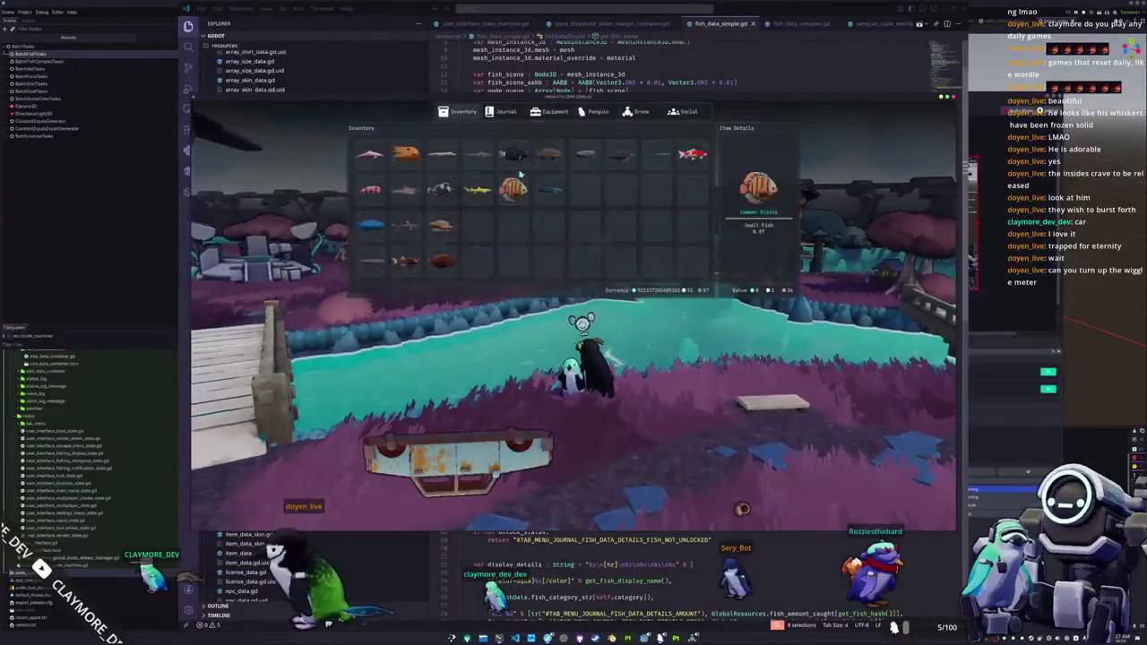
right_click(582, 163)
left_click(602, 175)
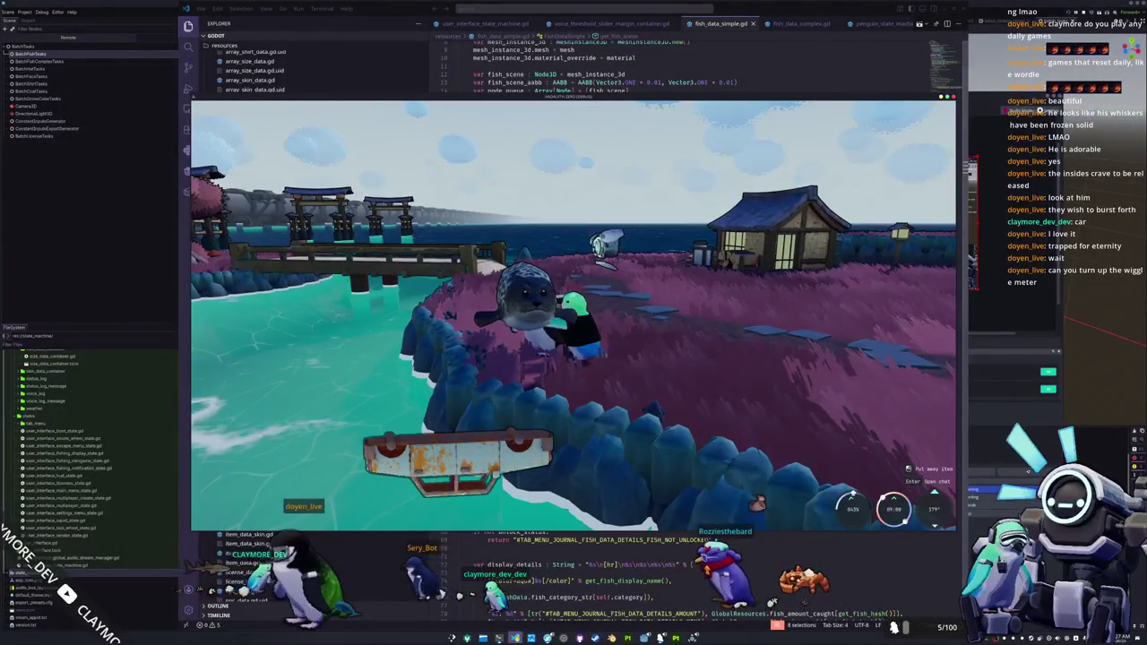
mouse_move(680, 324)
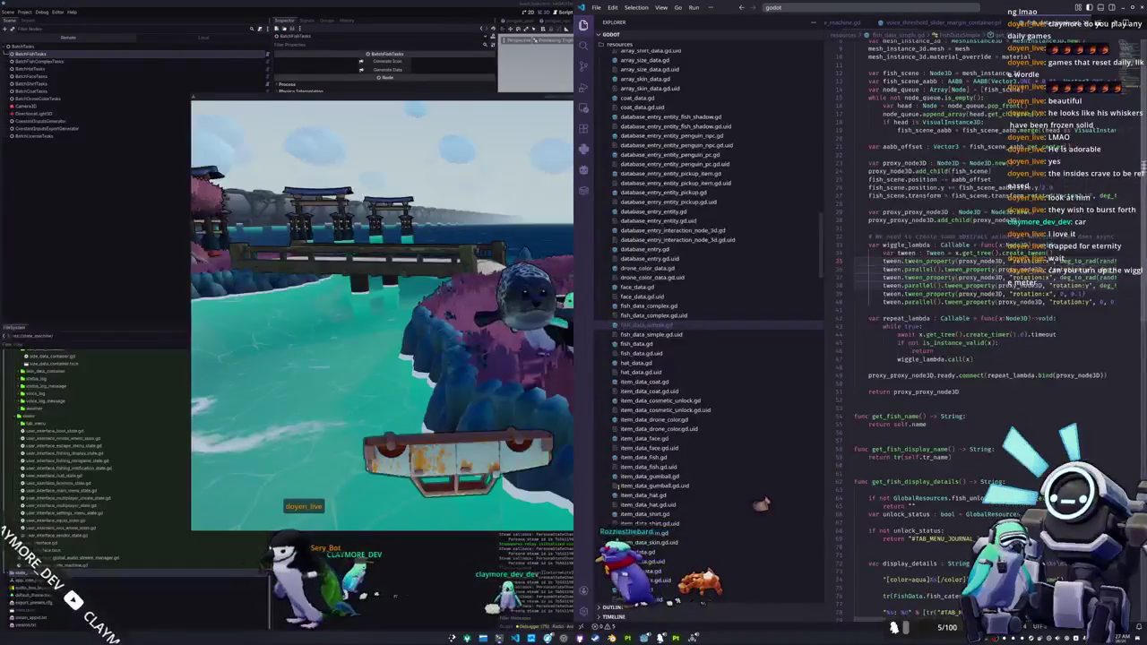
- Have the penguin hold the large dark fish and post the chat message 'Yeah there is def a difference'
left_click(869, 310)
scroll(929, 309, "right", 3)
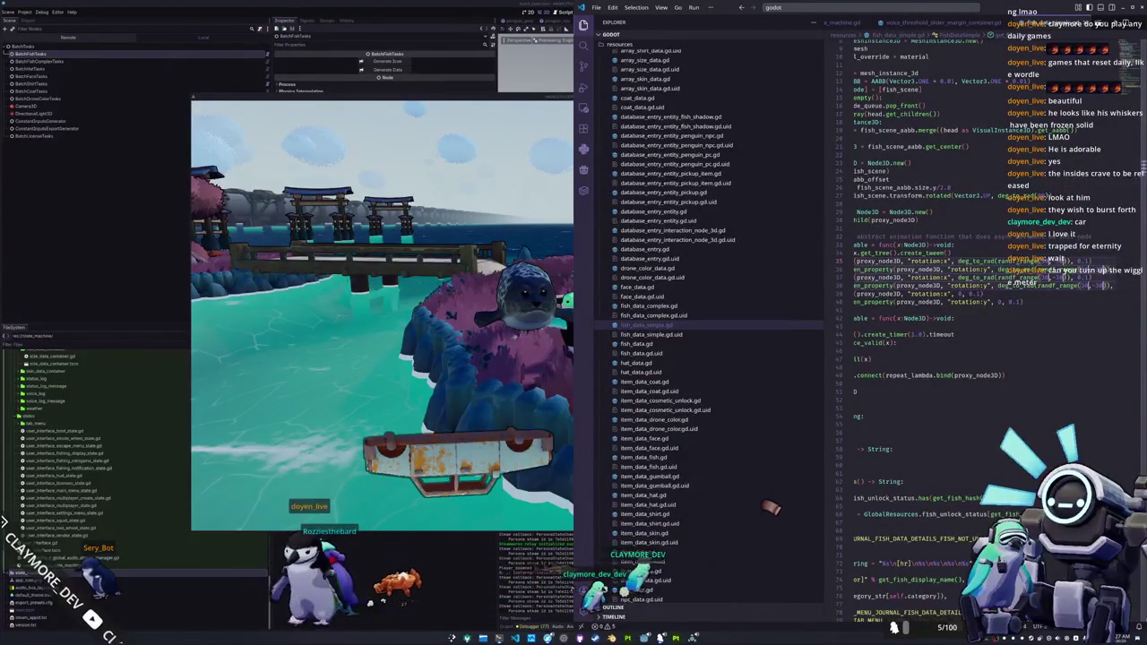
key("Tab")
left_click(585, 155)
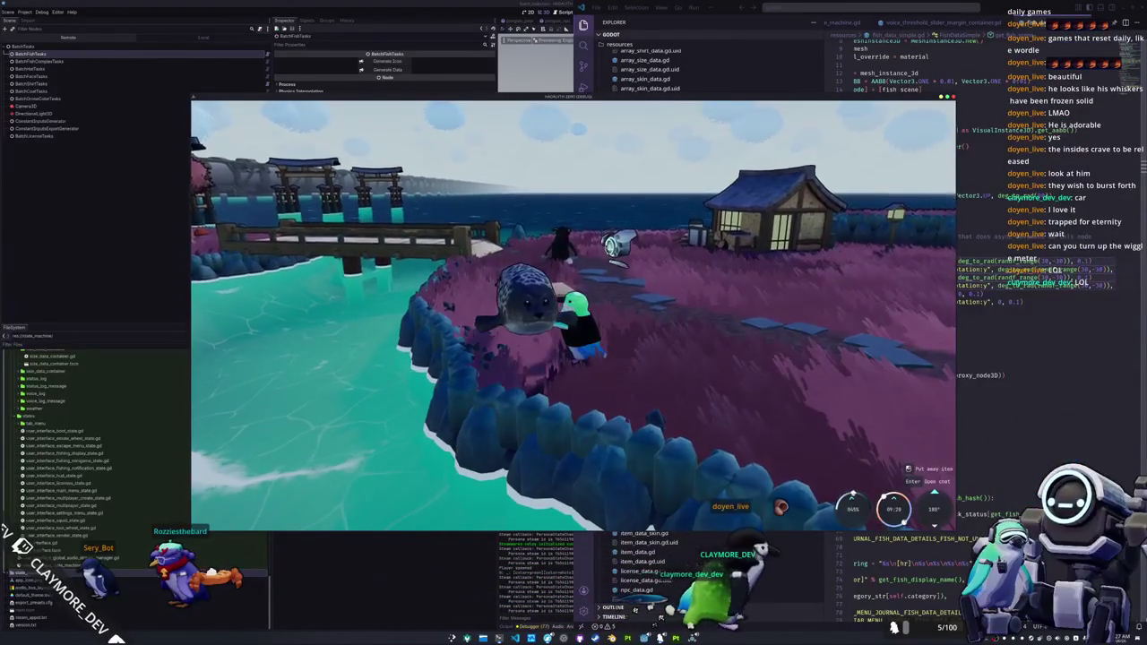
key("Return")
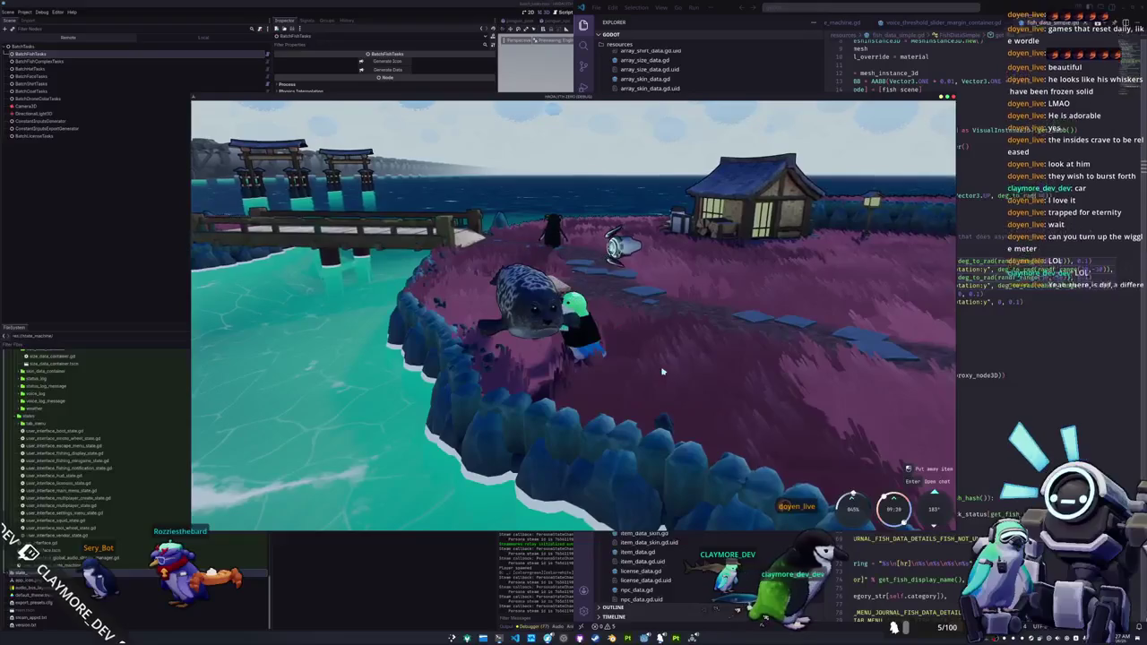
type("Yeah there is def a difference")
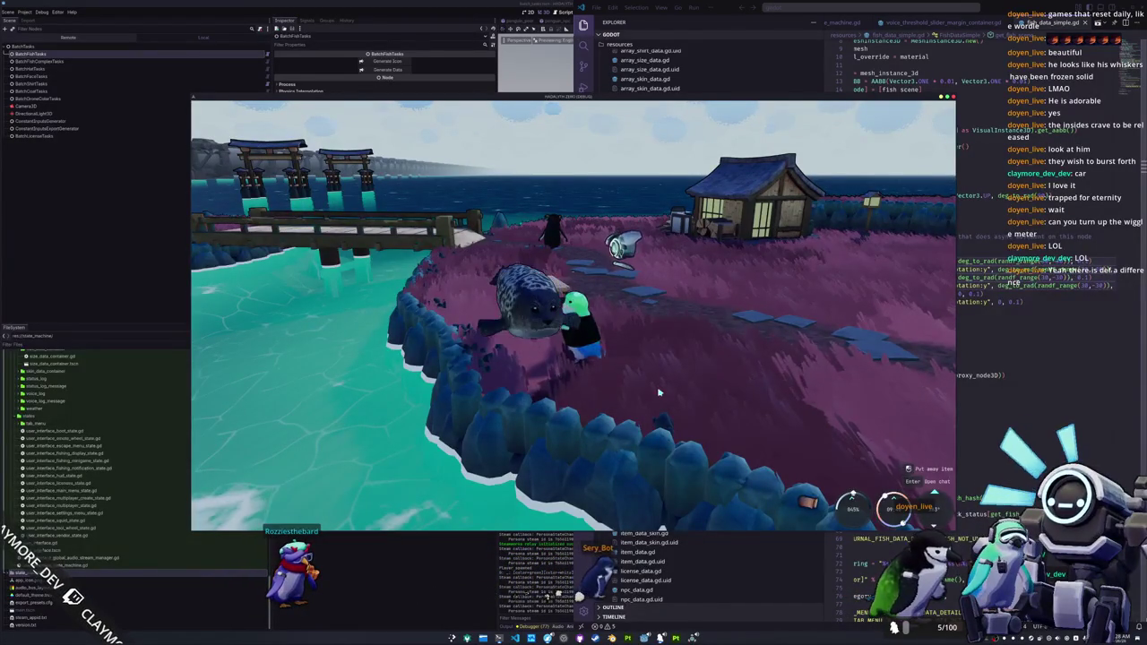
- Display the Ringed Seal again from the inventory, walk toward the house, and bring OBS forward
left_click(990, 334)
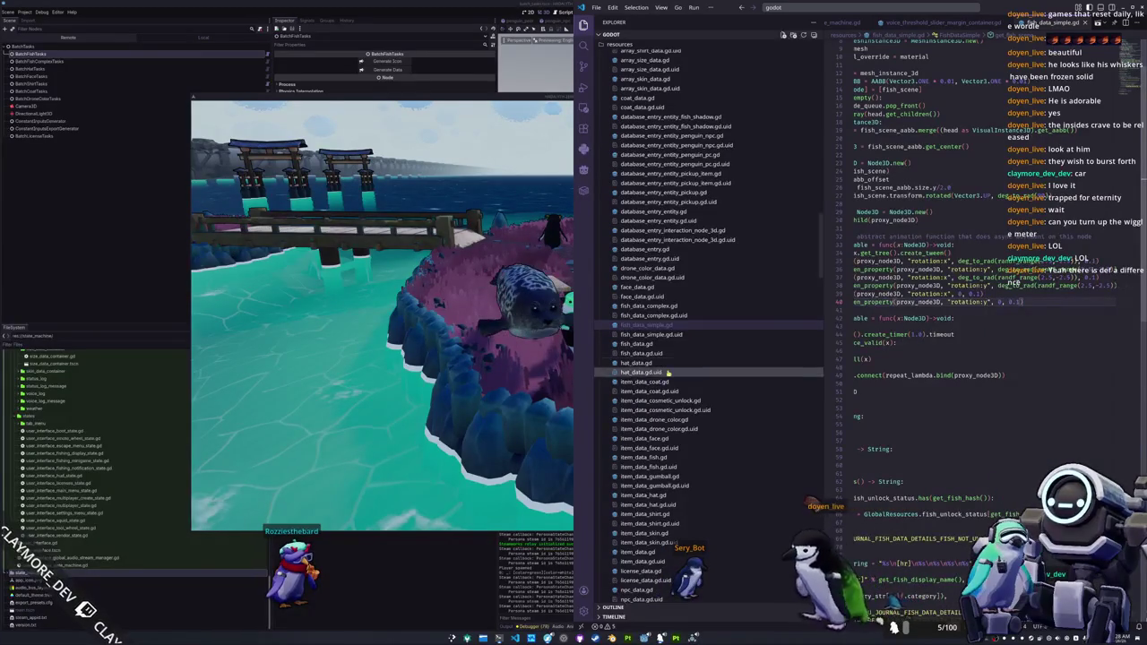
left_click(547, 393)
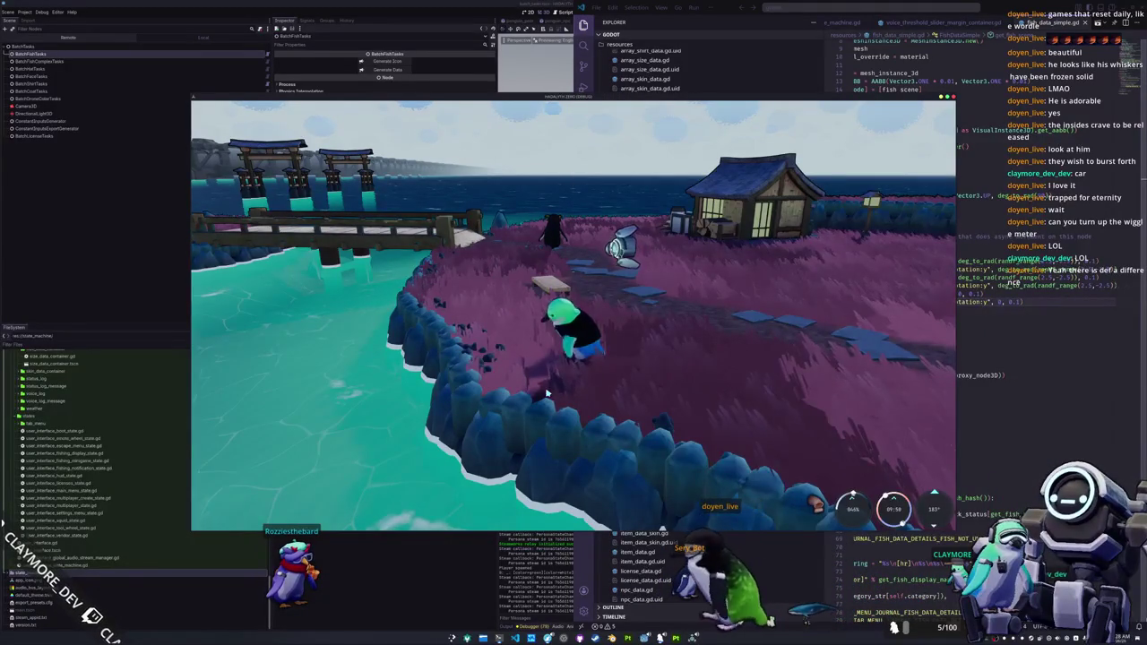
key("Tab")
right_click(584, 165)
left_click(595, 167)
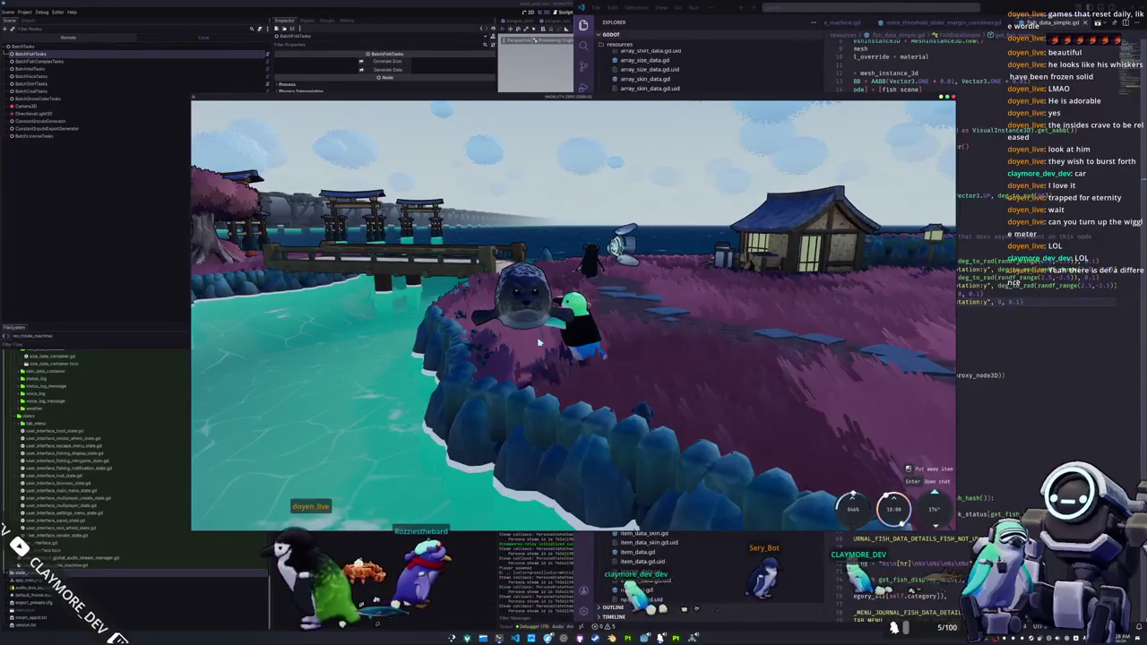
key("w")
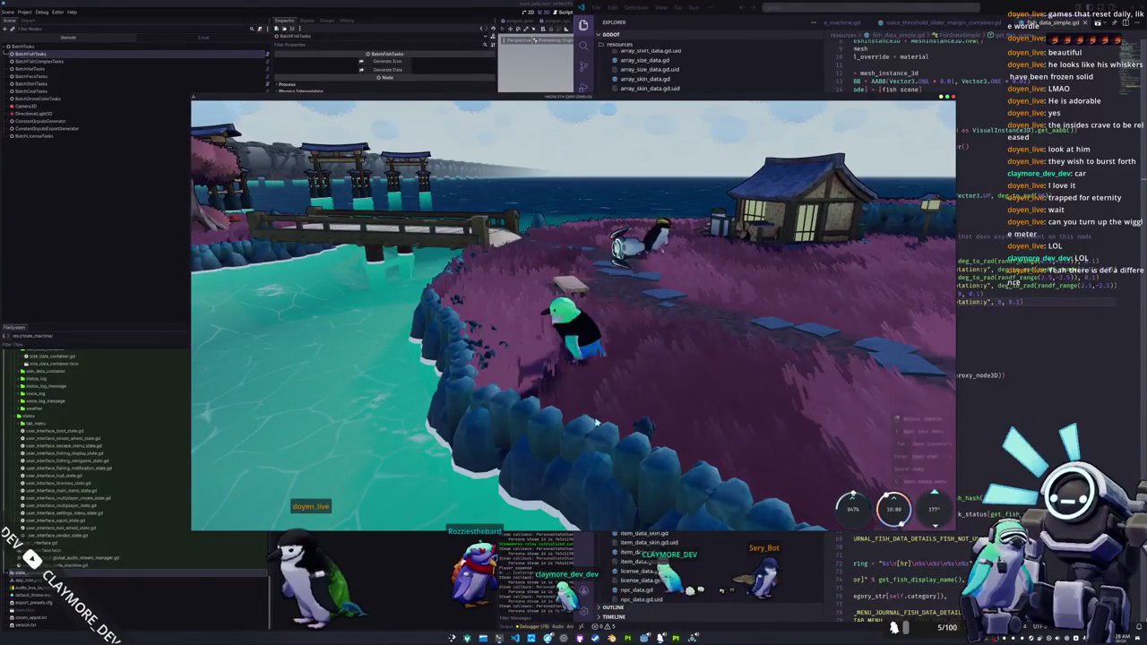
key("alt+Tab")
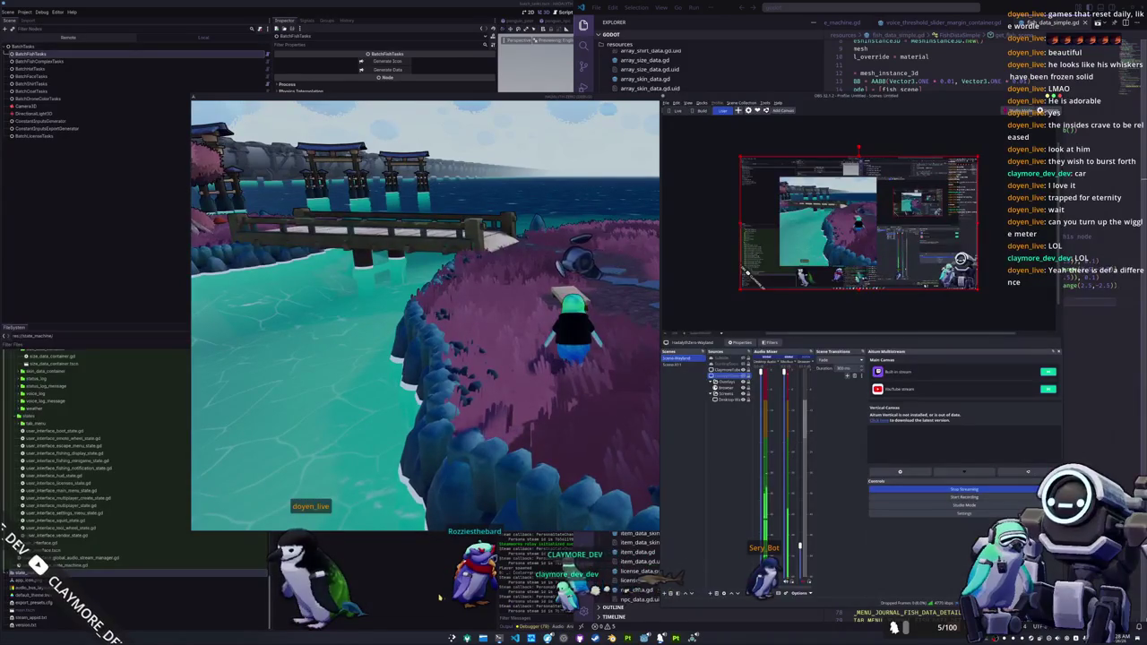
- Clear the Godot editor's output log, briefly checking the seal model in Substance Painter
left_click(438, 598)
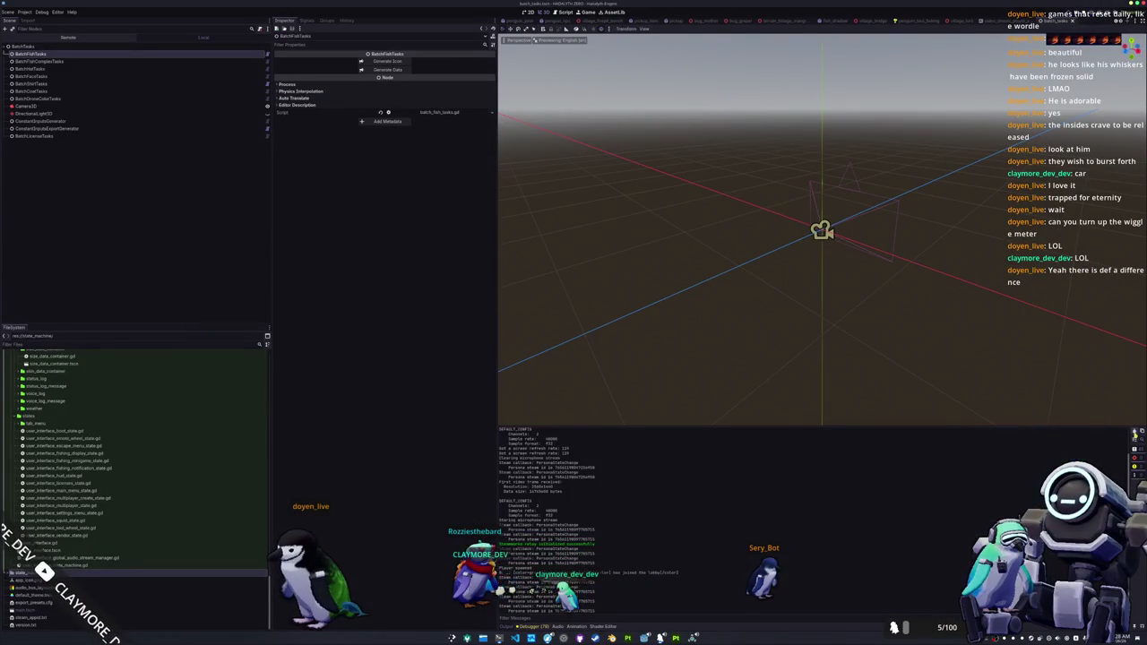
left_click(1134, 432)
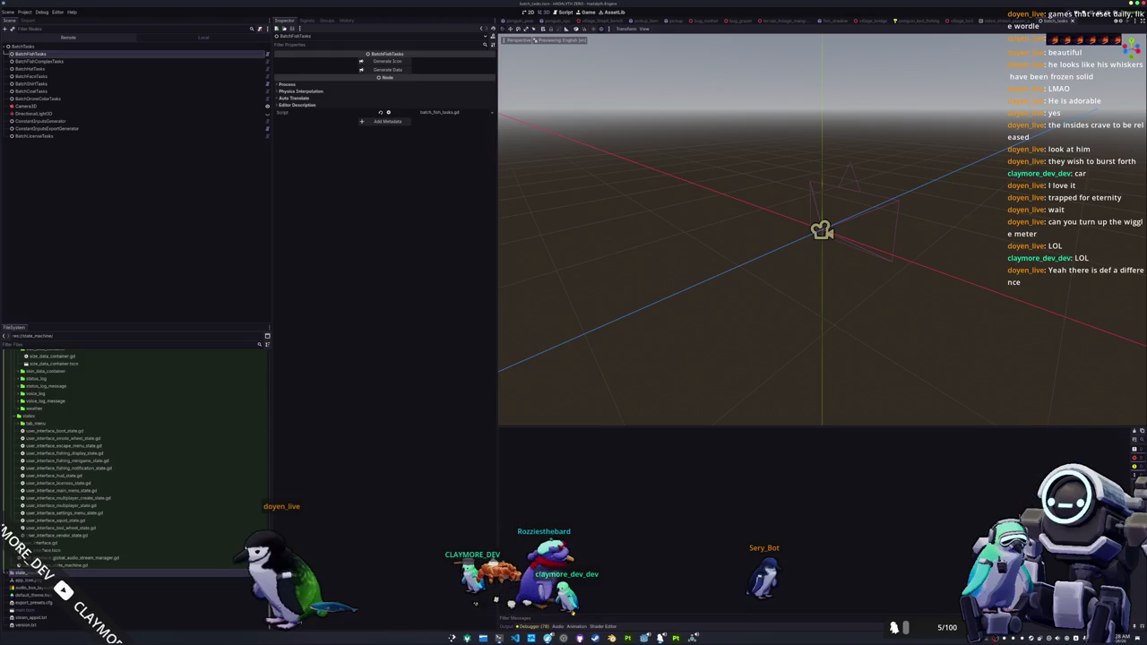
key("alt+Tab")
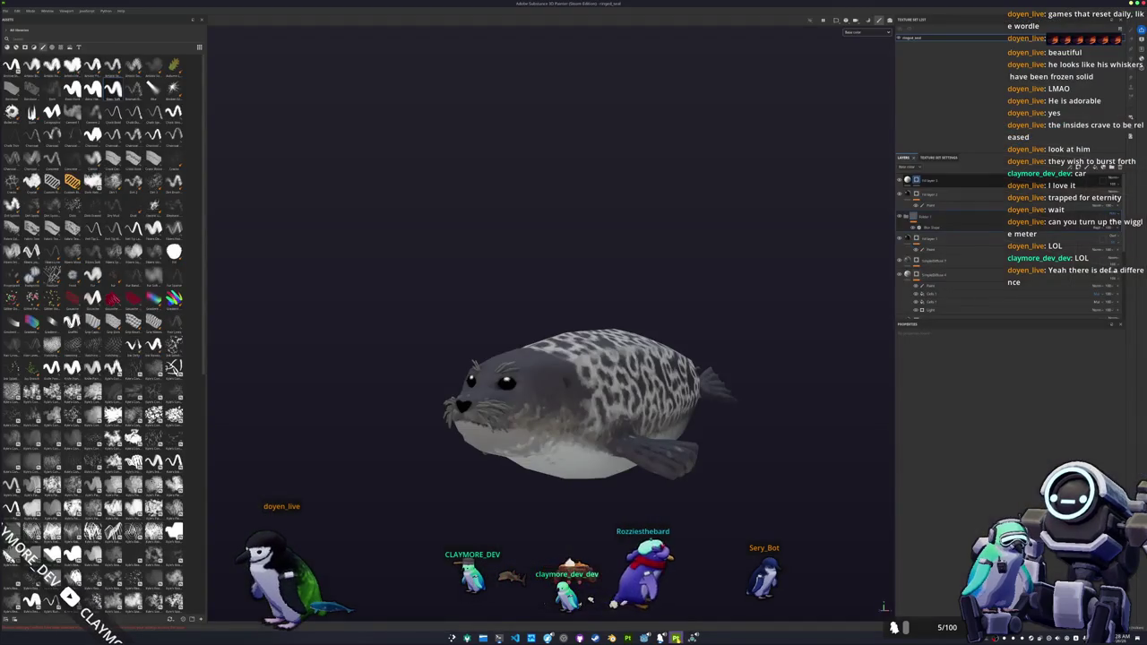
key("alt+Tab")
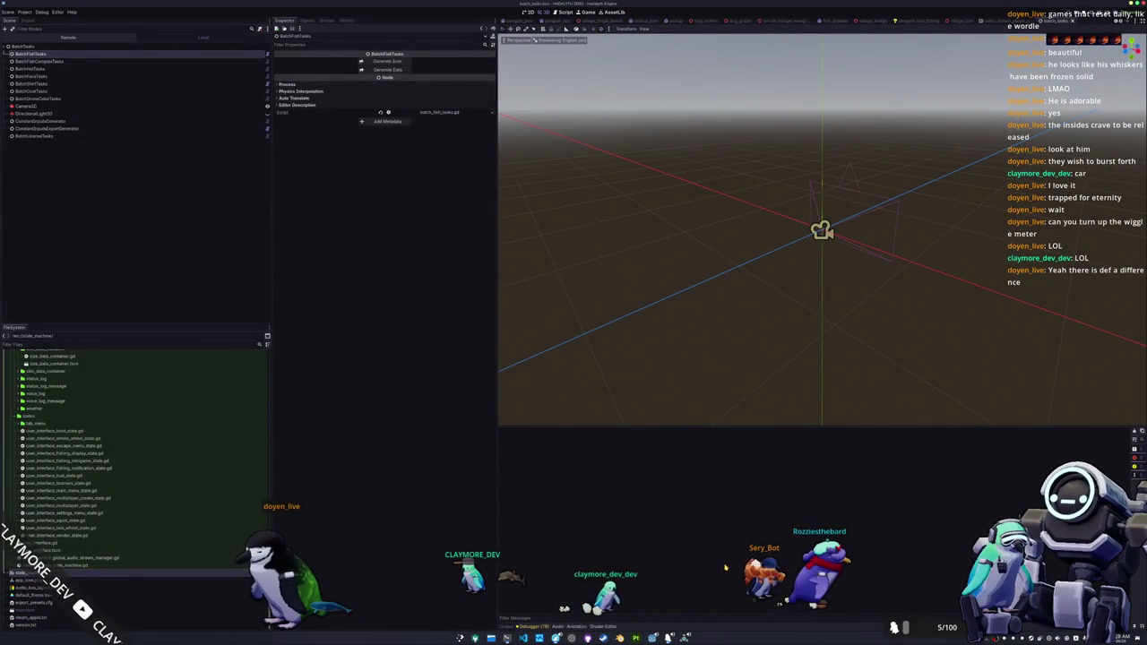
- Launch Kdenlive from the application launcher by searching 'kden' and open the most recent project
key("super")
type("kden")
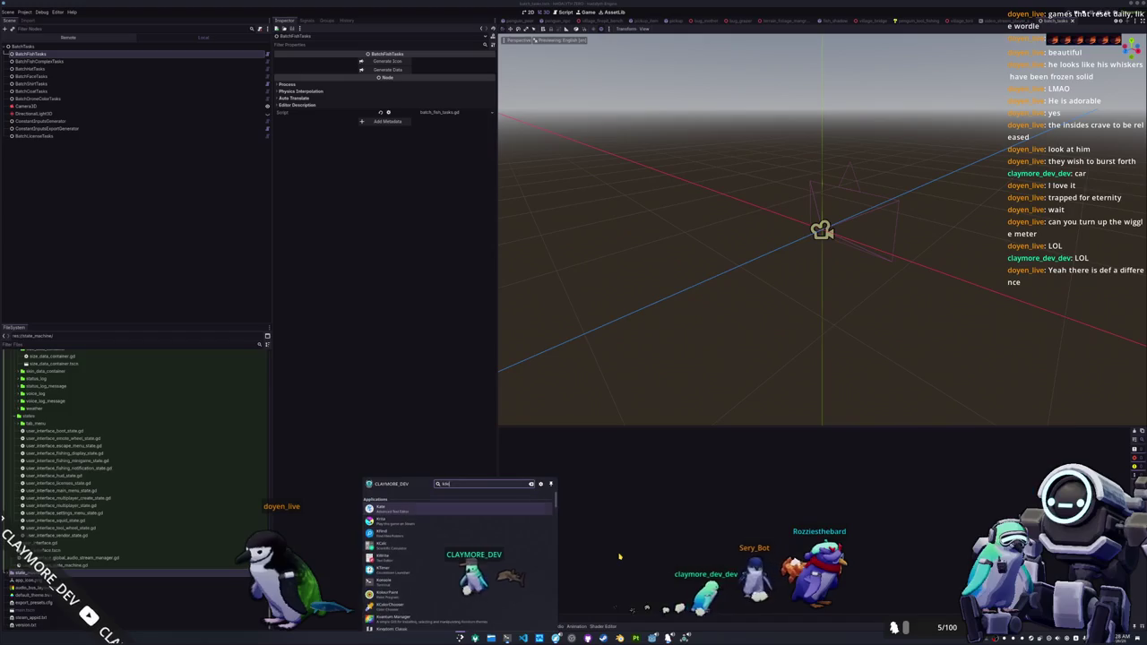
key("Return")
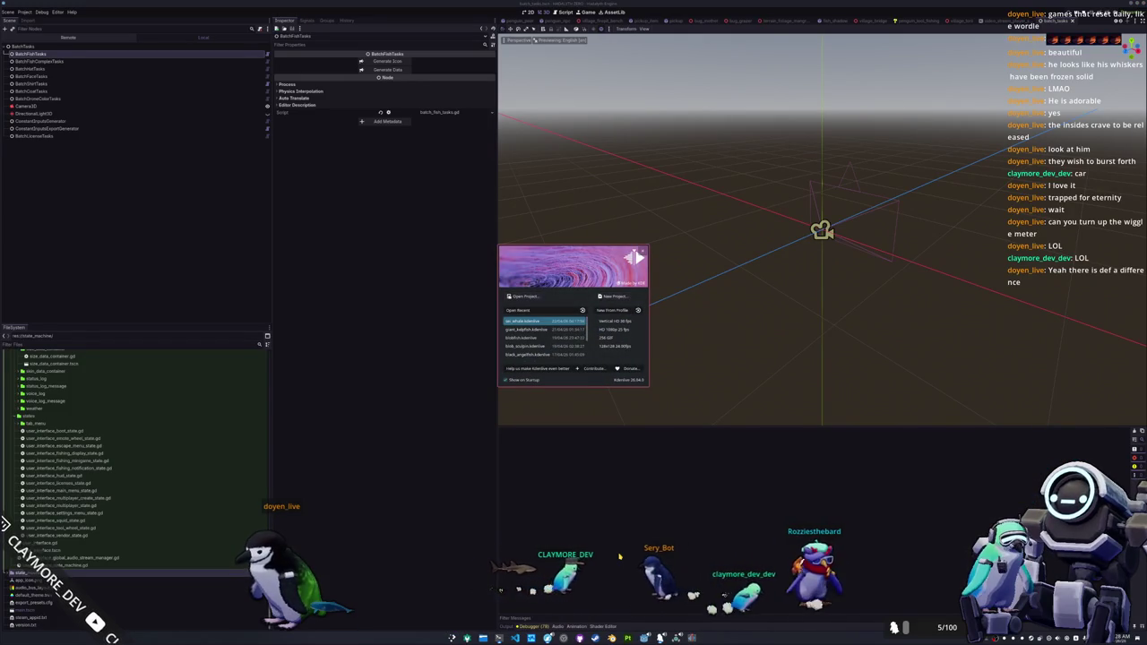
double_click(613, 321)
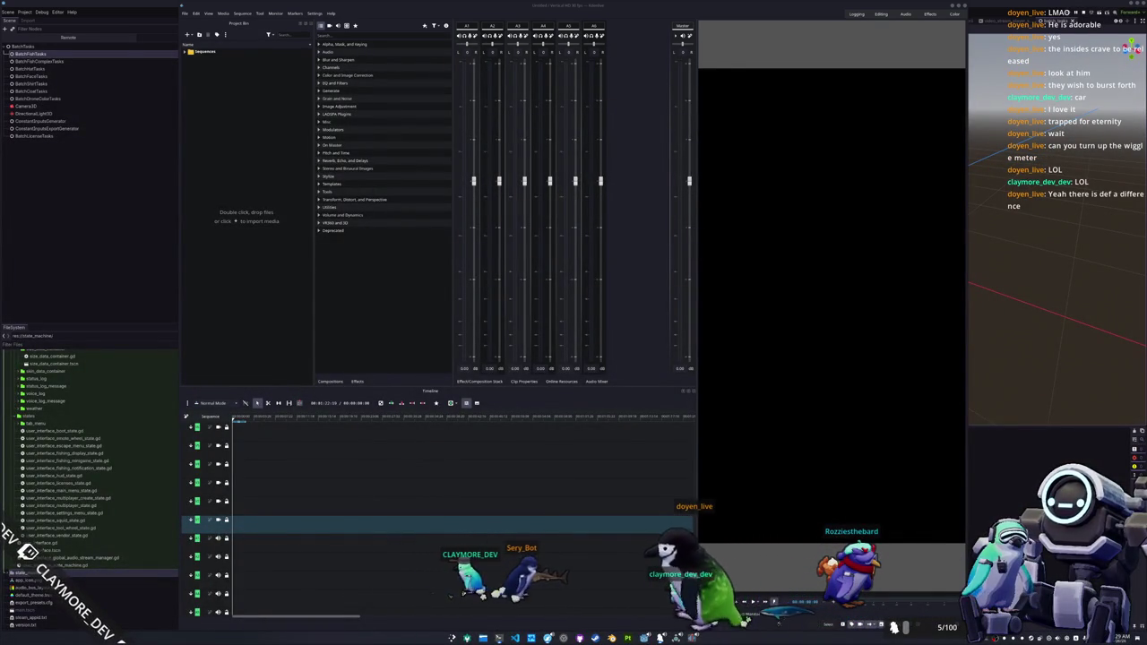
mouse_move(722, 339)
left_mouse_down()
mouse_move(479, 303)
mouse_move(250, 185)
left_mouse_up()
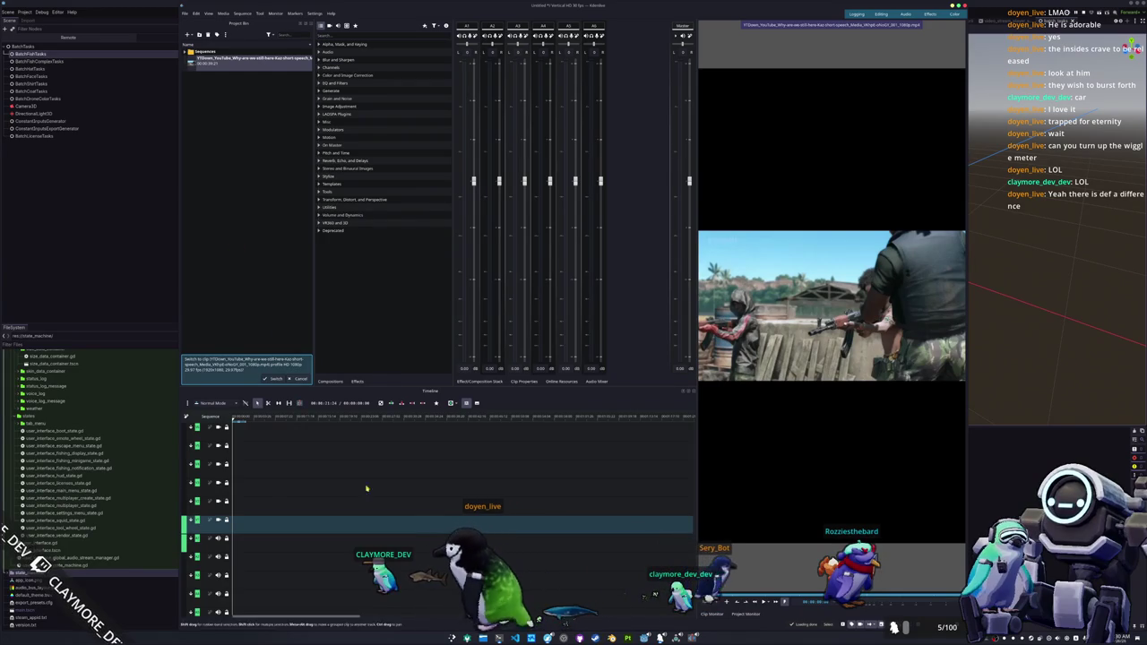
key("alt+Tab")
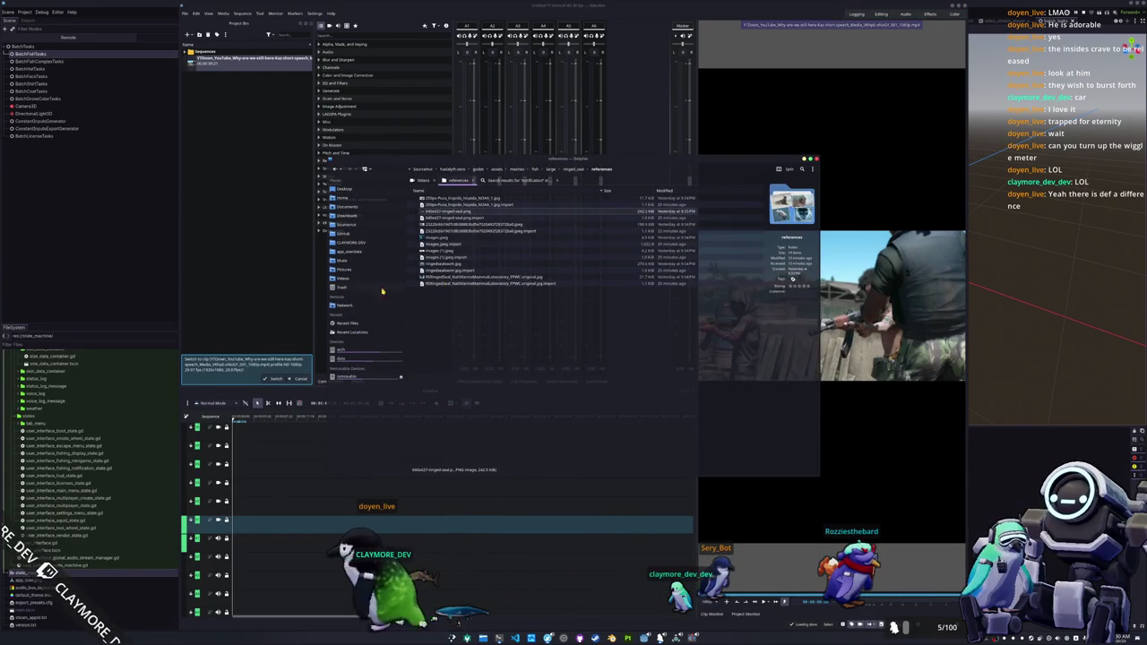
left_click(345, 280)
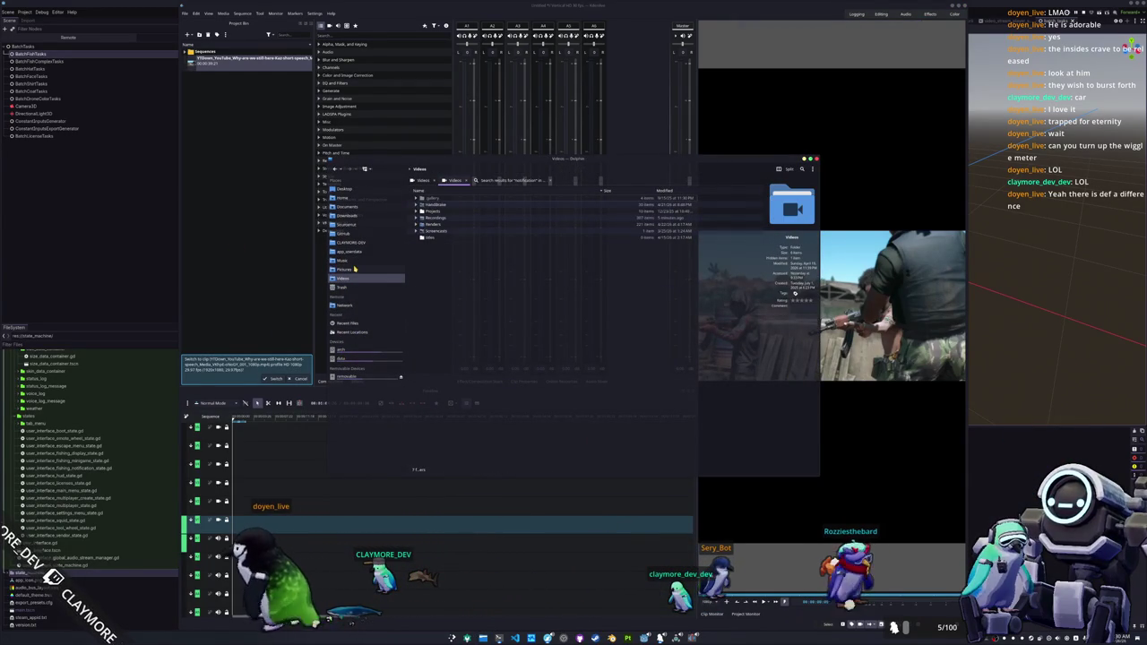
left_click(419, 217)
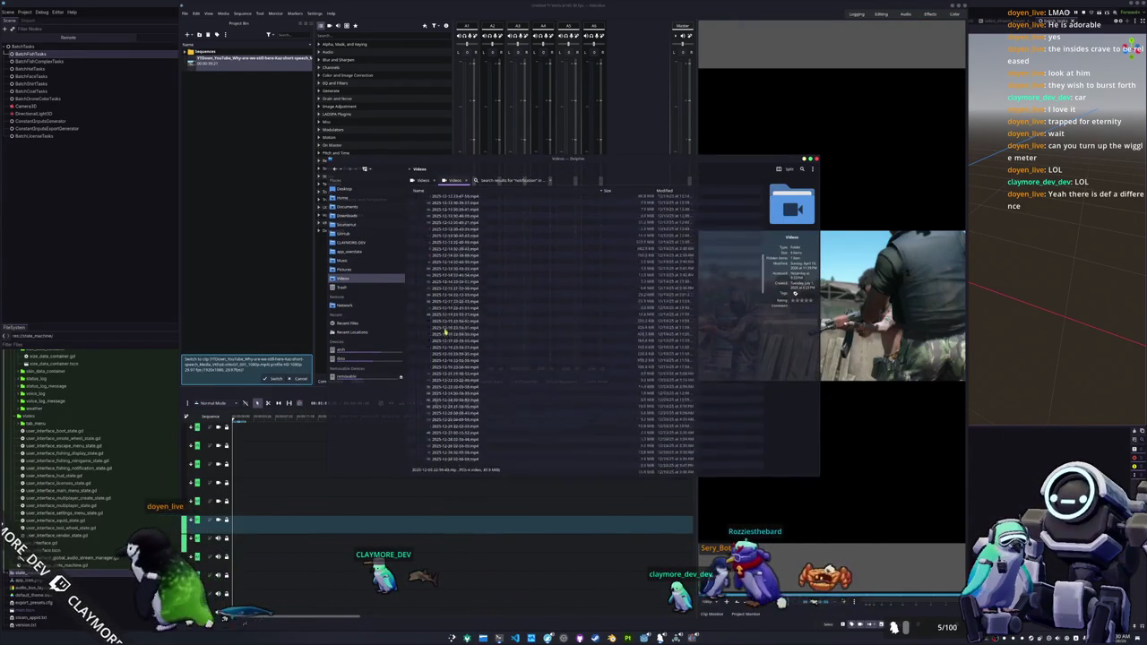
scroll(439, 341, "down", 5)
scroll(443, 362, "down", 5)
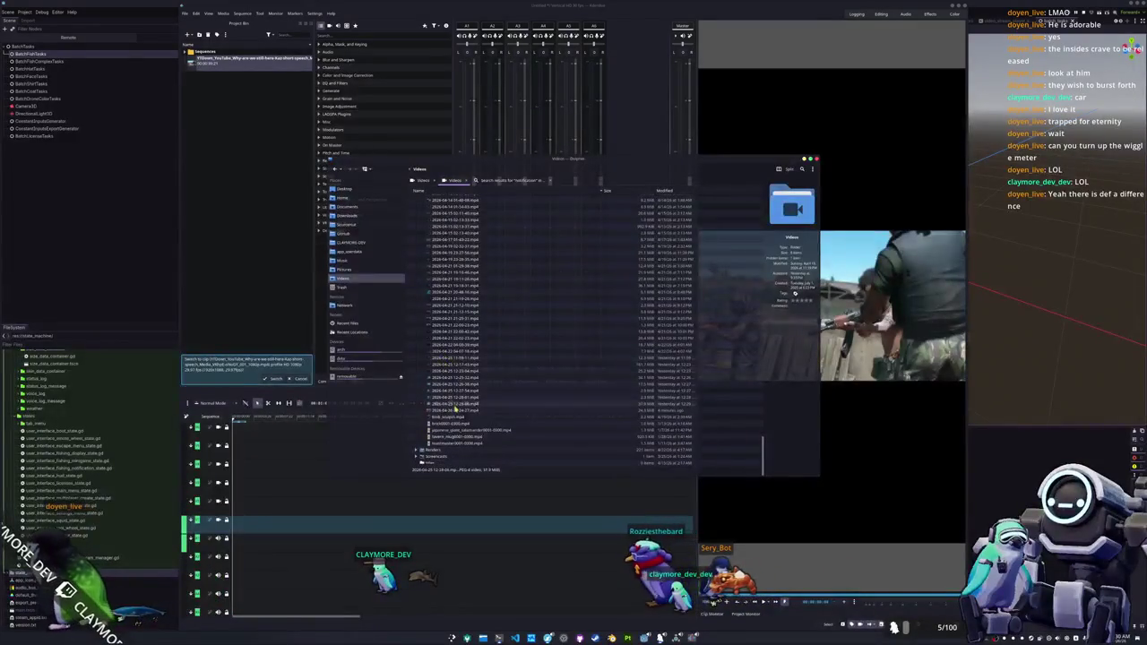
left_click(226, 209)
left_click_drag(227, 209, 225, 146)
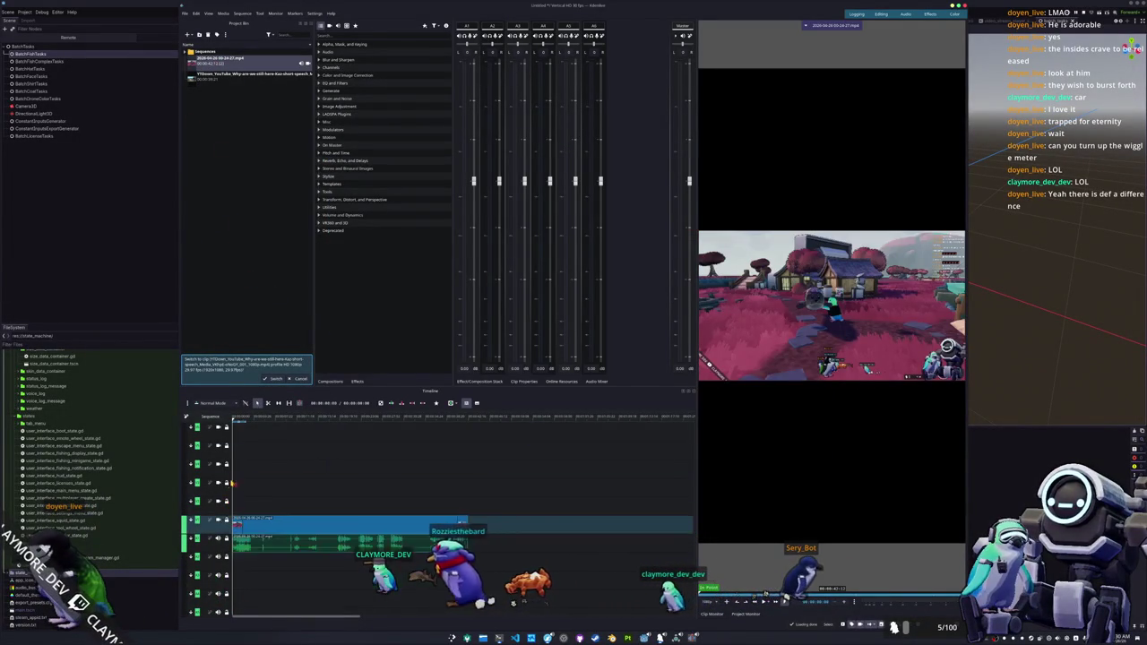
- Place the gameplay recording and the YouTube clip at the timeline start, then play back
left_click_drag(291, 431, 214, 486)
left_click_drag(242, 75, 235, 506)
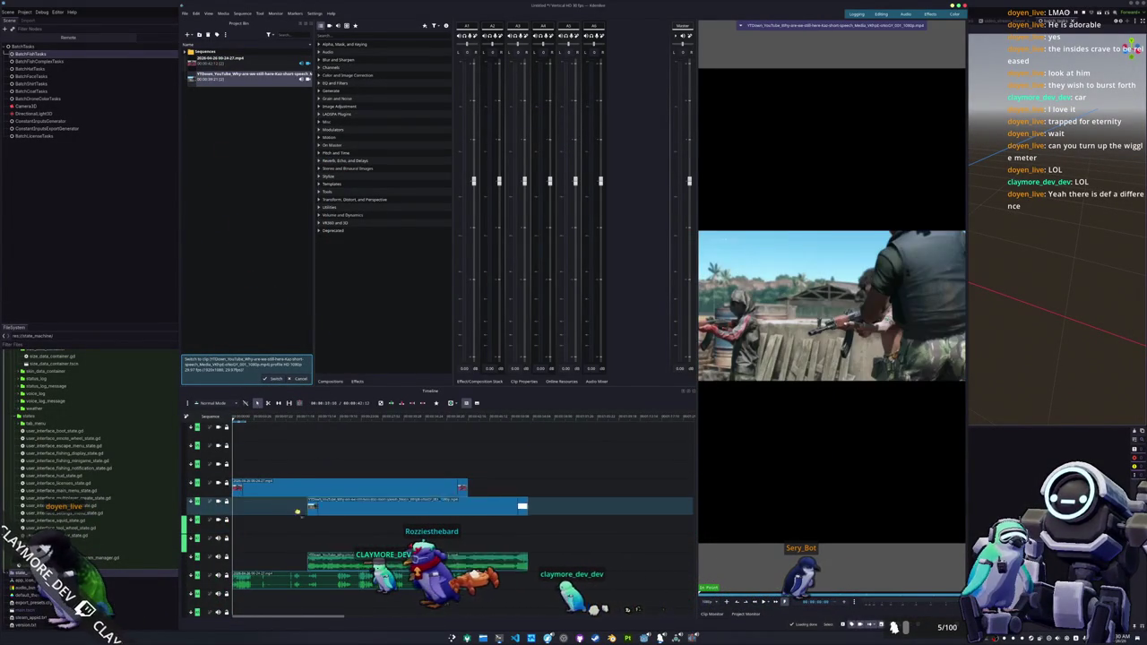
key("space")
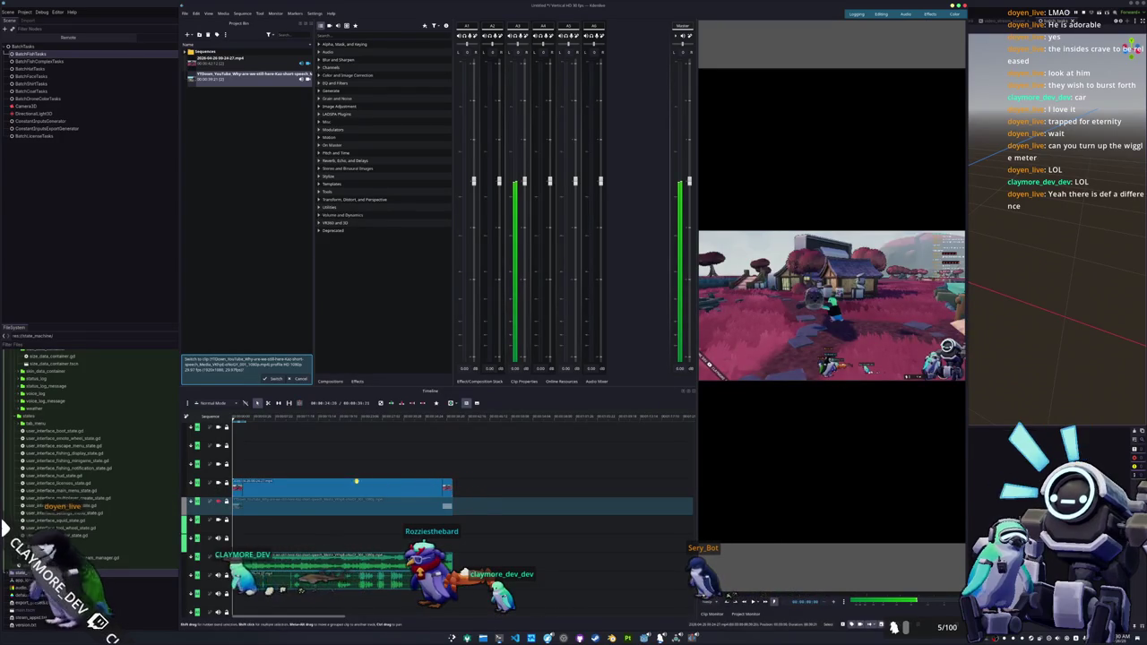
scroll(325, 466, "up", 2, "ctrl")
scroll(305, 473, "up", 2, "ctrl")
- Apply the Position and Zoom effect, found by searching 'zoom', to the gameplay recording clip
left_click(284, 484)
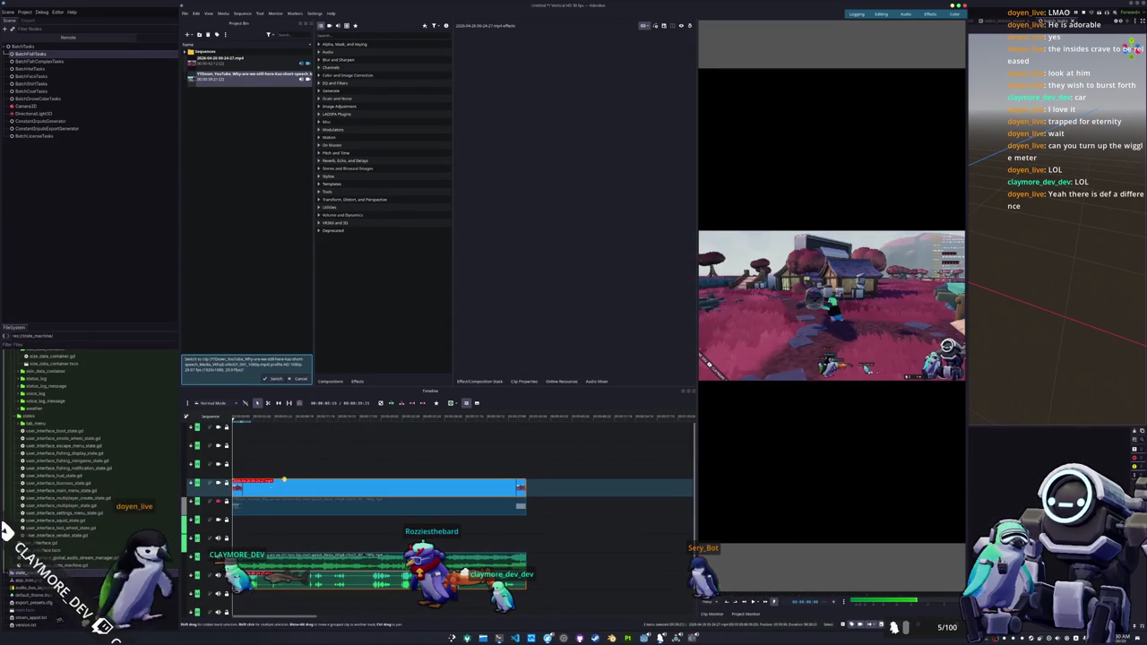
left_click(383, 36)
type("zoom")
left_click_drag(349, 51, 289, 488)
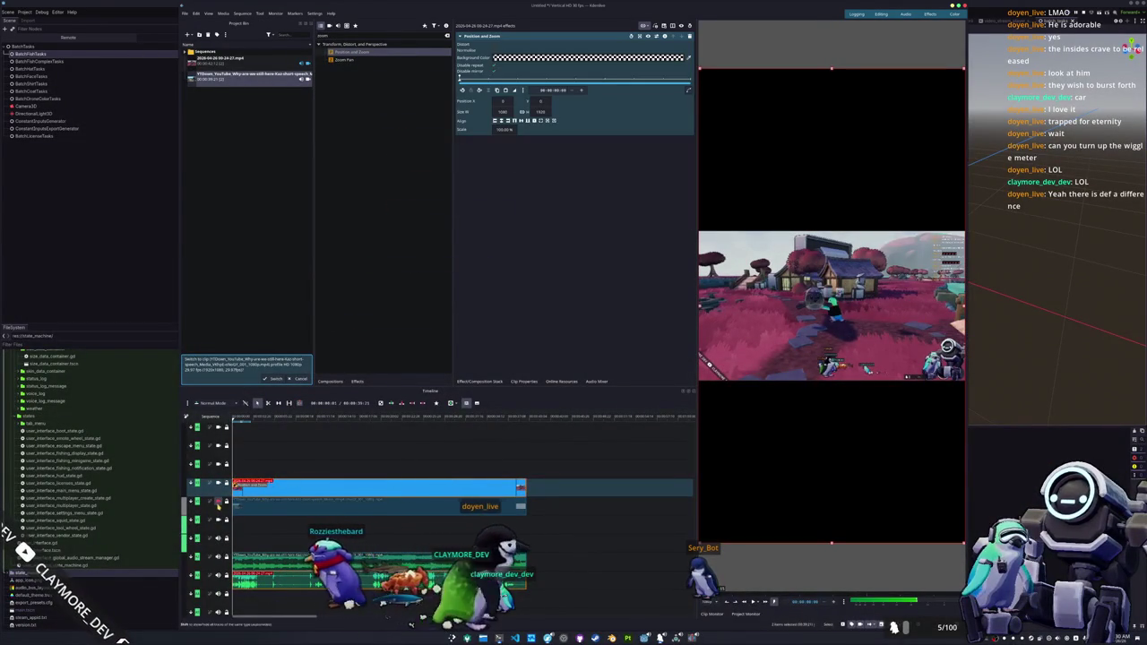
- Move the YouTube clip to the upper track and shrink it to a small inset with Position and Zoom
key("ctrl+z")
key("ctrl+z")
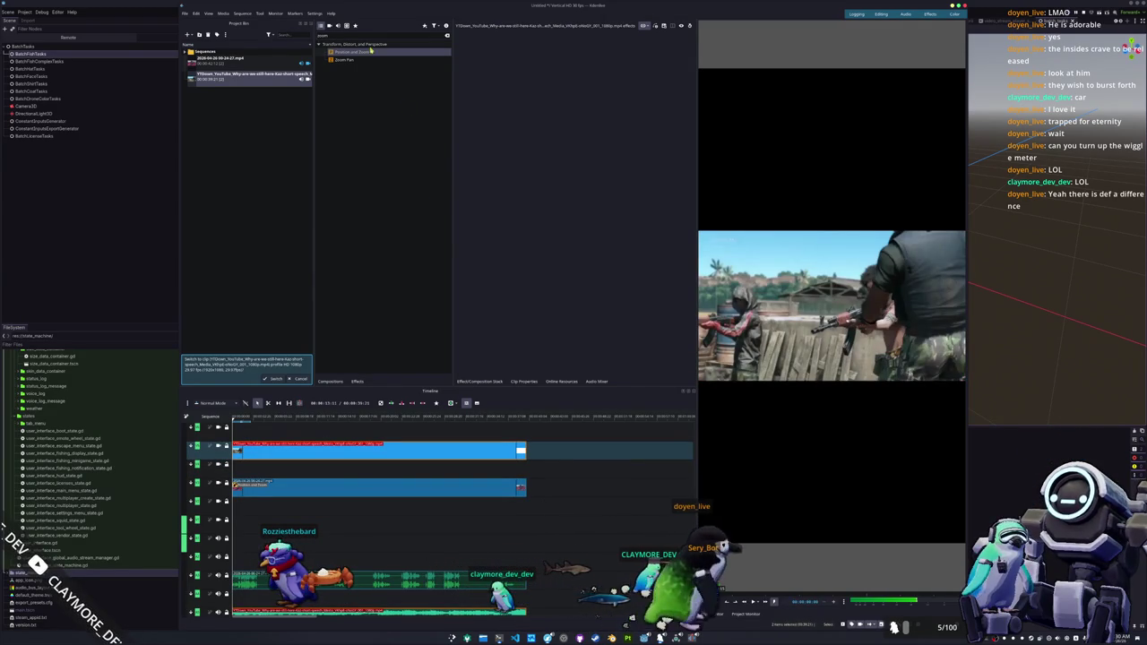
left_click_drag(350, 51, 394, 448)
left_click_drag(963, 380, 887, 320)
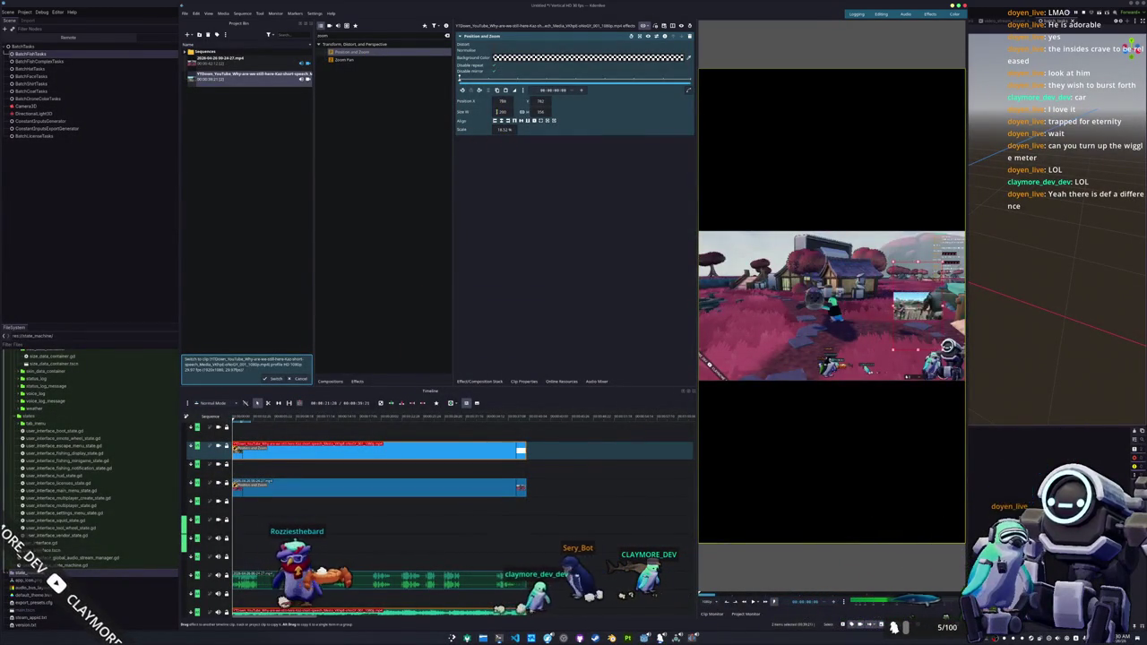
- Scale the gameplay footage to fill the vertical frame and shift Position X to centre the seal
left_click(320, 487)
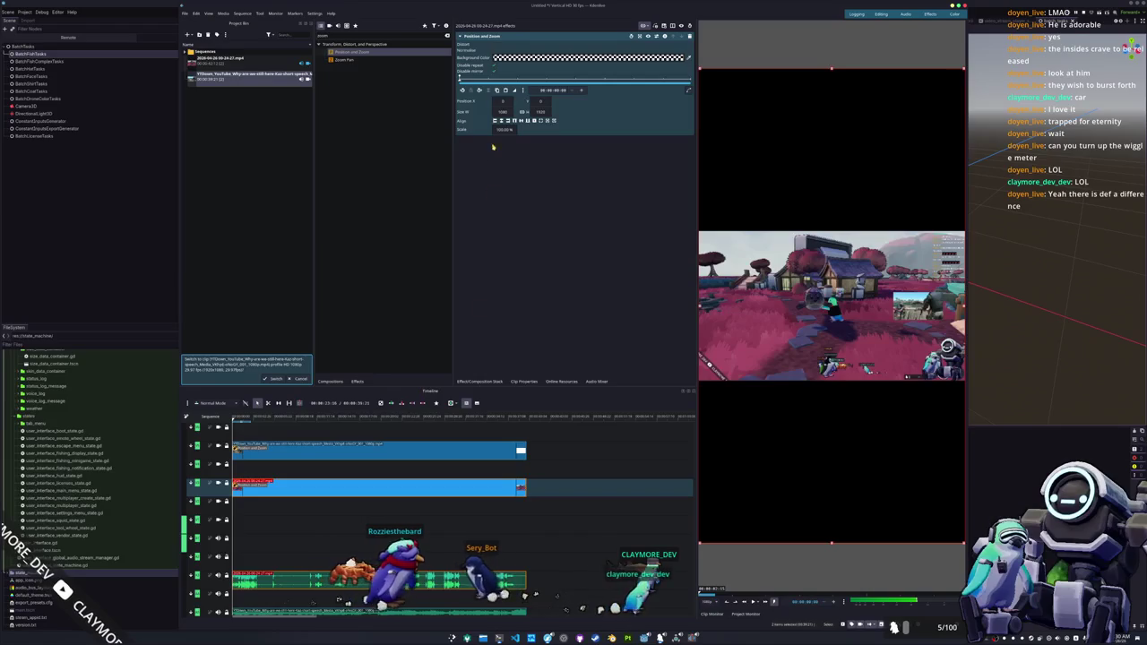
key("ctrl+z")
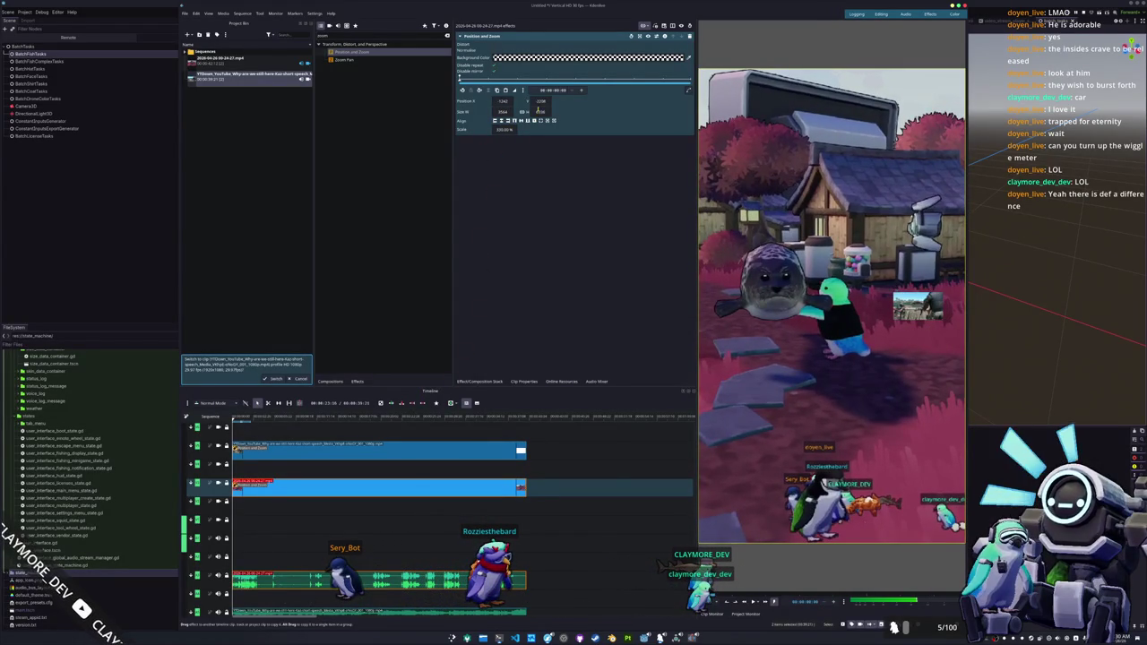
left_click_drag(502, 103, 555, 102)
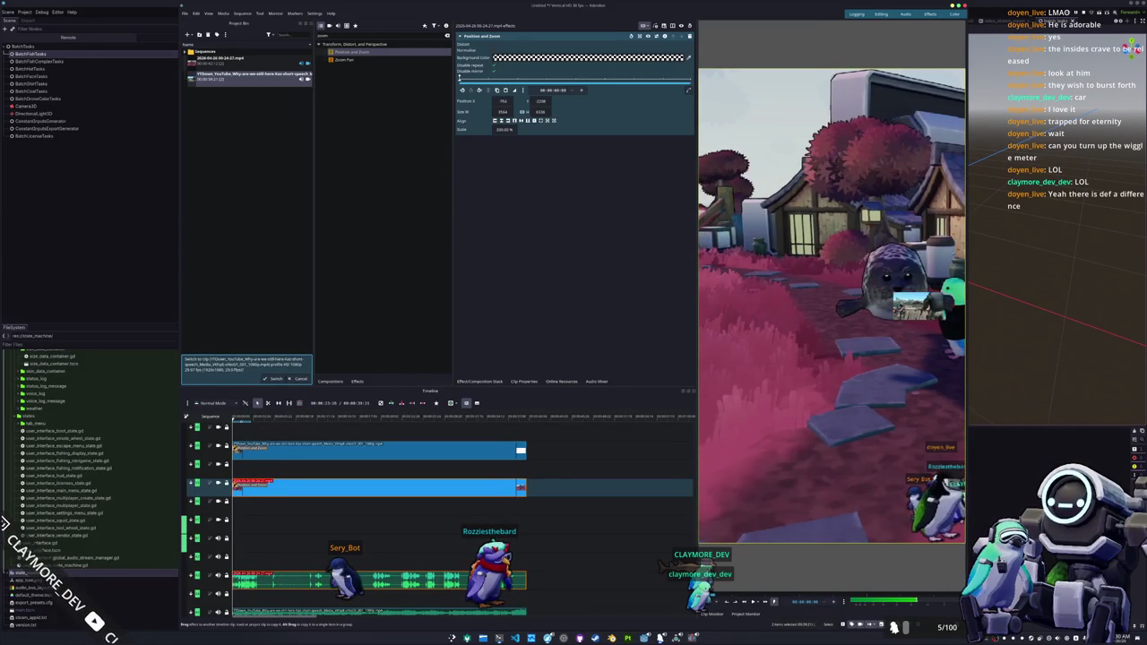
left_click_drag(502, 101, 488, 101)
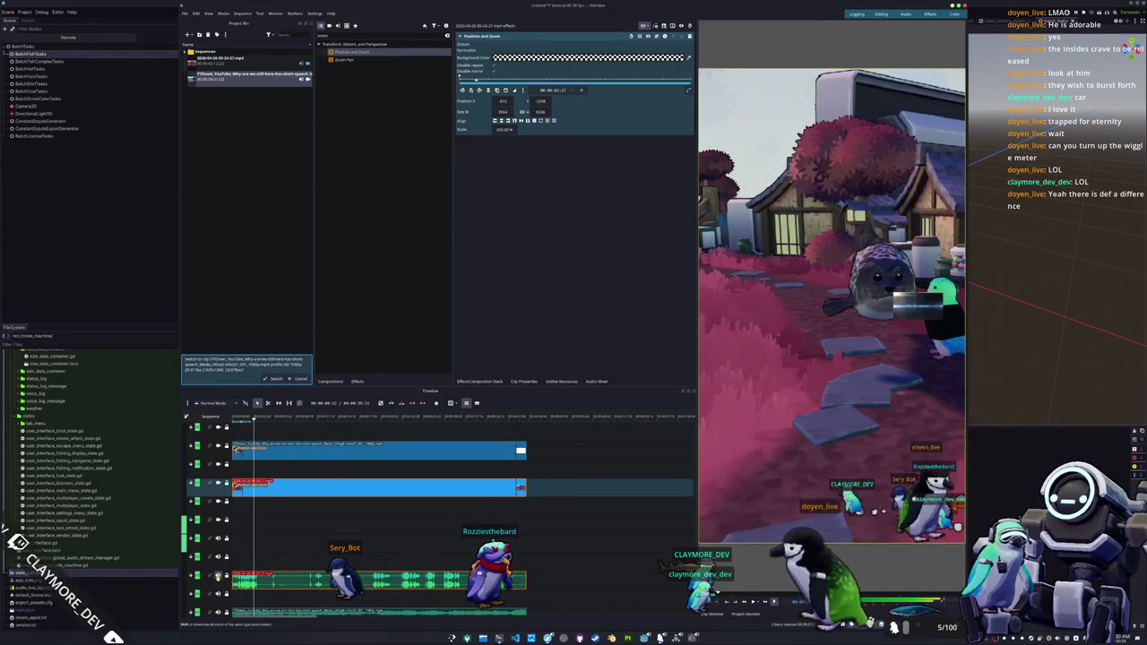
- Deselect the audio clip and undo an accidental clip insertion
left_click(214, 613)
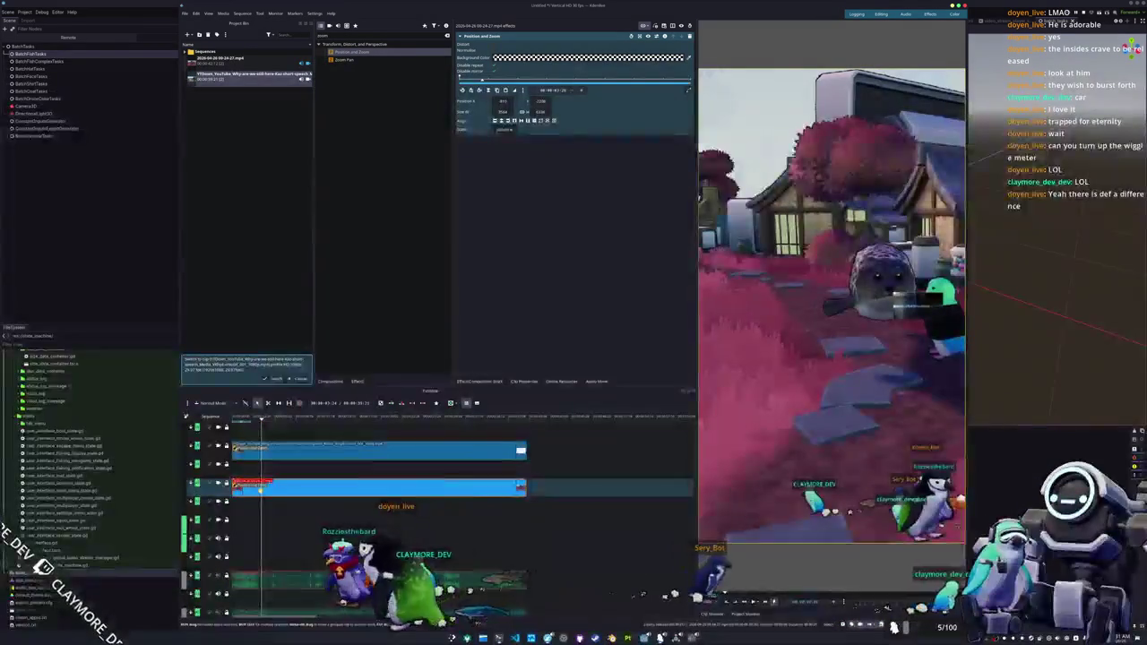
key("v")
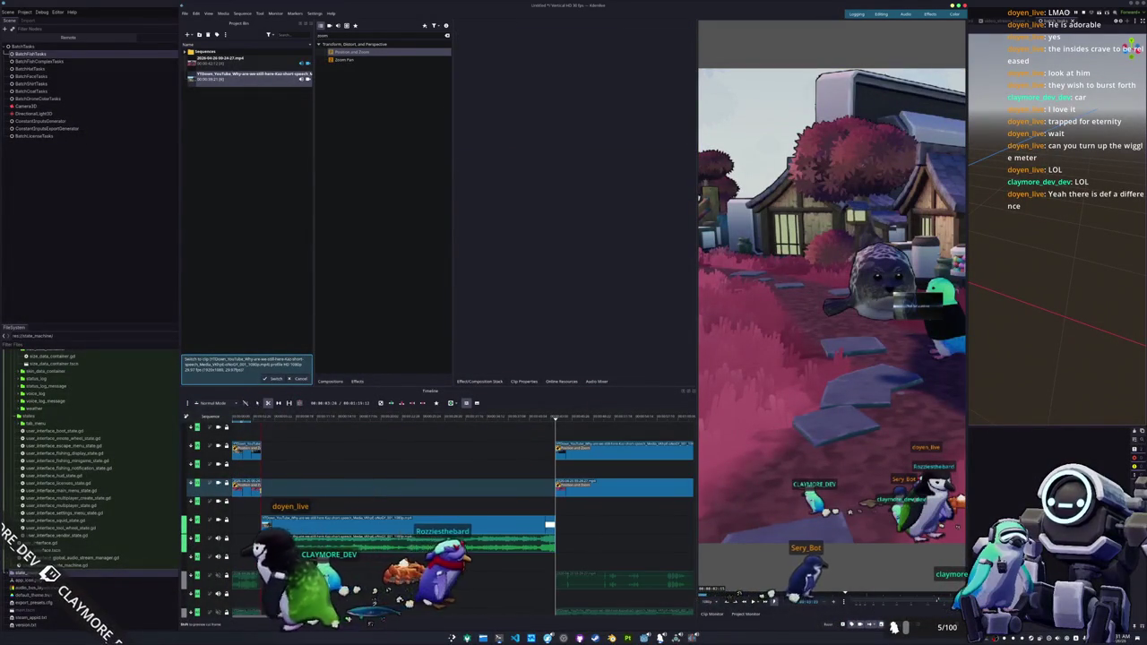
key("ctrl+z")
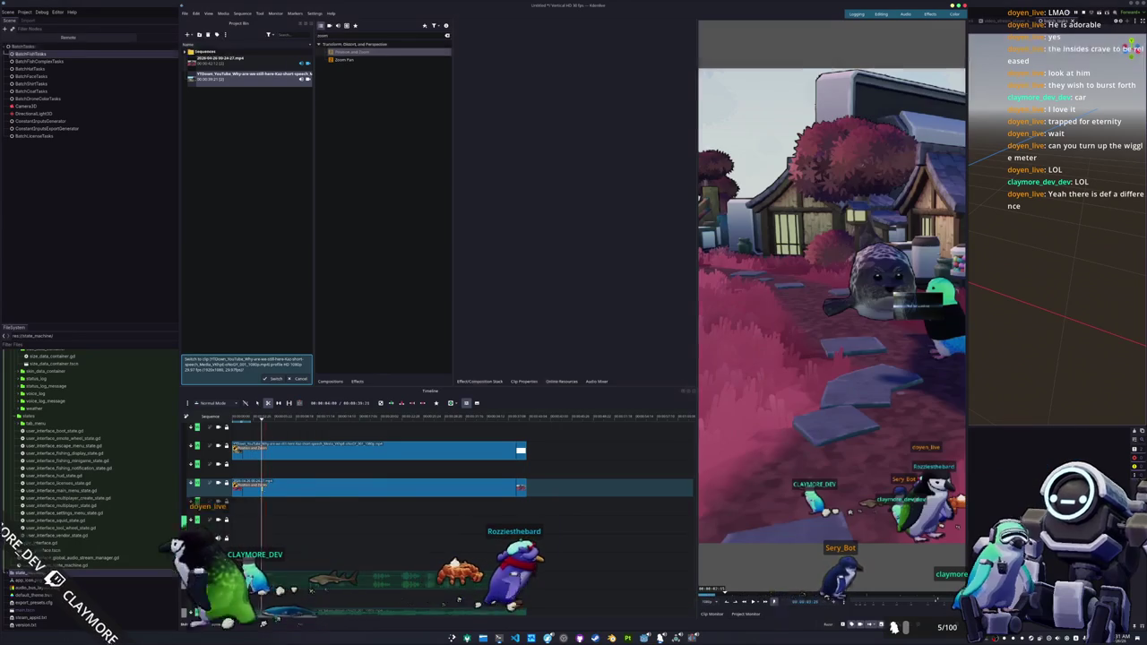